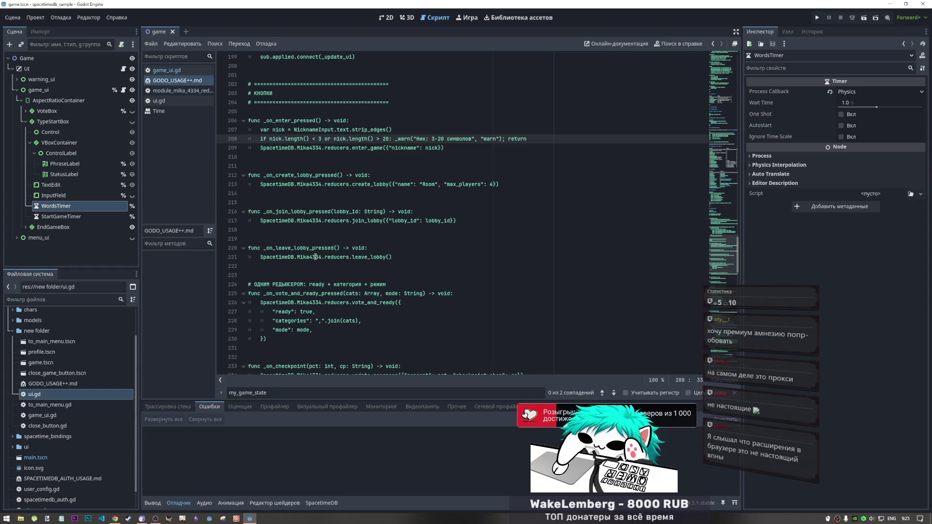
# Step: Inspect the join_lobby and leave_lobby calls in GODO_USAGE++.md, then open game_ui.gd
pyautogui.rightClick(316, 257)
pyautogui.click(275, 213)
pyautogui.click(281, 221)
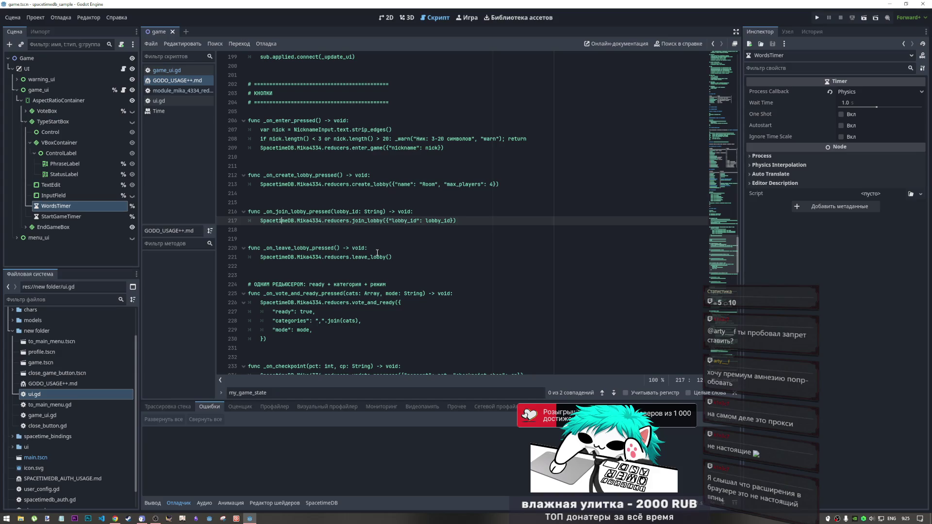
pyautogui.click(328, 256)
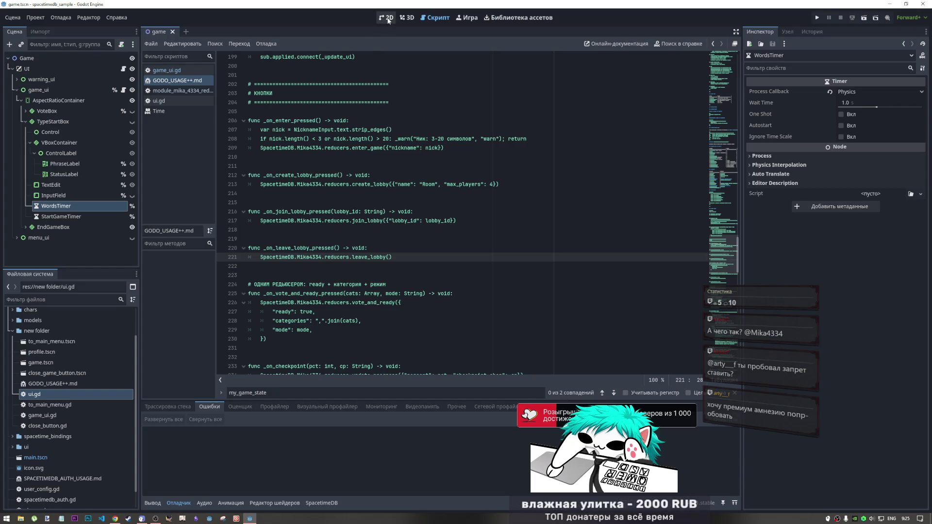
pyautogui.click(169, 73)
pyautogui.scroll(2, 403, 222)
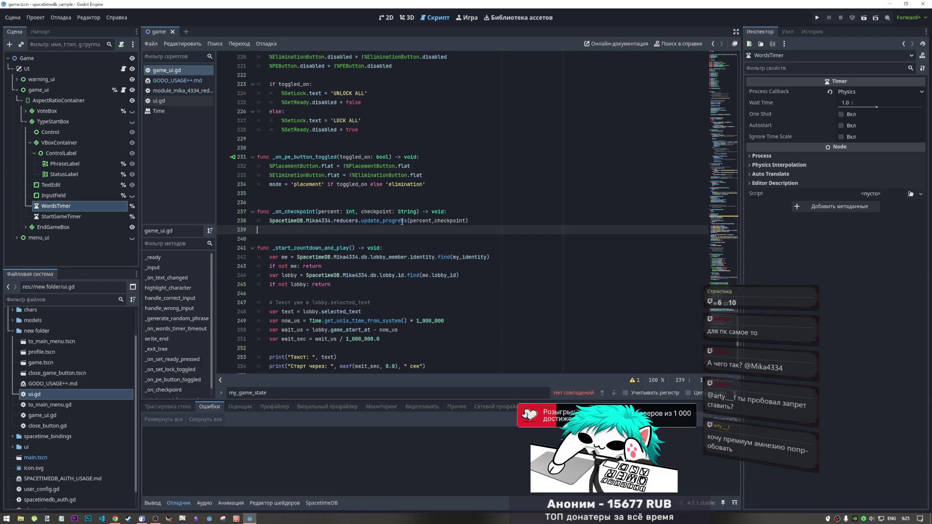
pyautogui.moveTo(402, 222)
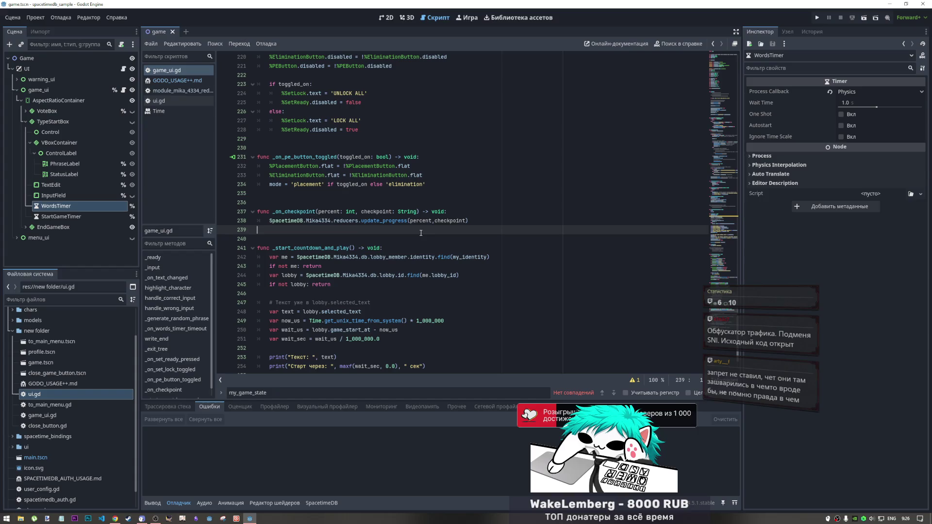
# Step: Scroll to the top of game_ui.gd and place the caret on line 19 among the declarations
pyautogui.scroll(12, 421, 233)
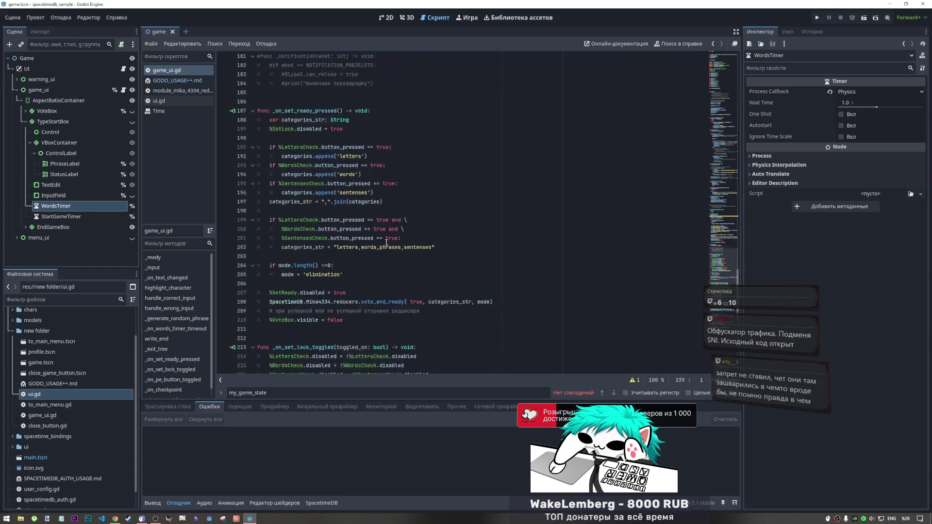
pyautogui.scroll(6, 387, 242)
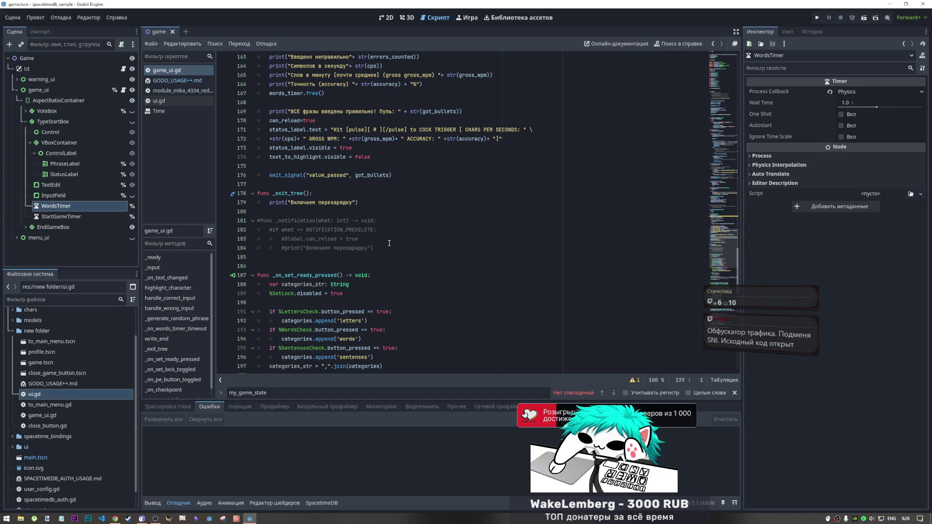
pyautogui.scroll(12, 387, 238)
pyautogui.scroll(20, 385, 228)
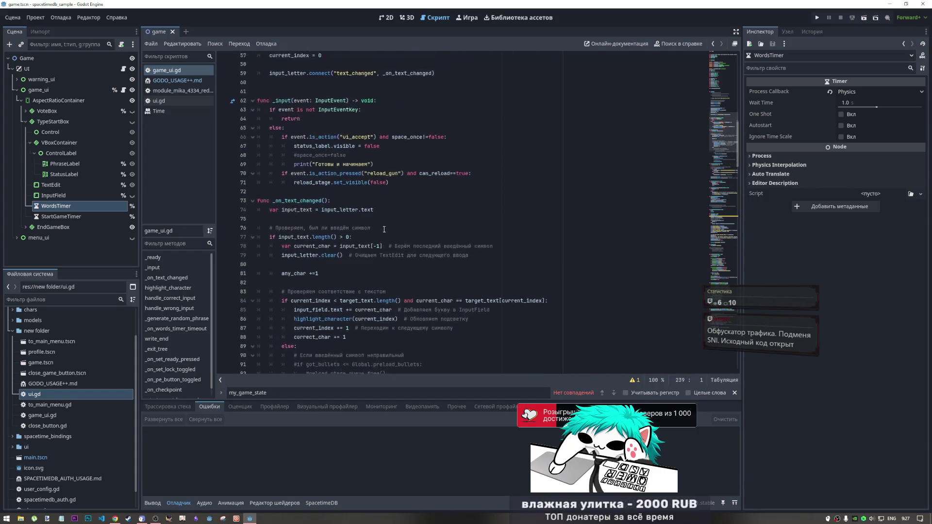
pyautogui.scroll(19, 384, 229)
pyautogui.click(362, 220)
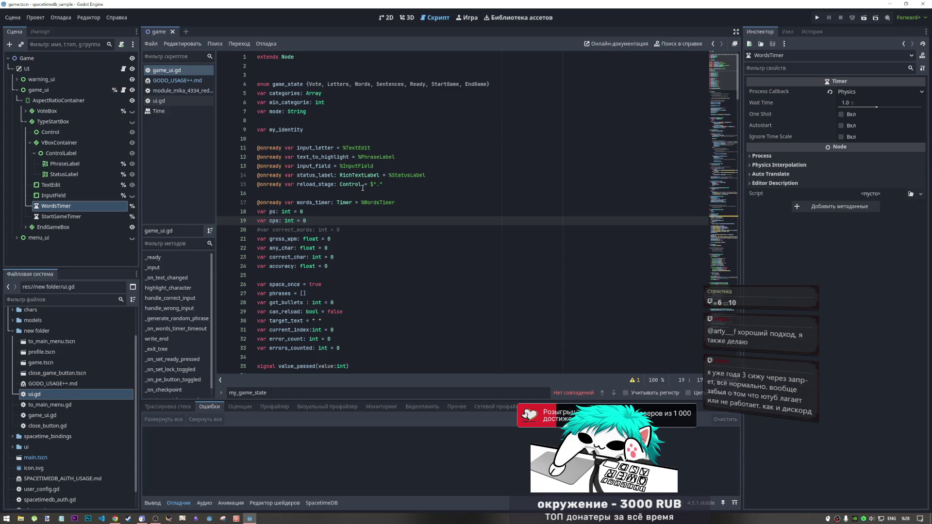
pyautogui.moveTo(362, 187)
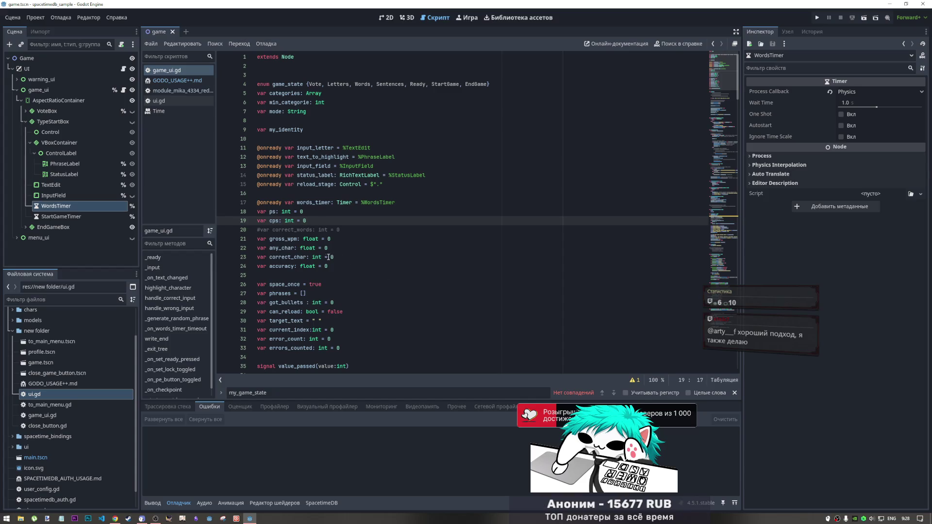
pyautogui.scroll(-5, 306, 254)
pyautogui.scroll(-9, 307, 255)
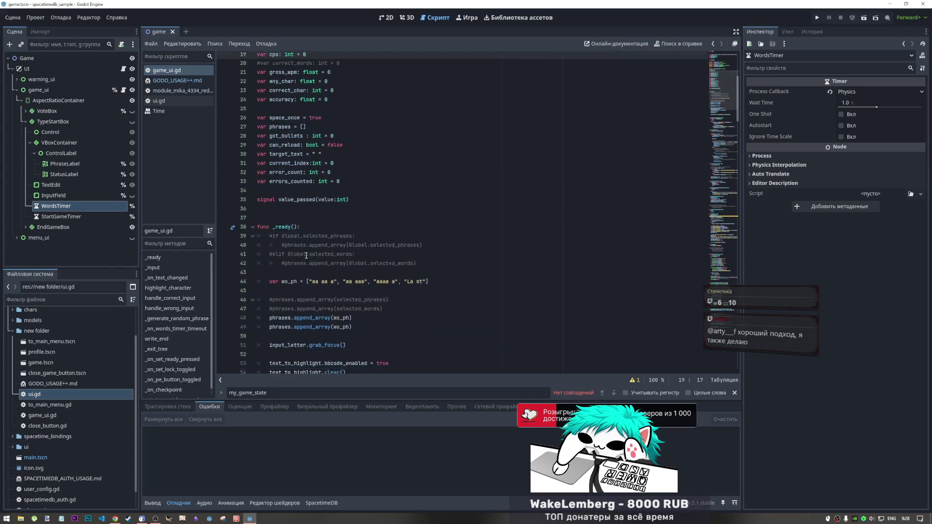
pyautogui.scroll(-12, 300, 258)
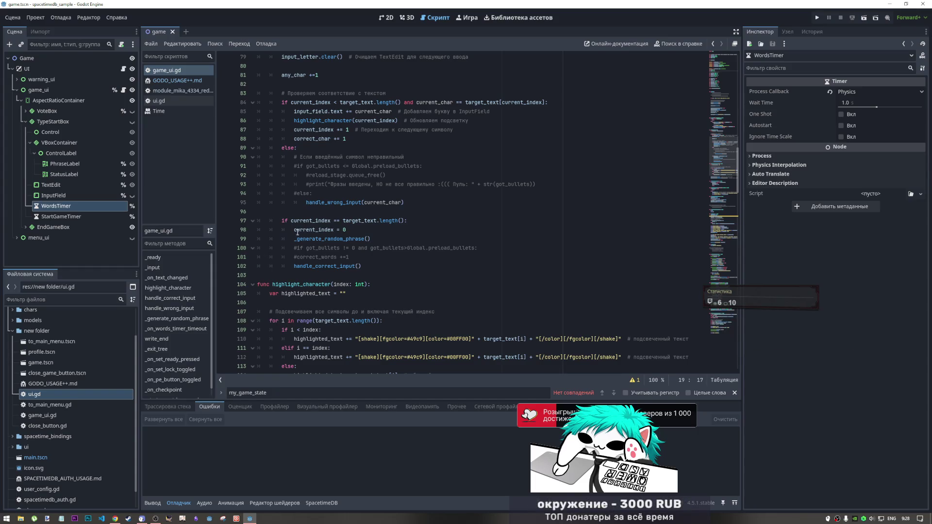
pyautogui.scroll(9, 311, 238)
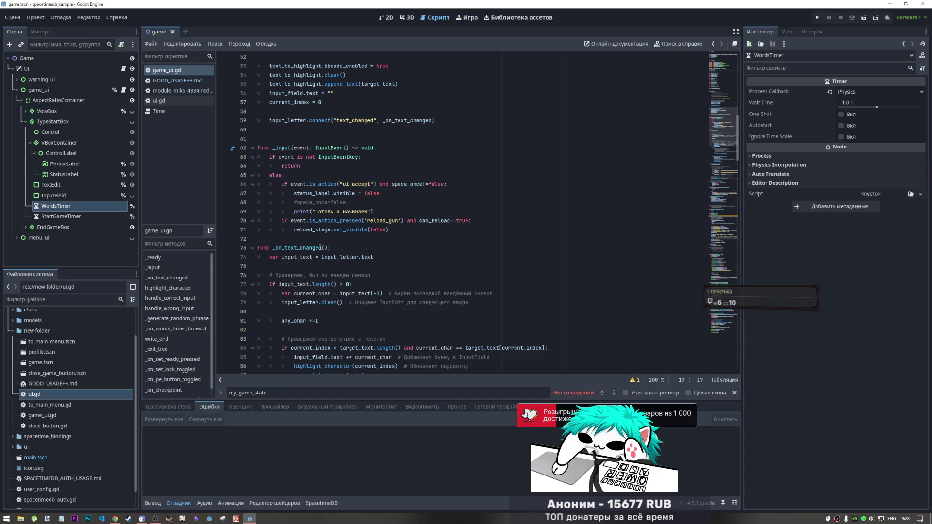
pyautogui.scroll(6, 320, 246)
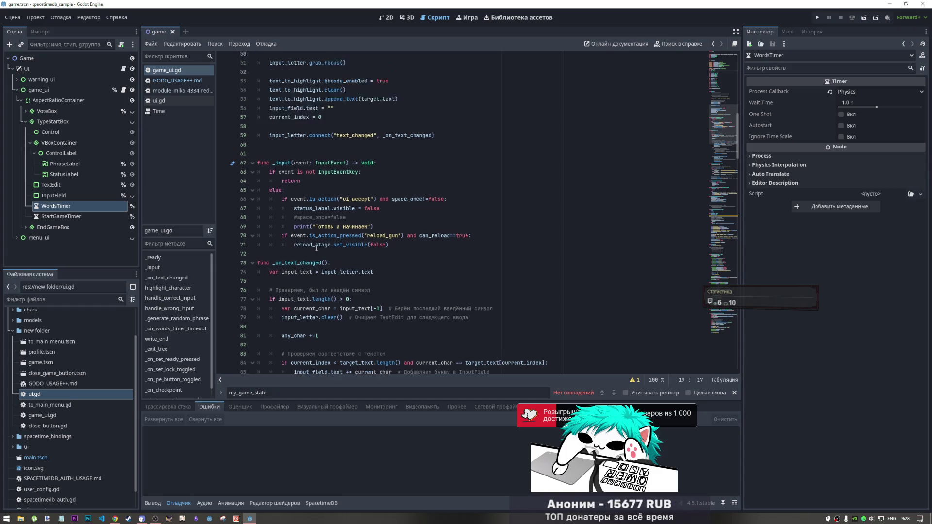
pyautogui.scroll(2, 287, 237)
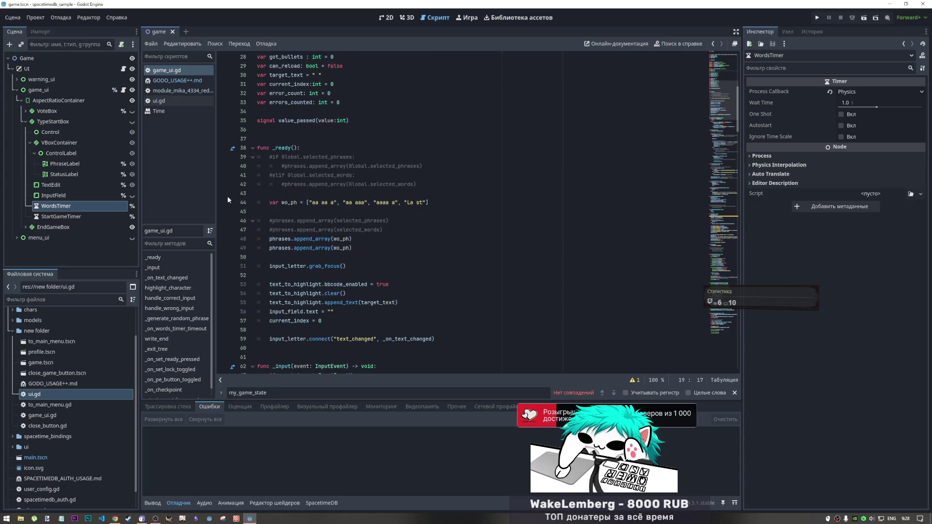
pyautogui.scroll(9, 368, 164)
pyautogui.click(383, 185)
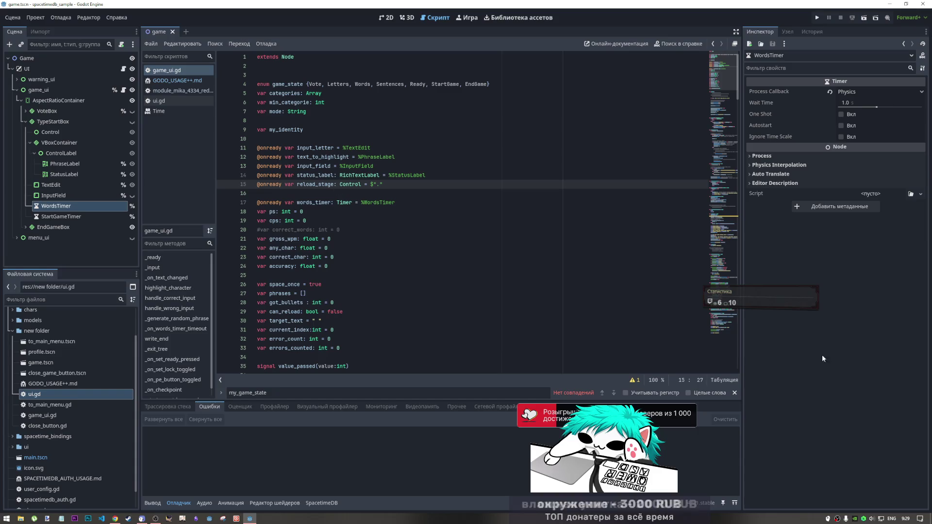
# Step: Close the my_game_state search bar and open module_mika_4334_reducers.gd
pyautogui.click(735, 393)
pyautogui.press('Down')
pyautogui.press('Down')
pyautogui.press('Down')
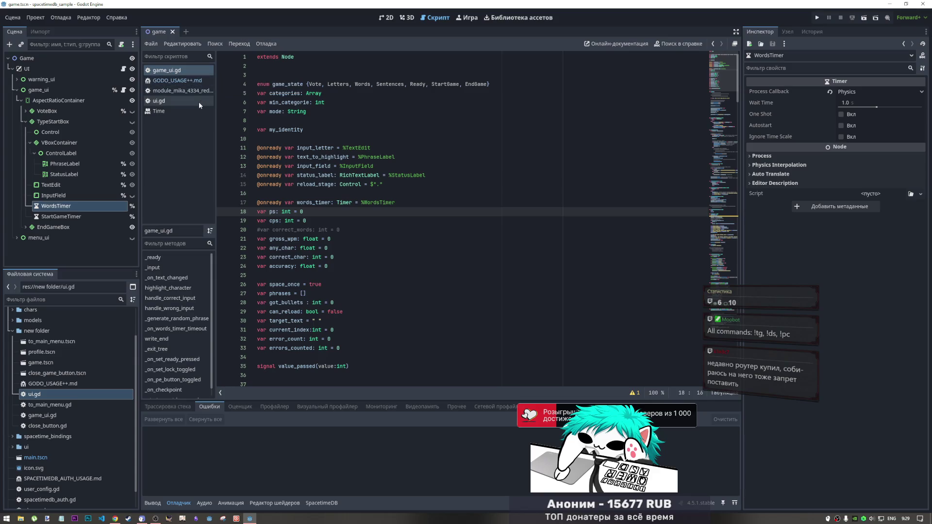
pyautogui.click(188, 94)
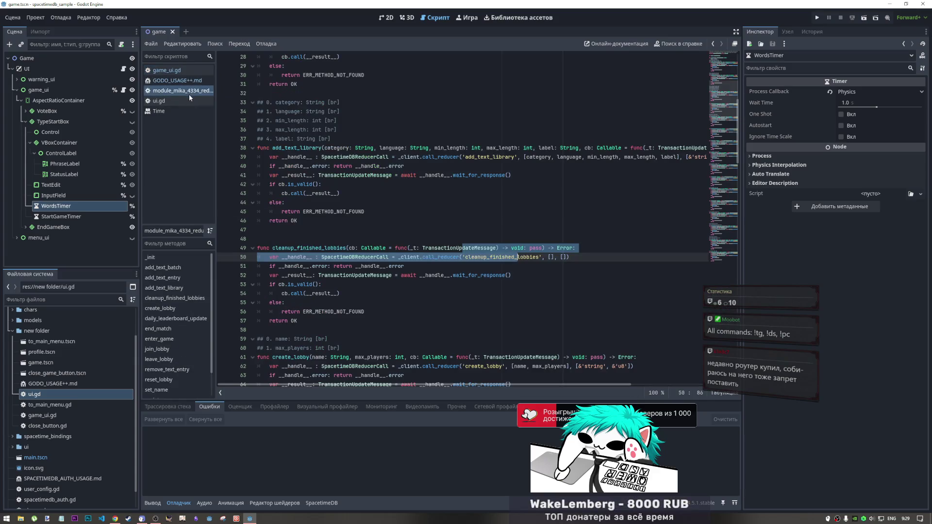
# Step: Select and read the cleanup_finished_lobbies wrapper, then return to the GODO_USAGE++.md notes
pyautogui.scroll(-3, 297, 213)
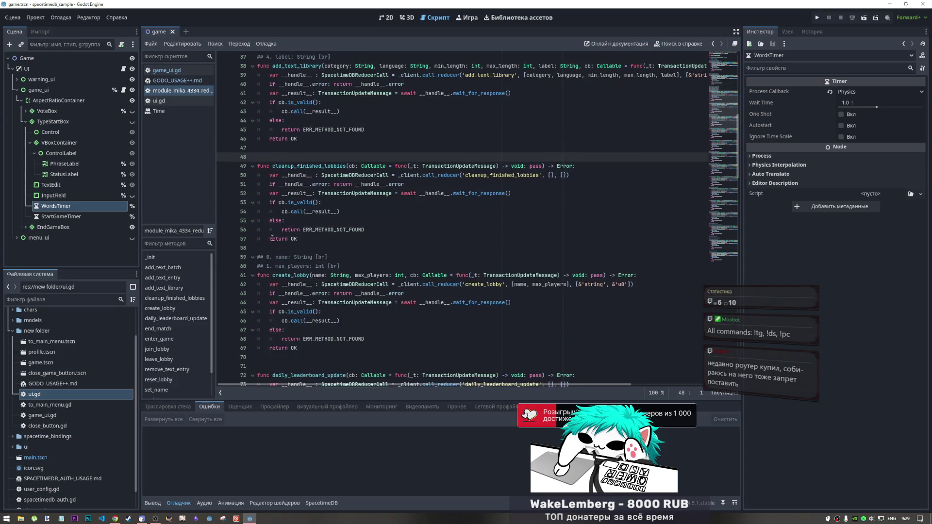
pyautogui.click(297, 212)
pyautogui.moveTo(331, 166); pyautogui.dragTo(365, 206)
pyautogui.click(364, 206)
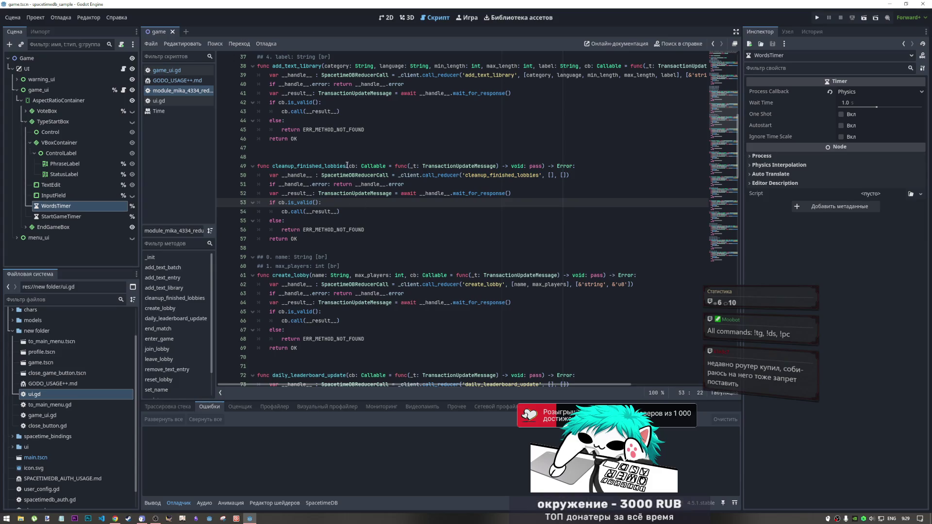
pyautogui.moveTo(345, 166); pyautogui.dragTo(279, 166)
pyautogui.doubleClick(279, 165)
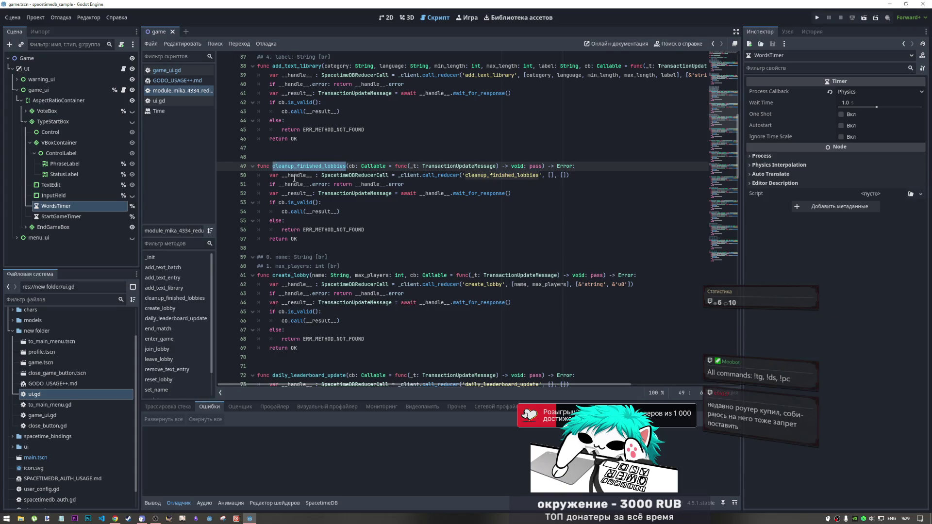
pyautogui.click(297, 174)
pyautogui.click(179, 80)
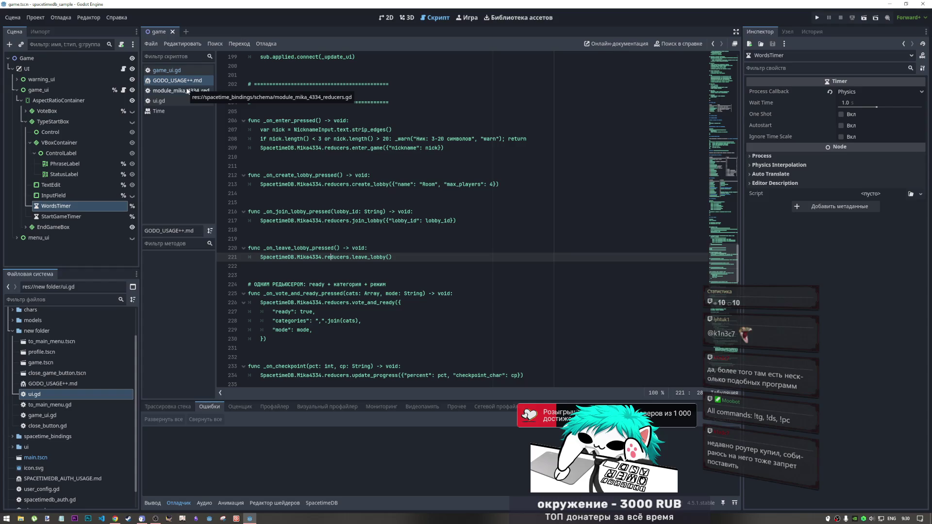
# Step: Place the caret after the leave_lobby() call around line 220 in the notes
pyautogui.click(436, 249)
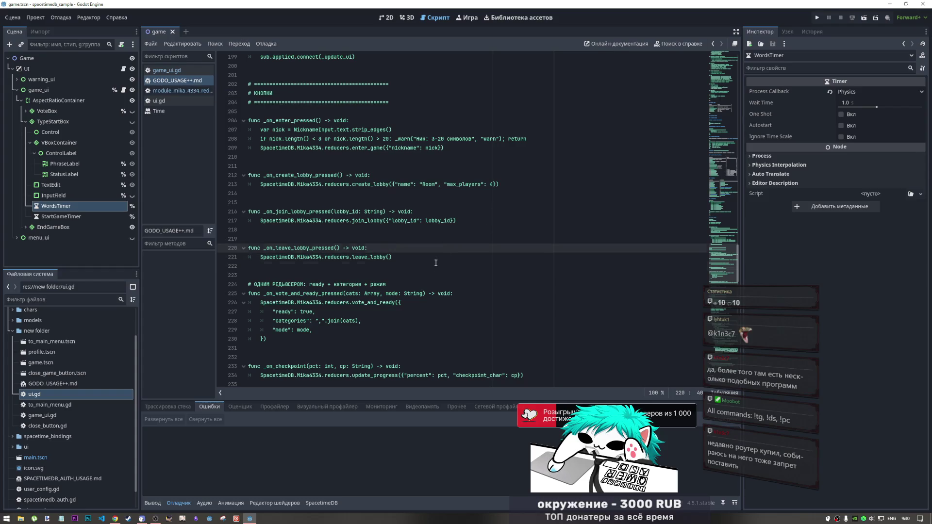
pyautogui.click(436, 262)
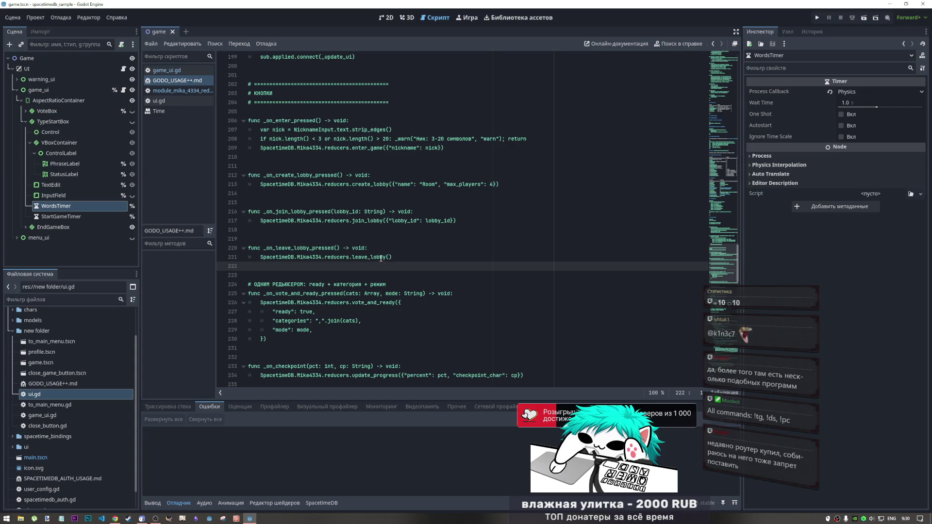
pyautogui.click(402, 258)
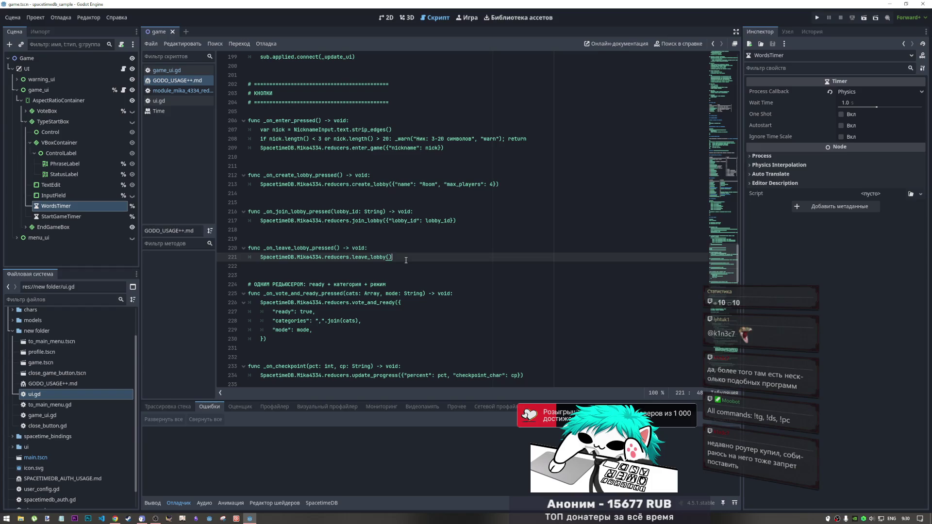
# Step: Reopen the reducers module and scroll down to the create_lobby, daily_leaderboard_update and end_match wrappers
pyautogui.click(189, 90)
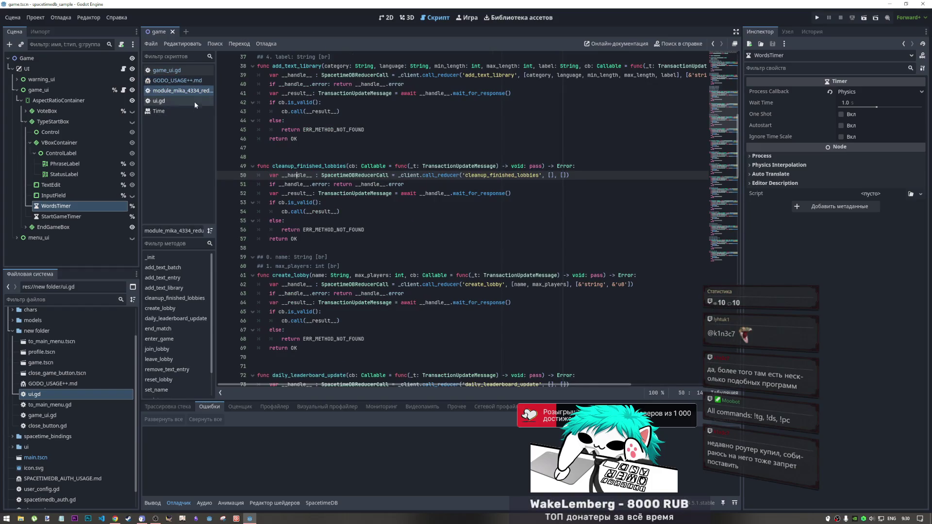
pyautogui.click(375, 203)
pyautogui.click(377, 218)
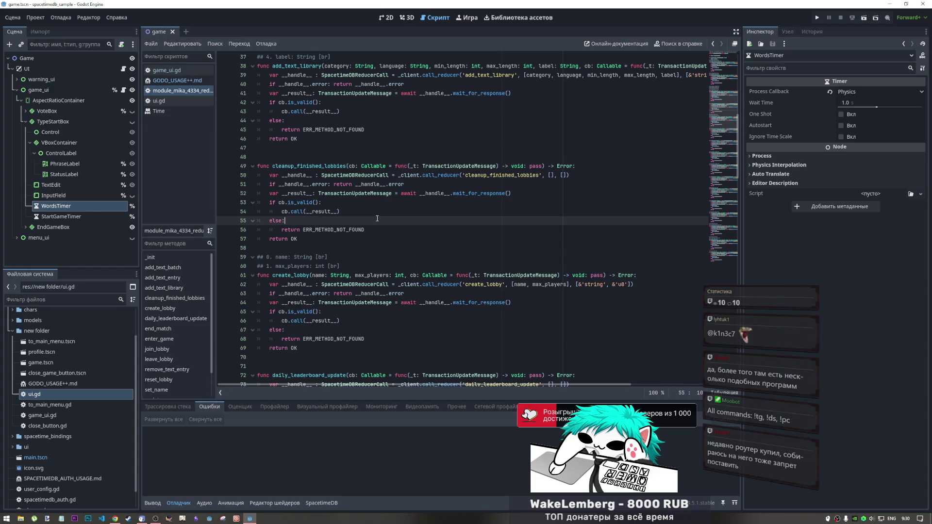
pyautogui.scroll(-2, 359, 227)
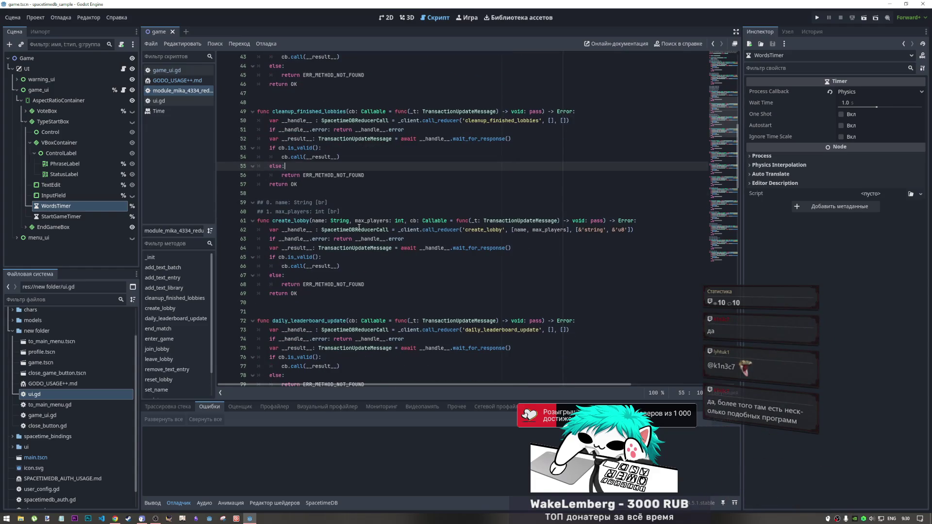
pyautogui.scroll(-4, 356, 228)
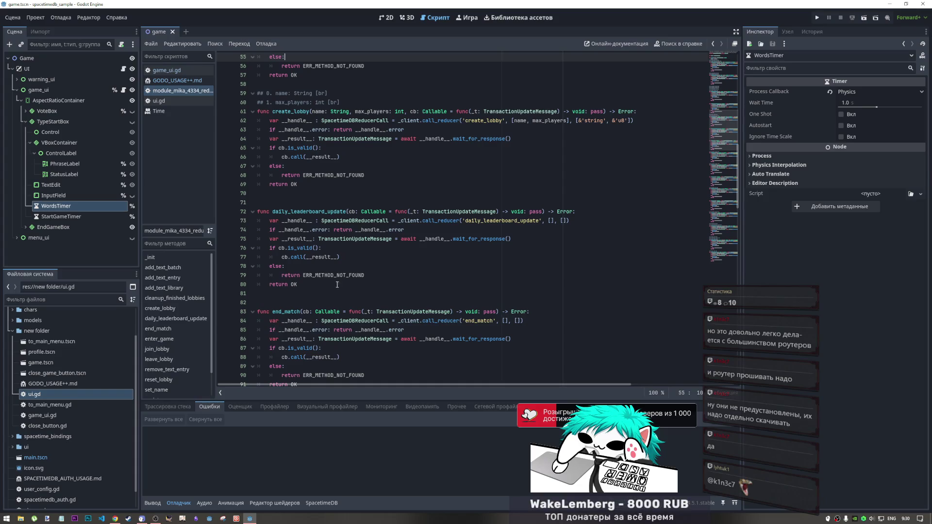
# Step: Select lines 72–80 of daily_leaderboard_update and scroll further down the reducer module
pyautogui.click(321, 257)
pyautogui.click(332, 276)
pyautogui.moveTo(319, 285); pyautogui.dragTo(284, 214)
pyautogui.click(283, 211)
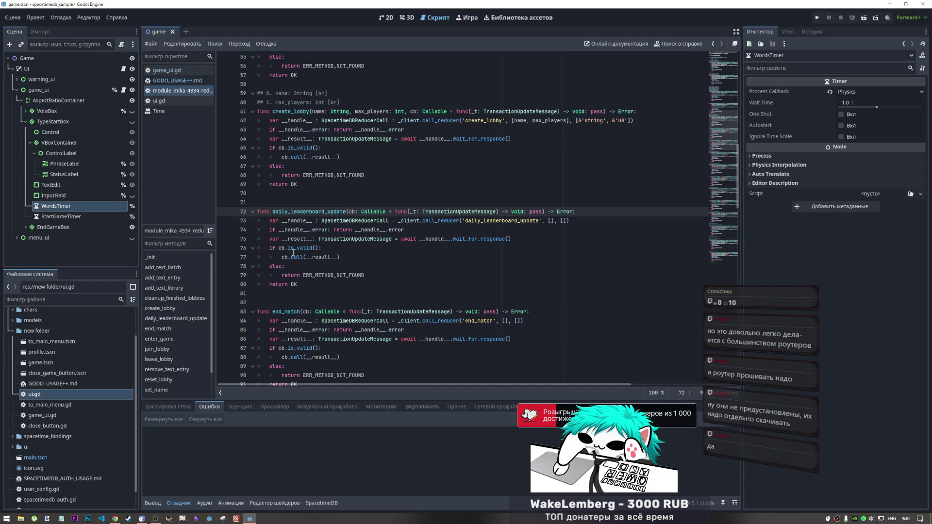
pyautogui.moveTo(297, 254)
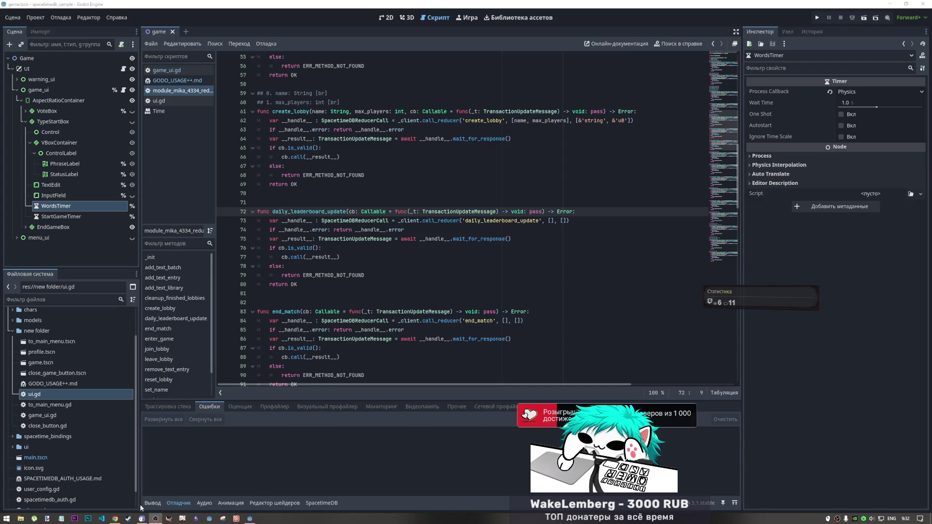
pyautogui.moveTo(251, 519)
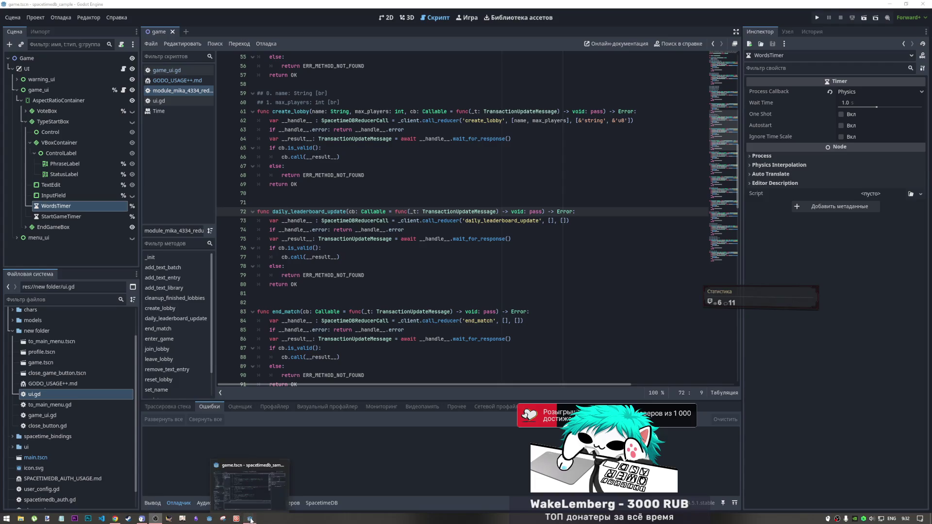
pyautogui.click(356, 282)
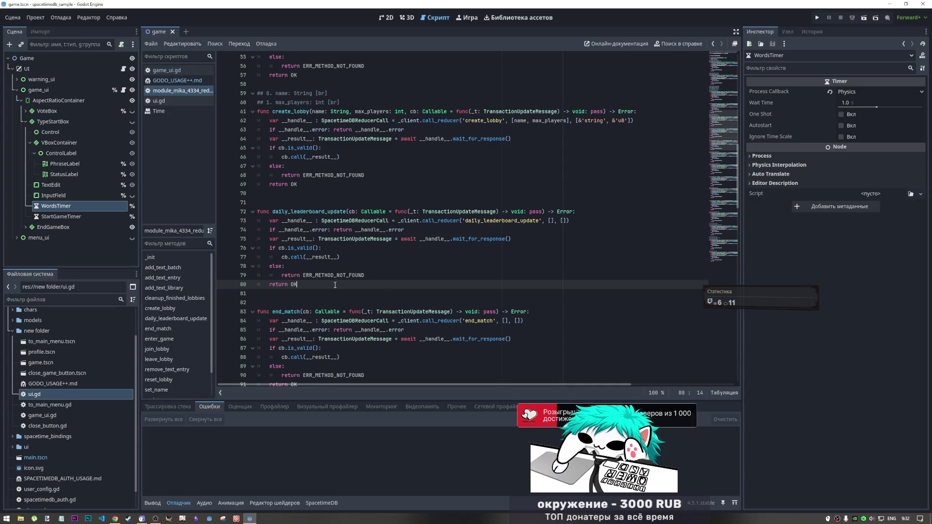
pyautogui.scroll(-4, 327, 269)
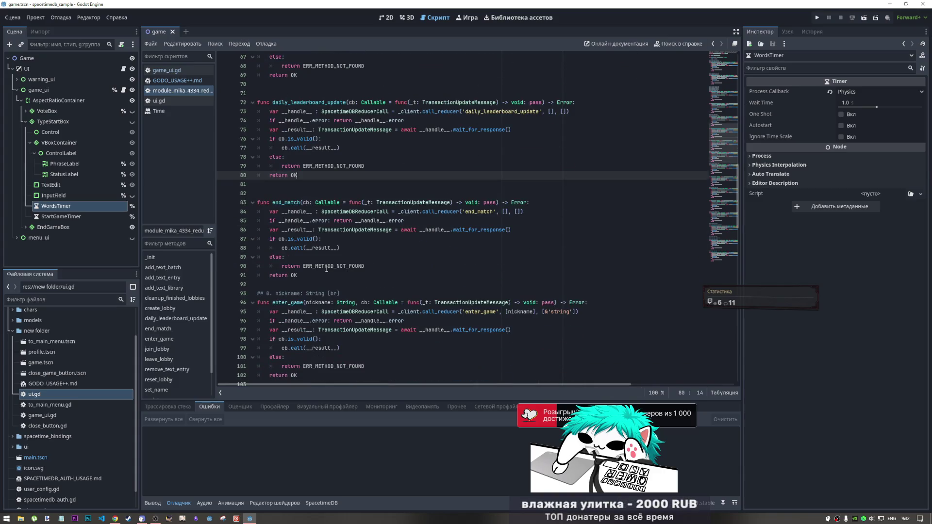
pyautogui.moveTo(327, 268)
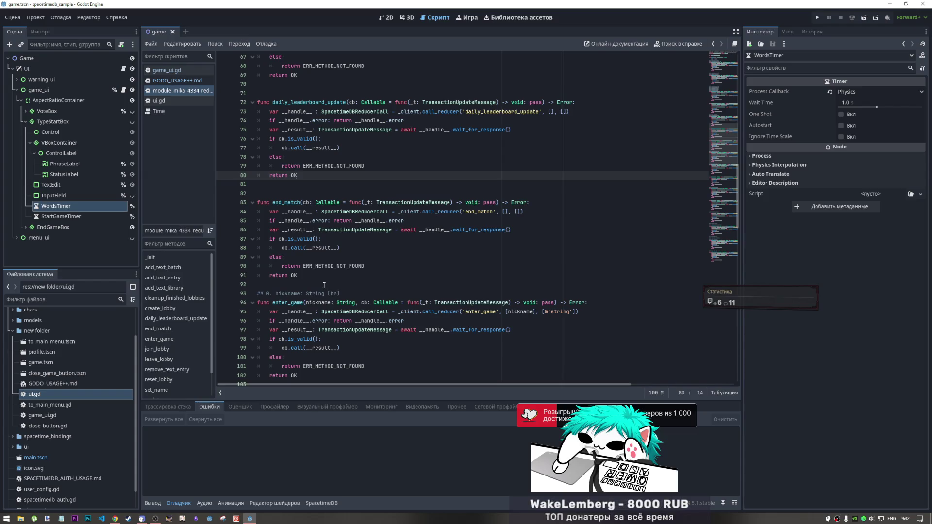
pyautogui.click(339, 258)
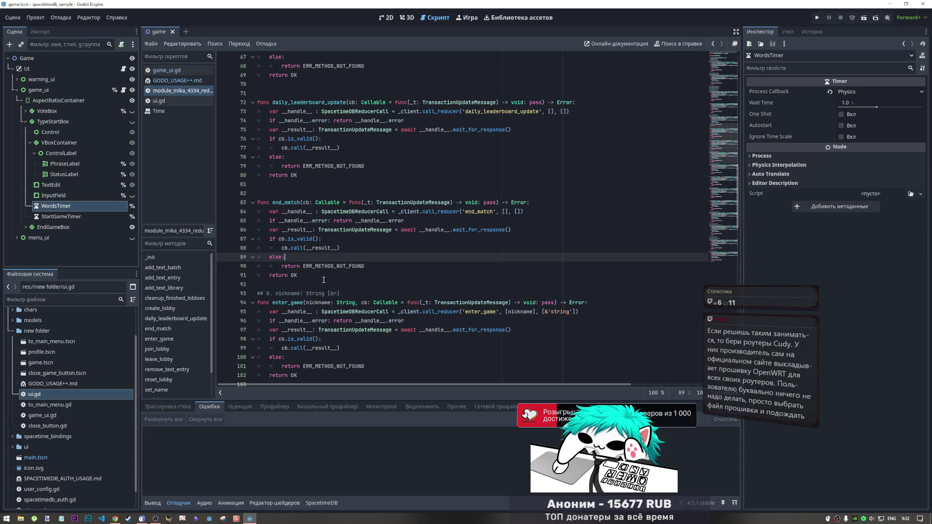
pyautogui.click(335, 266)
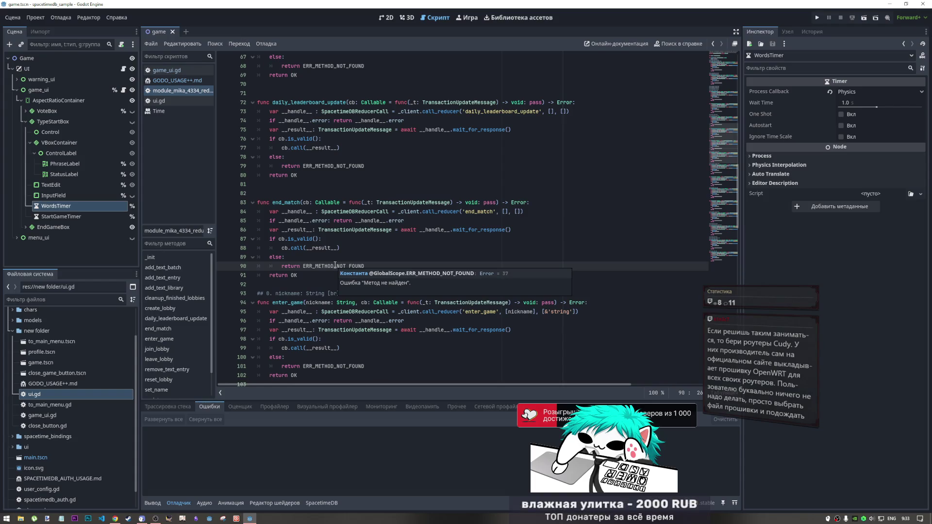
pyautogui.click(385, 249)
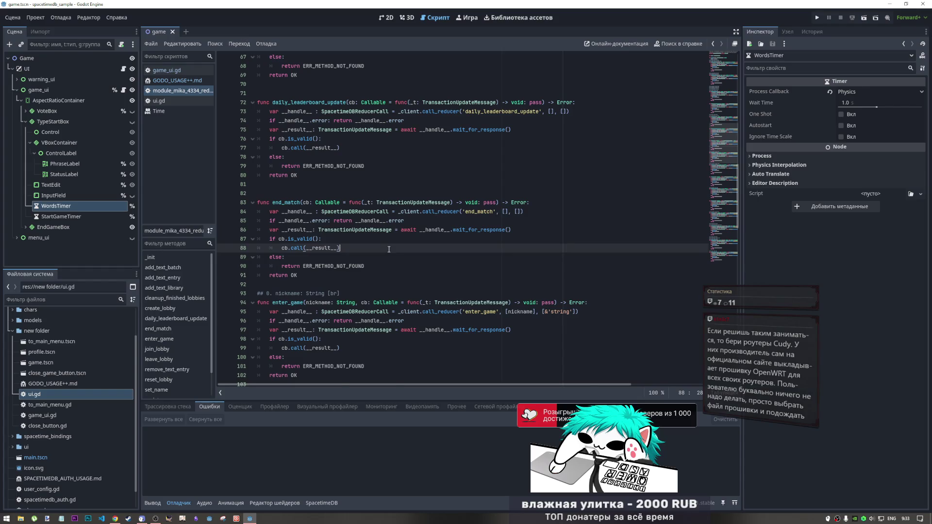
pyautogui.scroll(-2, 386, 252)
pyautogui.scroll(1, 384, 252)
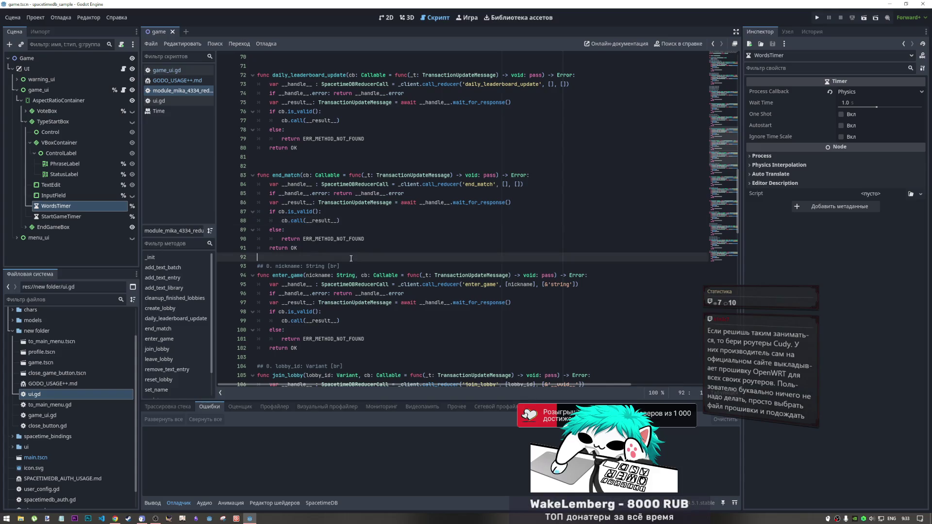
pyautogui.moveTo(343, 284); pyautogui.dragTo(316, 212)
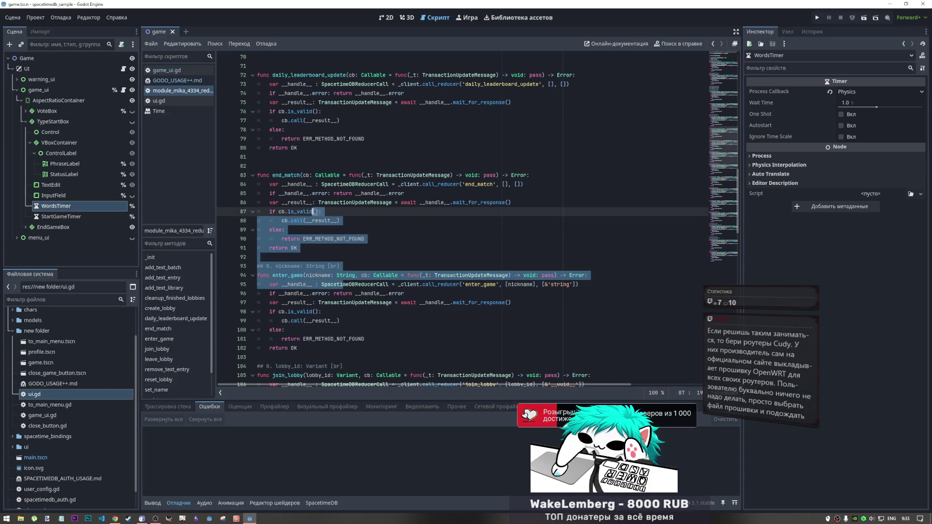
pyautogui.click(323, 268)
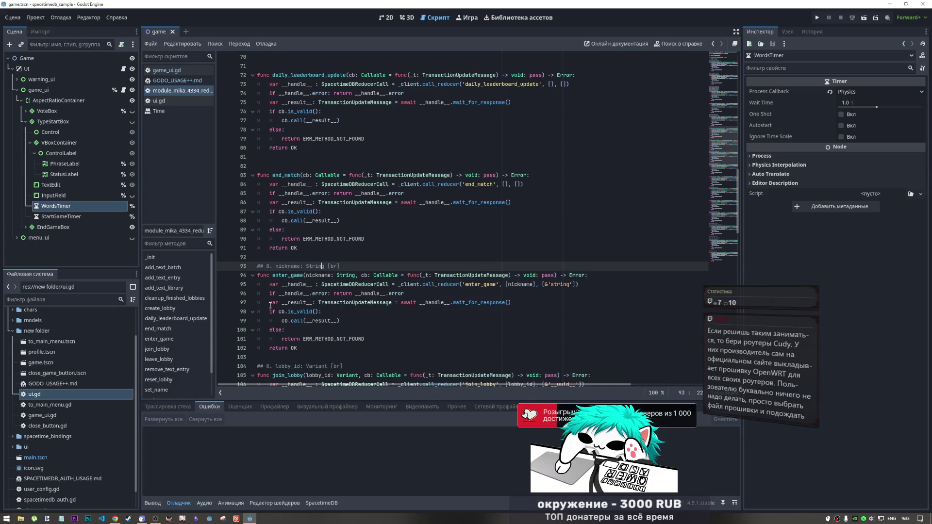
pyautogui.moveTo(283, 295)
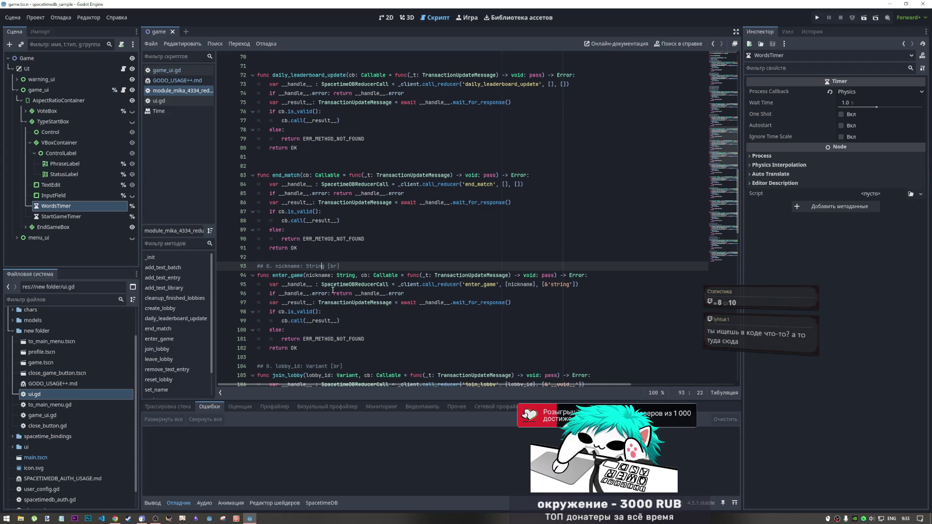
pyautogui.scroll(-5, 332, 291)
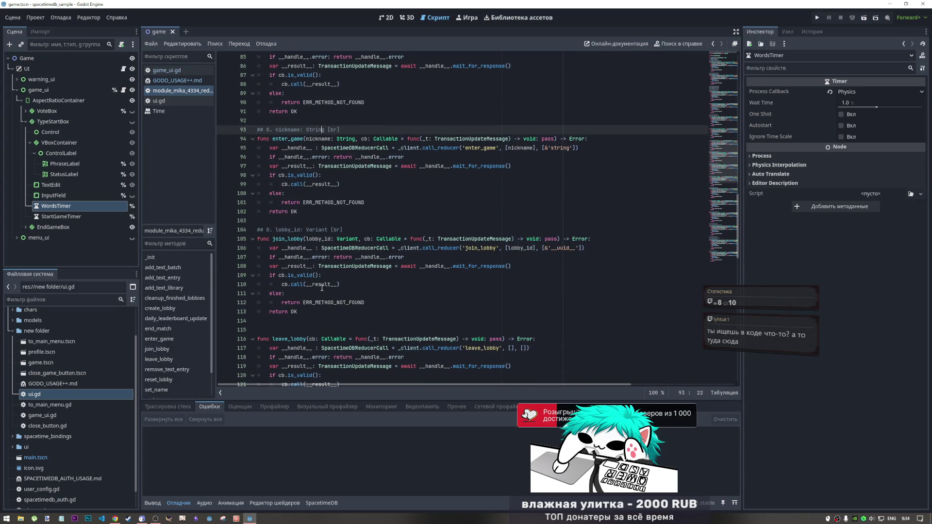
# Step: Select the remove_text_entry, join_lobby and leave_lobby function names to inspect them
pyautogui.scroll(-5, 321, 288)
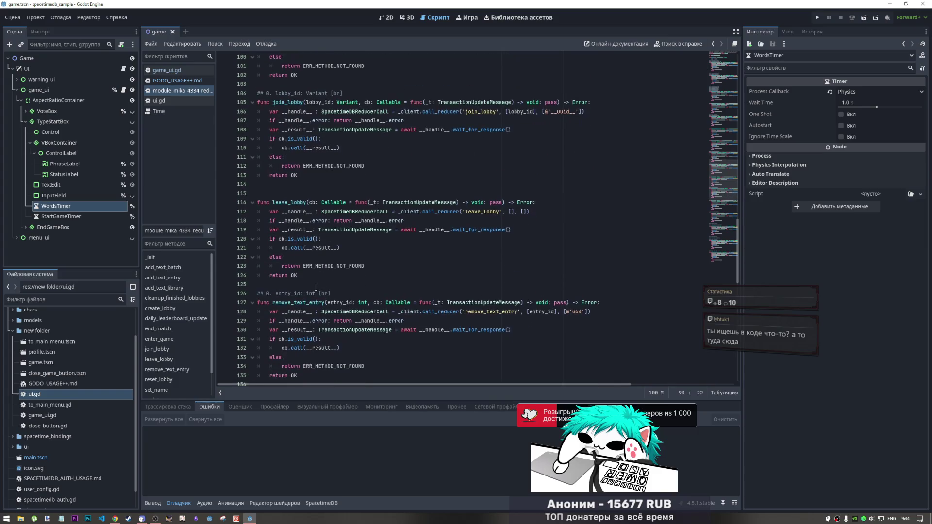
pyautogui.doubleClick(275, 302)
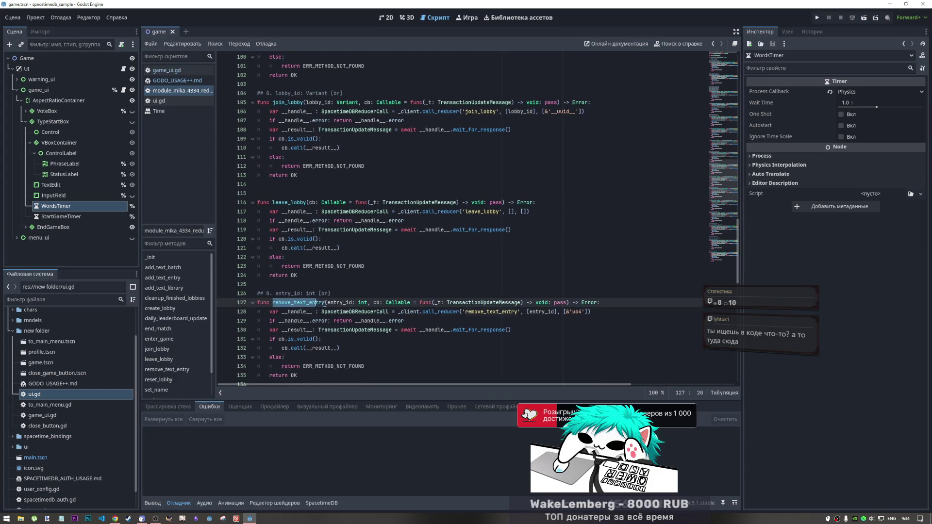
pyautogui.click(295, 196)
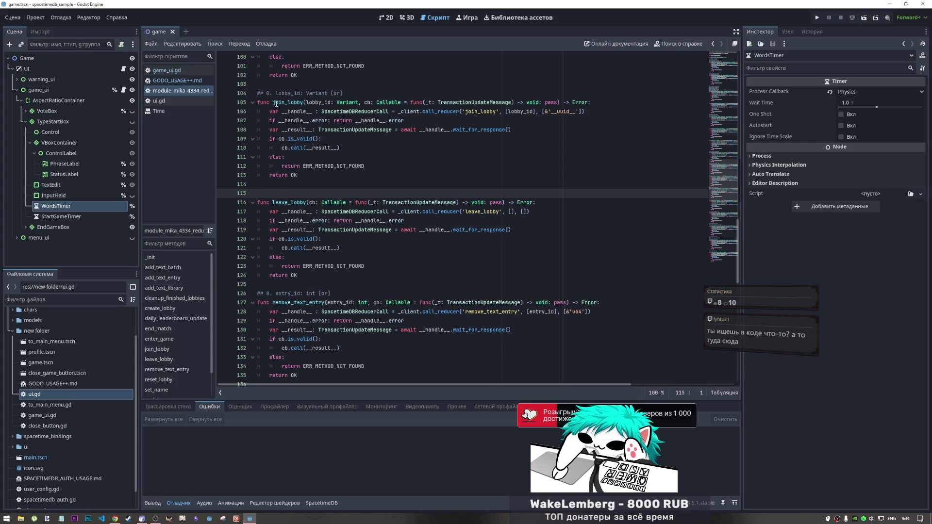
pyautogui.moveTo(274, 103); pyautogui.dragTo(297, 103)
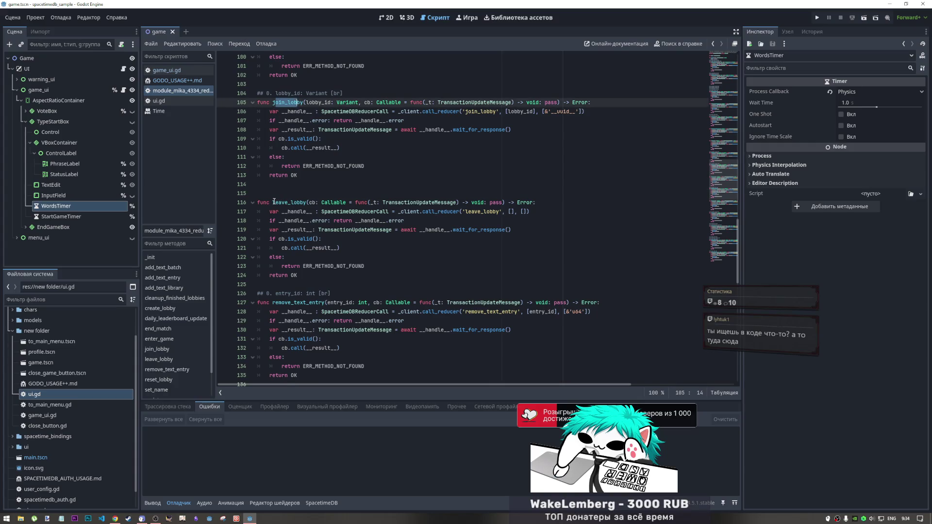
pyautogui.moveTo(273, 202); pyautogui.dragTo(306, 203)
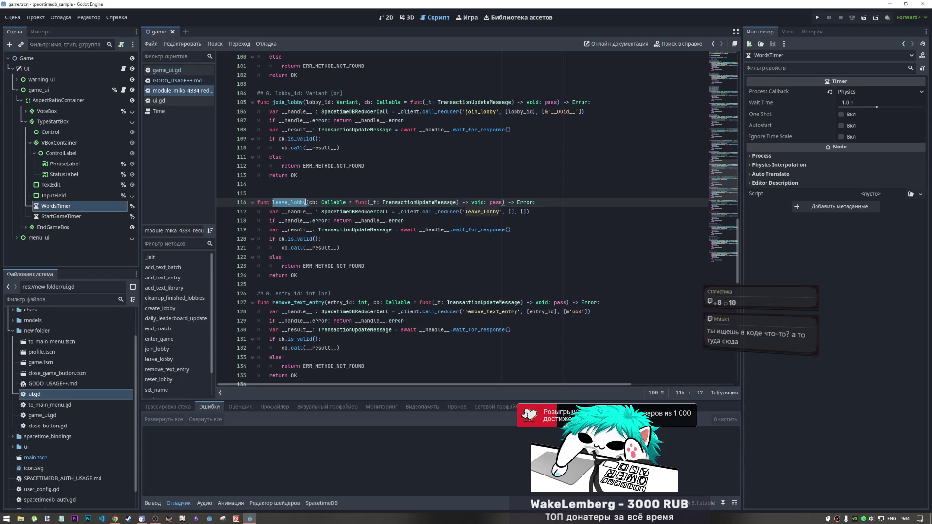
# Step: Inspect reset_lobby and its 'reset_lobby' reducer string, then switch to game_ui.gd
pyautogui.scroll(-1, 306, 212)
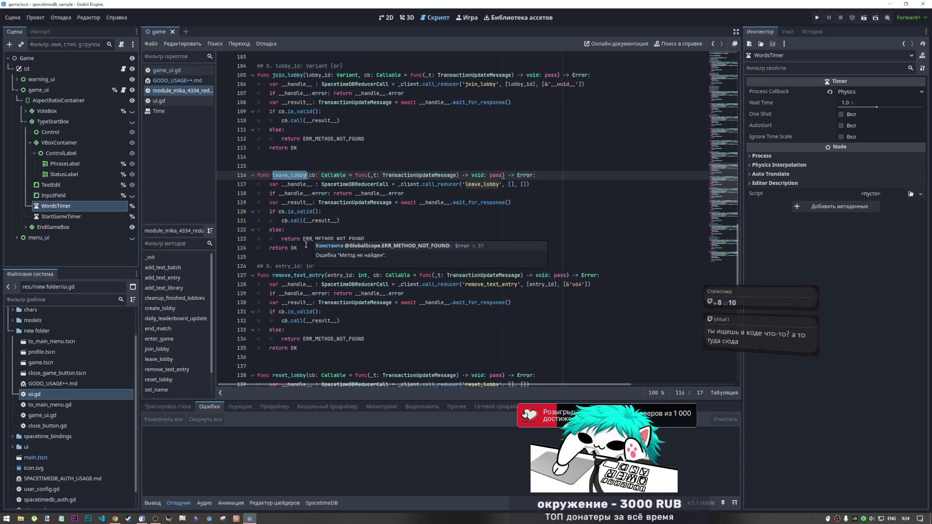
pyautogui.moveTo(273, 275); pyautogui.dragTo(325, 275)
pyautogui.scroll(-6, 325, 275)
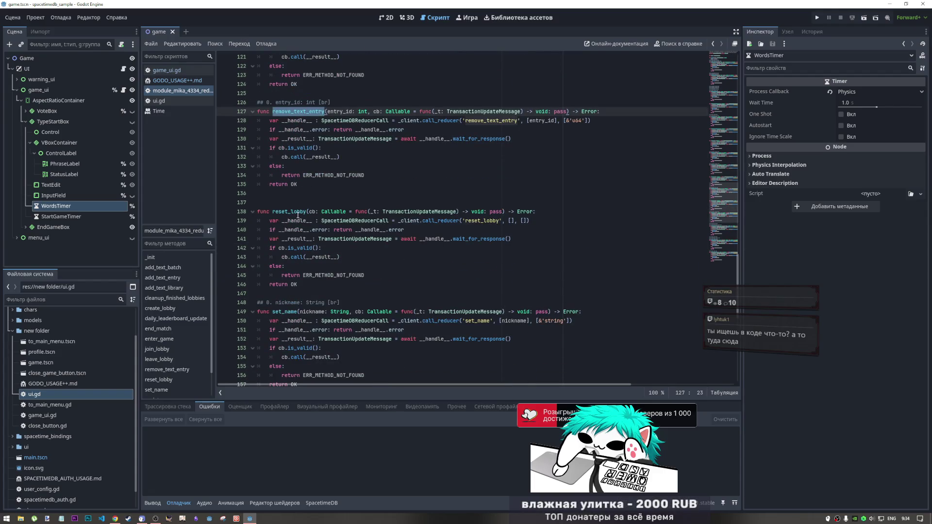
pyautogui.click(288, 214)
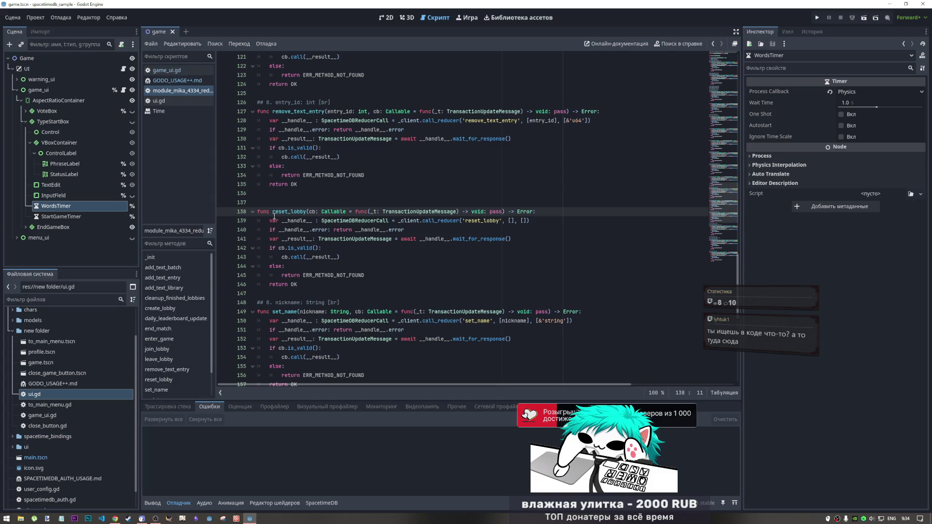
pyautogui.doubleClick(274, 212)
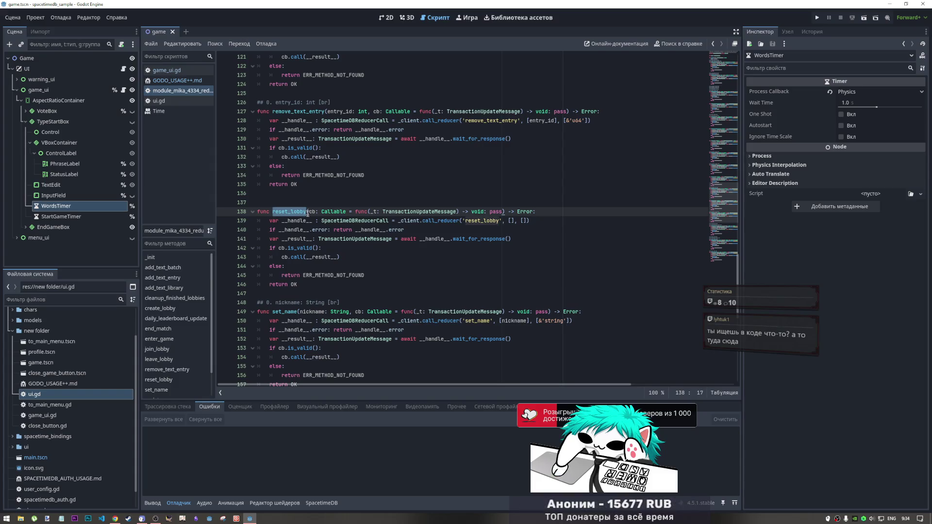
pyautogui.click(448, 228)
pyautogui.moveTo(487, 221); pyautogui.dragTo(505, 221)
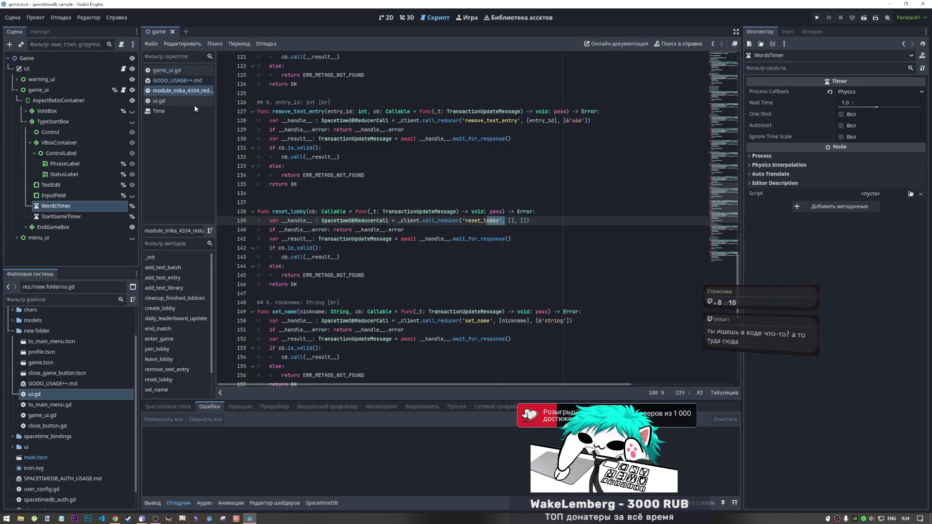
pyautogui.click(164, 70)
# Step: Scroll game_ui.gd to the bottom to show _start_countdown_and_play
pyautogui.scroll(-20, 411, 215)
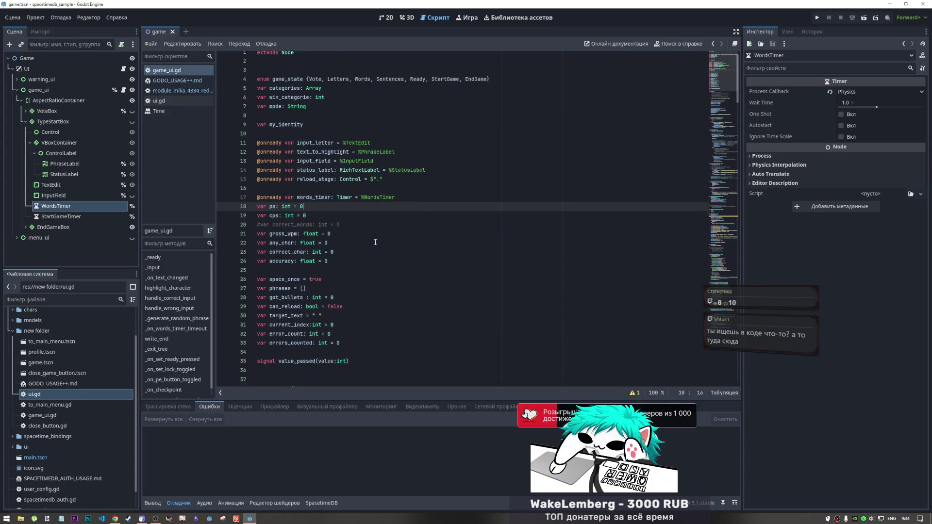
pyautogui.scroll(-20, 623, 213)
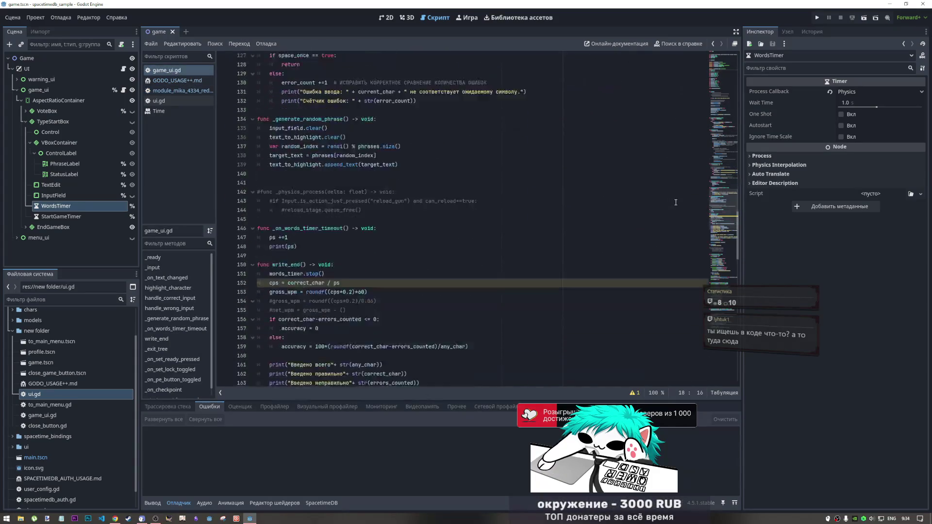
pyautogui.scroll(-15, 715, 258)
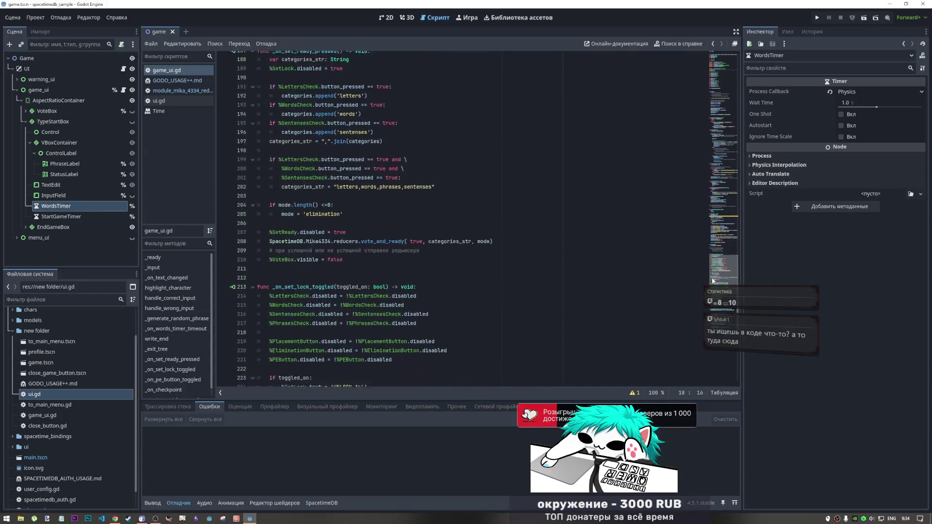
pyautogui.scroll(-4, 713, 304)
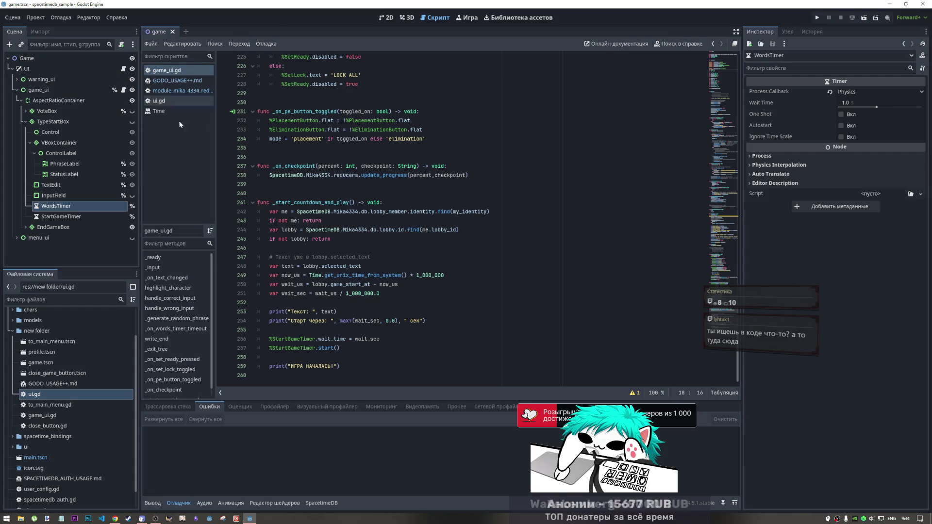
# Step: In the 2D scene, locate the Reset and Leave buttons and select the Reset node
pyautogui.click(386, 17)
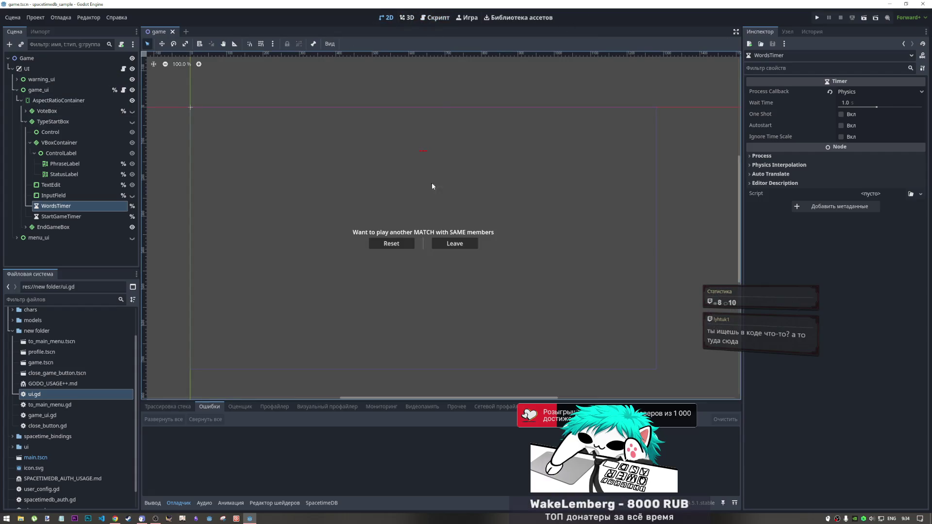
pyautogui.click(439, 17)
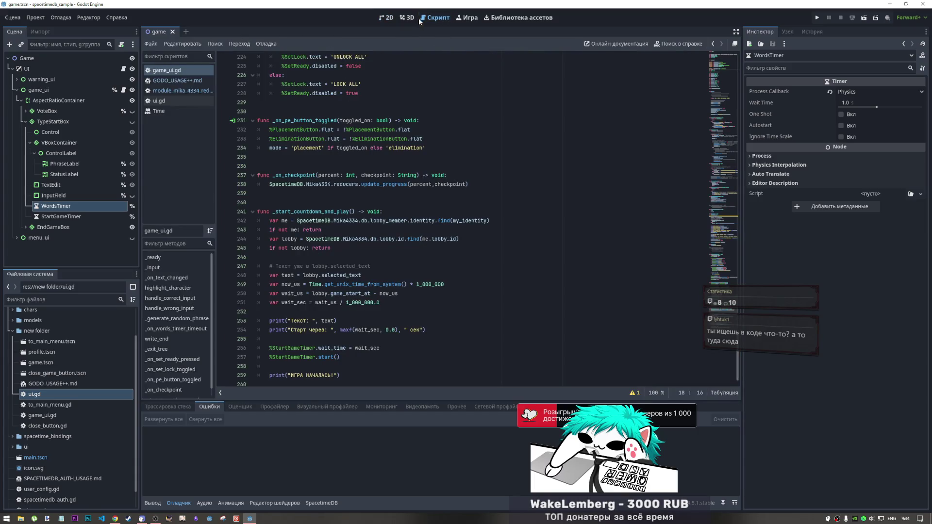
pyautogui.click(381, 20)
pyautogui.click(340, 240)
pyautogui.click(397, 245)
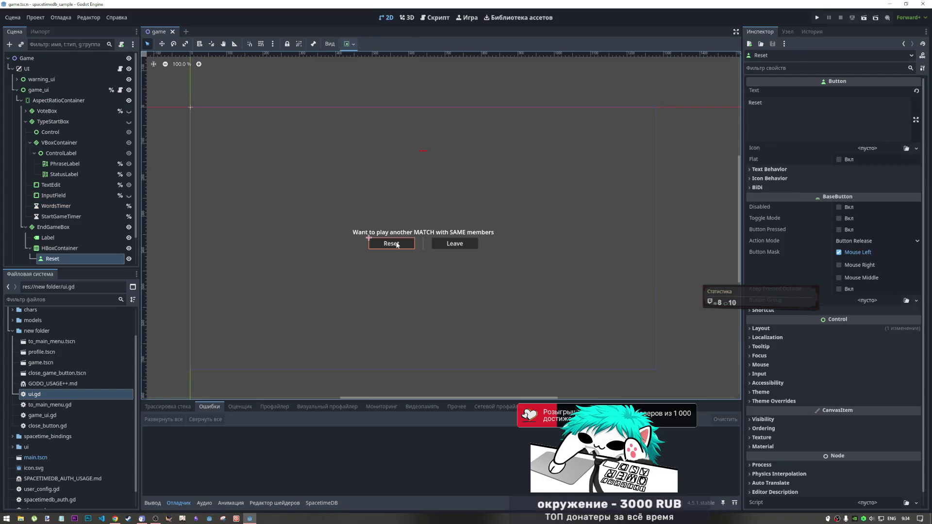
pyautogui.scroll(-2, 72, 240)
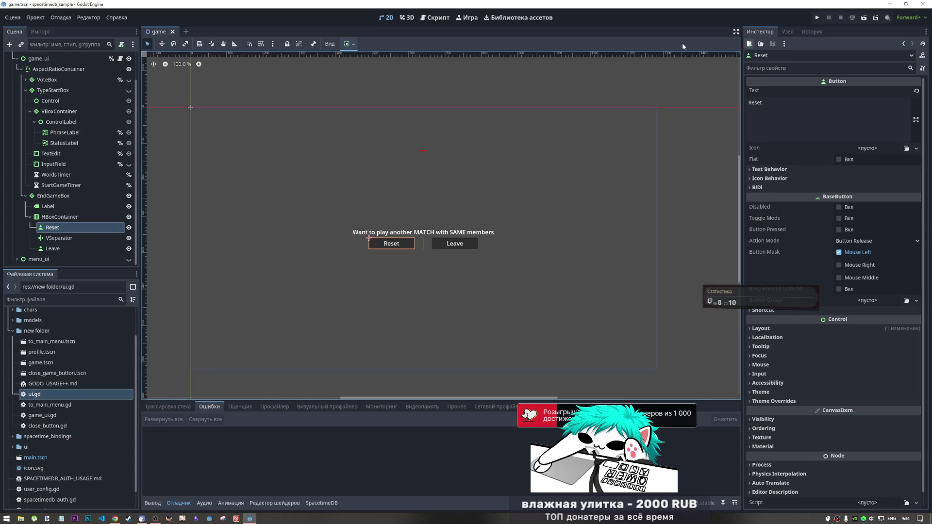
pyautogui.click(63, 249)
pyautogui.click(65, 226)
# Step: Connect Reset's pressed() signal to the UI node, creating _on_reset_pressed
pyautogui.click(792, 34)
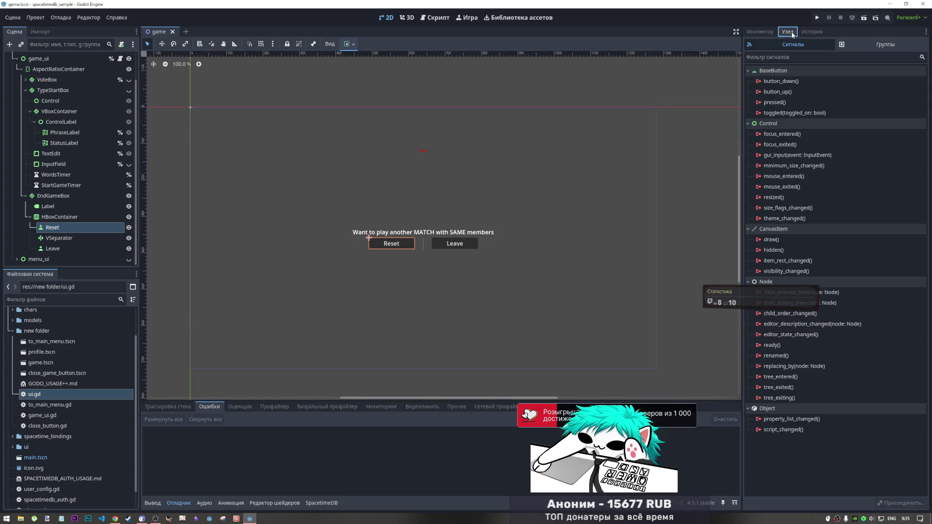
pyautogui.doubleClick(775, 102)
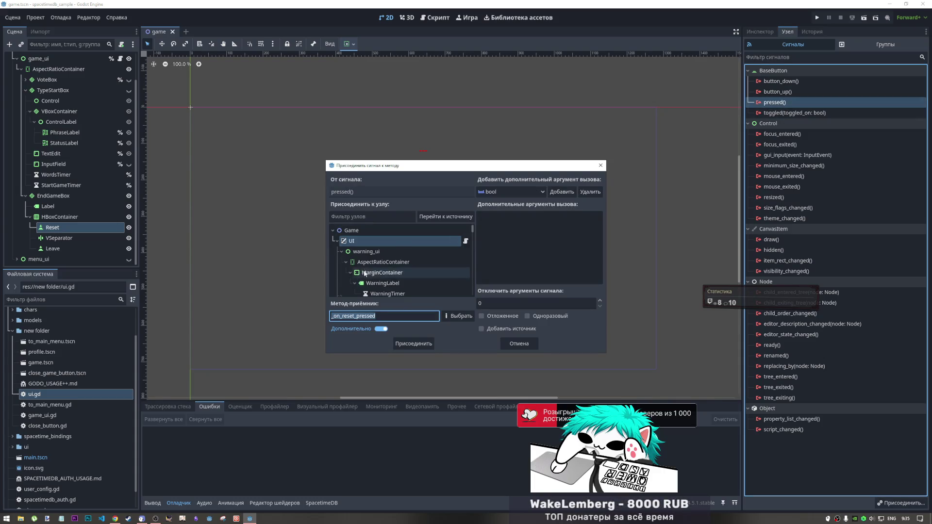
pyautogui.scroll(-2, 372, 253)
pyautogui.click(395, 252)
pyautogui.click(409, 344)
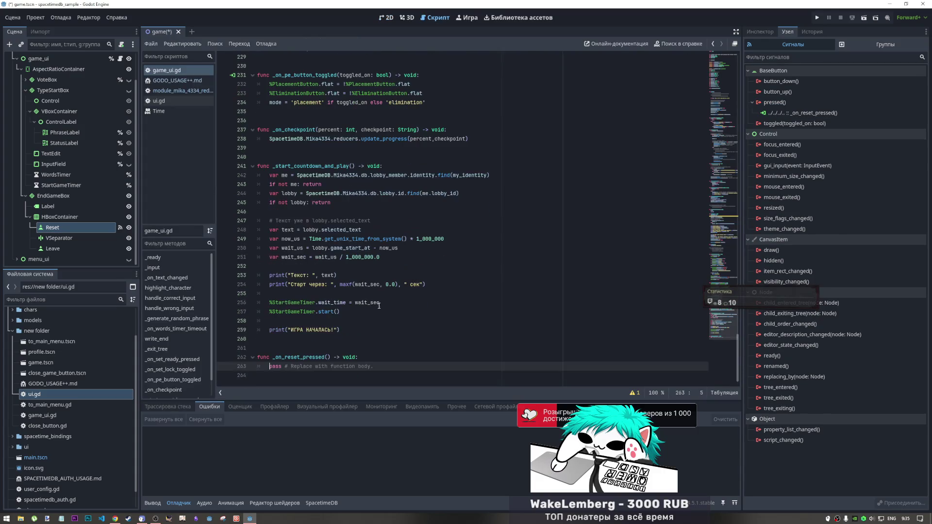
# Step: Copy the update_progress reducer call and paste it over pass in _on_reset_pressed
pyautogui.click(374, 275)
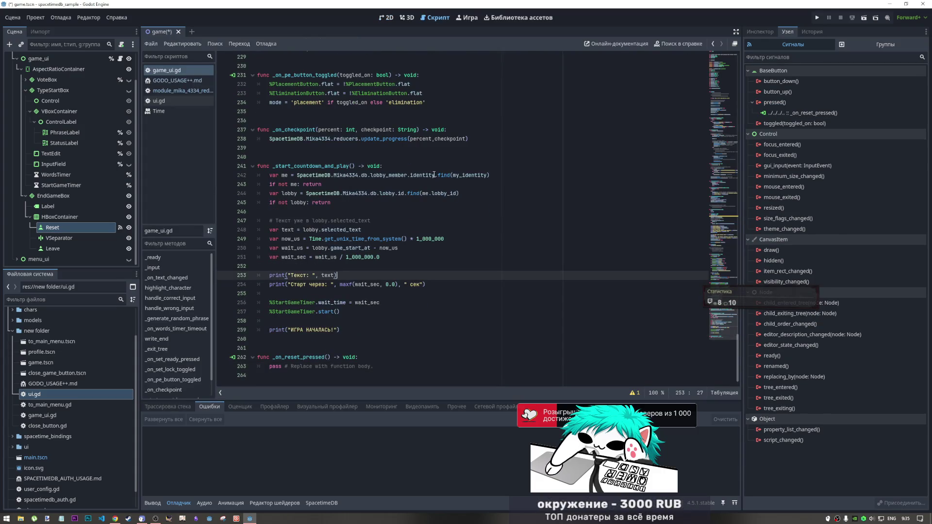
pyautogui.scroll(5, 434, 175)
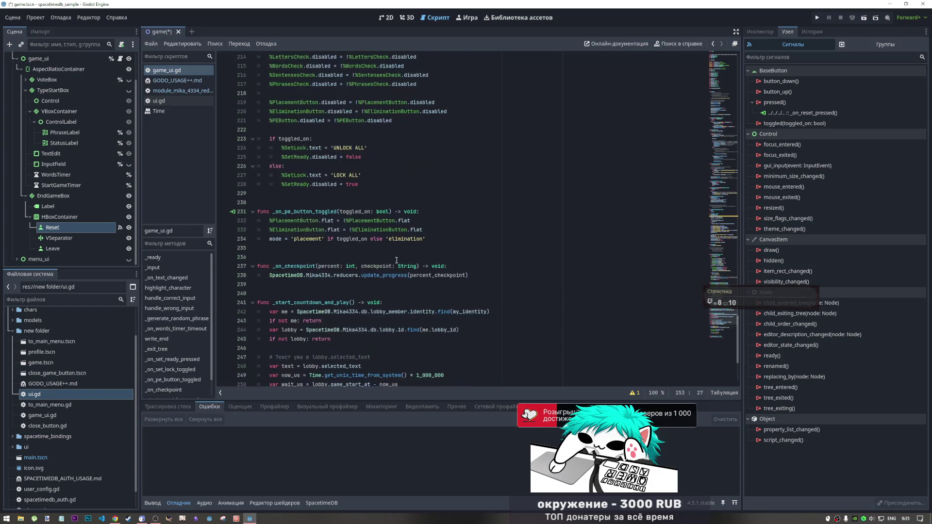
pyautogui.moveTo(411, 275); pyautogui.dragTo(270, 276)
pyautogui.moveTo(468, 275); pyautogui.dragTo(270, 275)
pyautogui.hotkey('ctrl', 'c')
pyautogui.scroll(-1, 401, 326)
pyautogui.scroll(-4, 401, 325)
pyautogui.moveTo(377, 366); pyautogui.dragTo(268, 368)
pyautogui.hotkey('ctrl', 'v')
# Step: Change the pasted call to reset_lobby() with no arguments and tidy the function's blank lines
pyautogui.click(362, 367)
pyautogui.hotkey('ctrl', 'space')
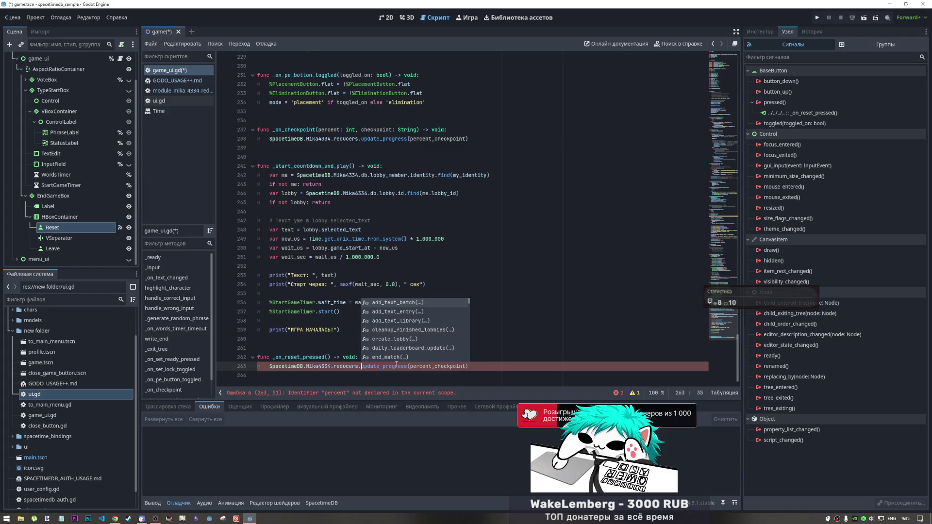
pyautogui.doubleClick(407, 367)
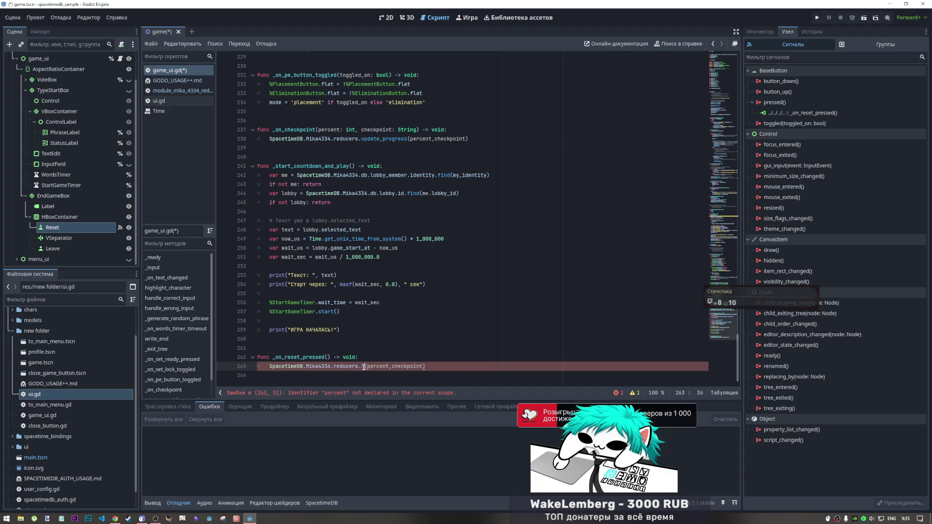
pyautogui.write('rese')
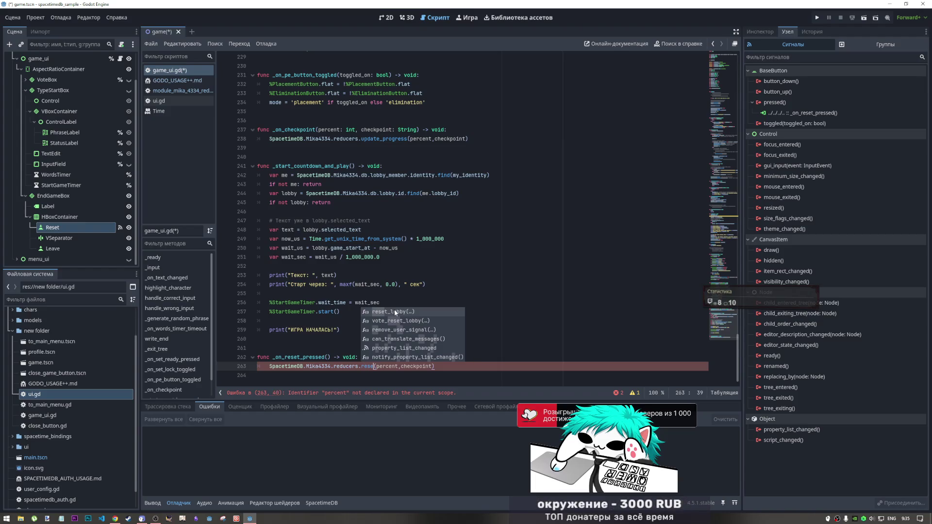
pyautogui.press('Return')
pyautogui.moveTo(398, 367); pyautogui.dragTo(455, 367)
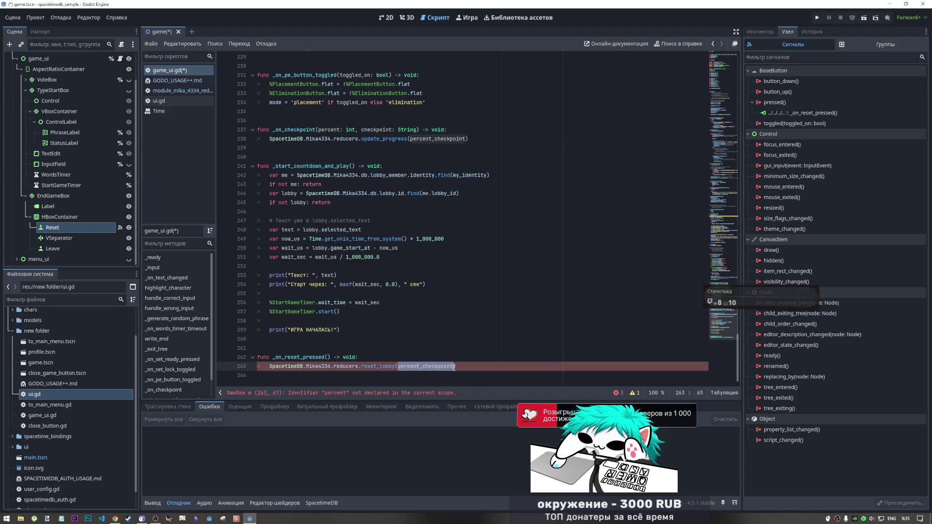
pyautogui.press('BackSpace')
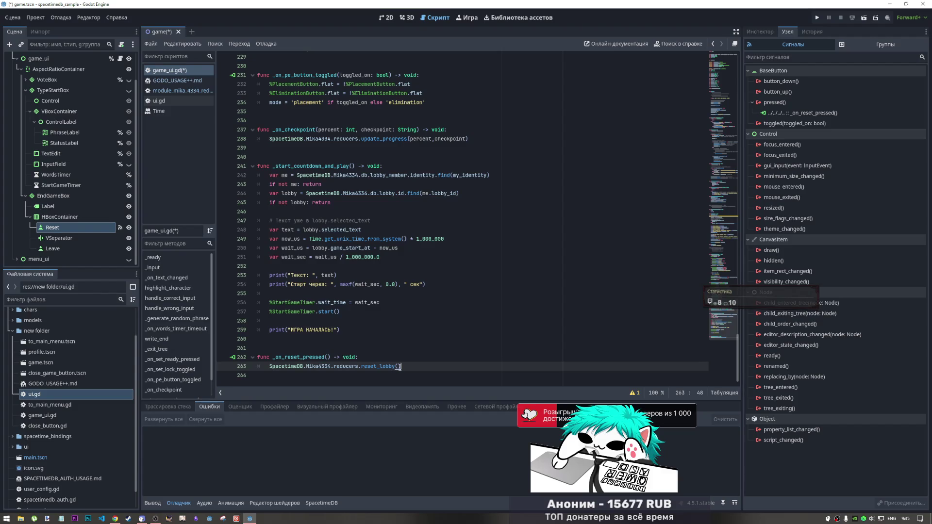
pyautogui.press('Return')
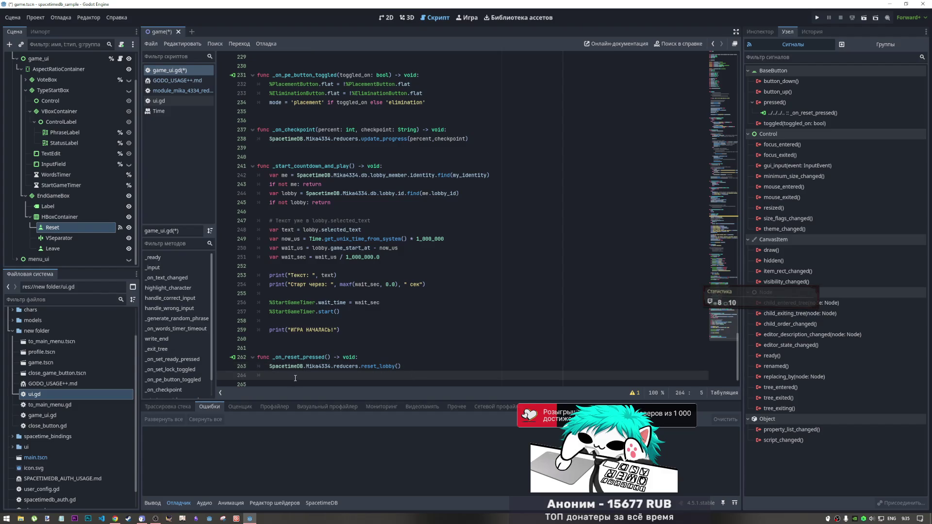
pyautogui.press('BackSpace')
pyautogui.press('BackSpace')
pyautogui.click(380, 349)
pyautogui.press('Return')
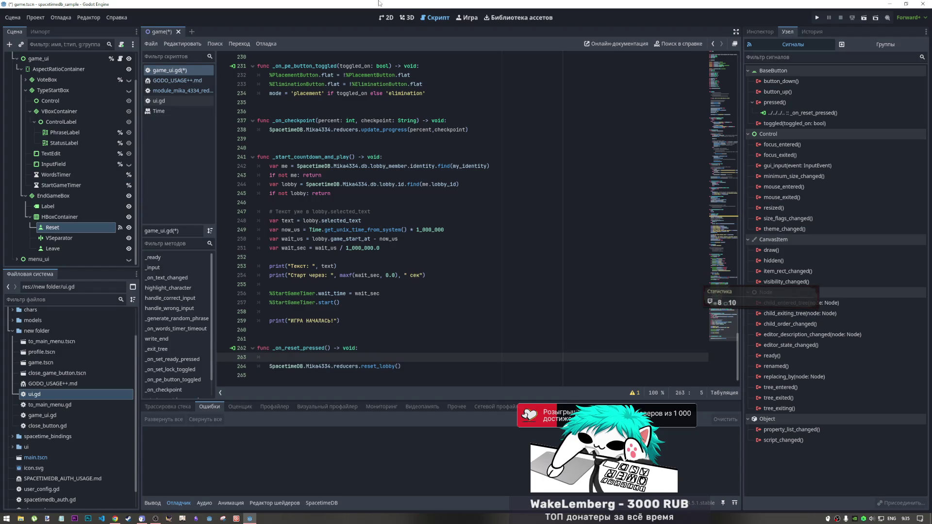
# Step: Make the Reset node accessible by unique name
pyautogui.click(386, 17)
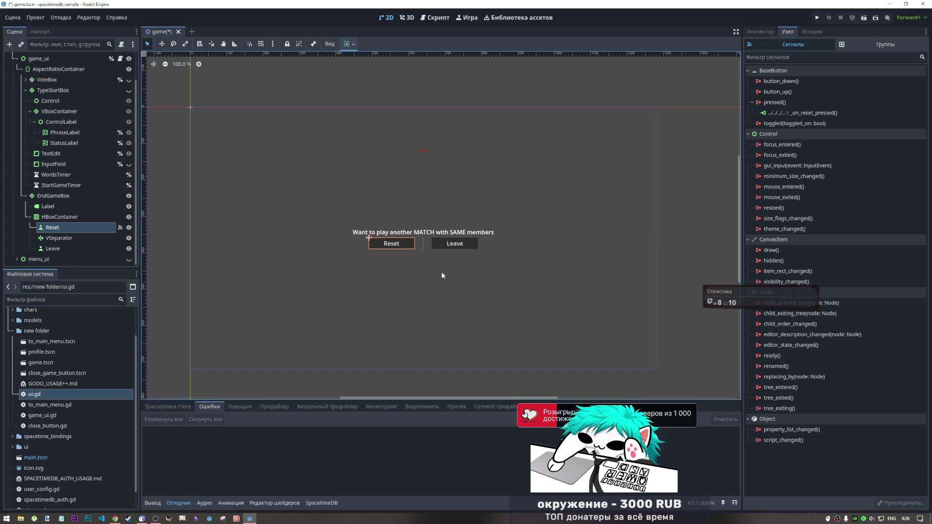
pyautogui.click(436, 18)
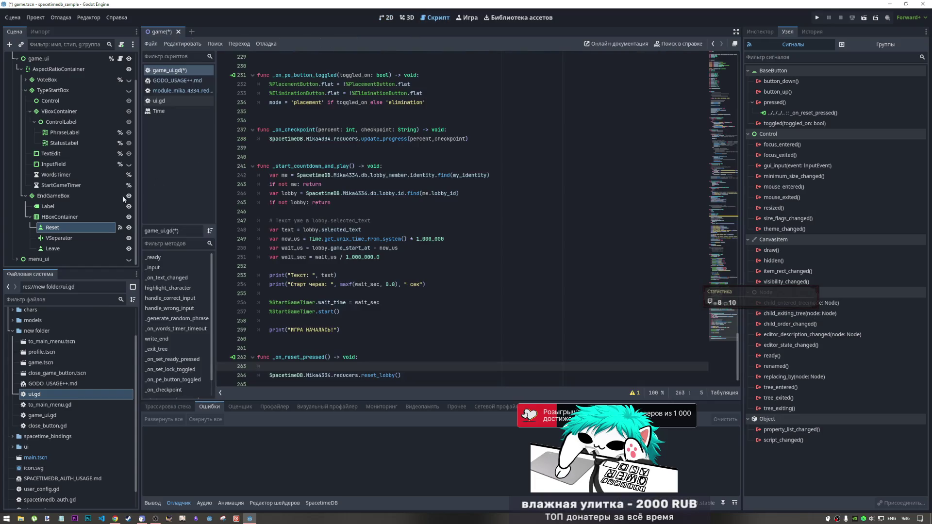
pyautogui.rightClick(62, 227)
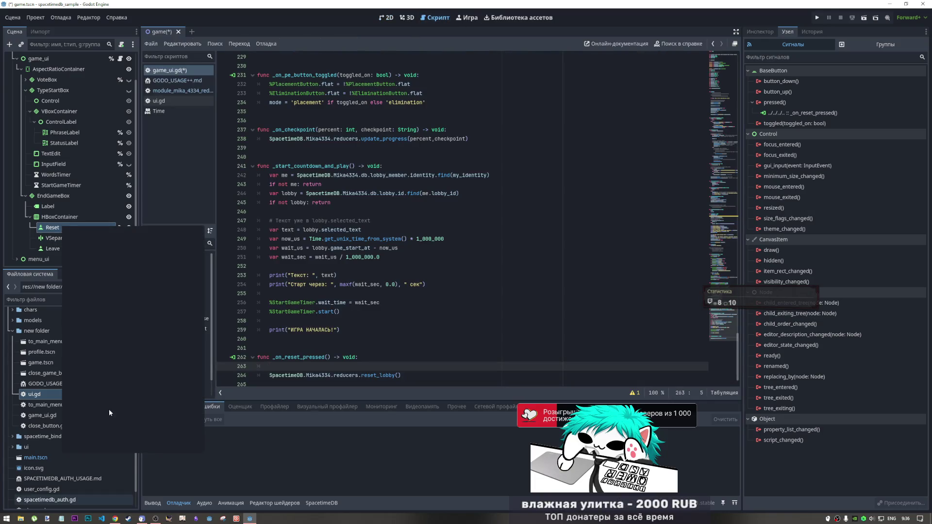
pyautogui.click(63, 341)
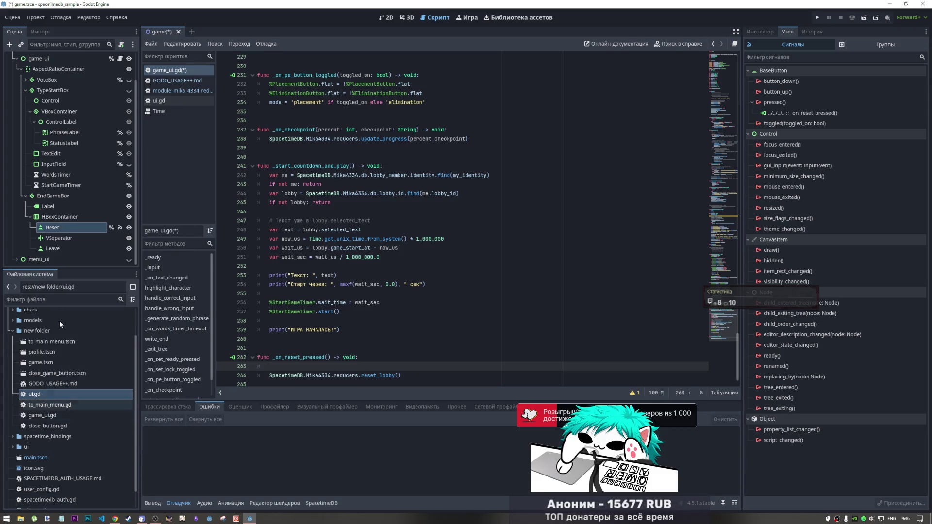
pyautogui.rightClick(48, 247)
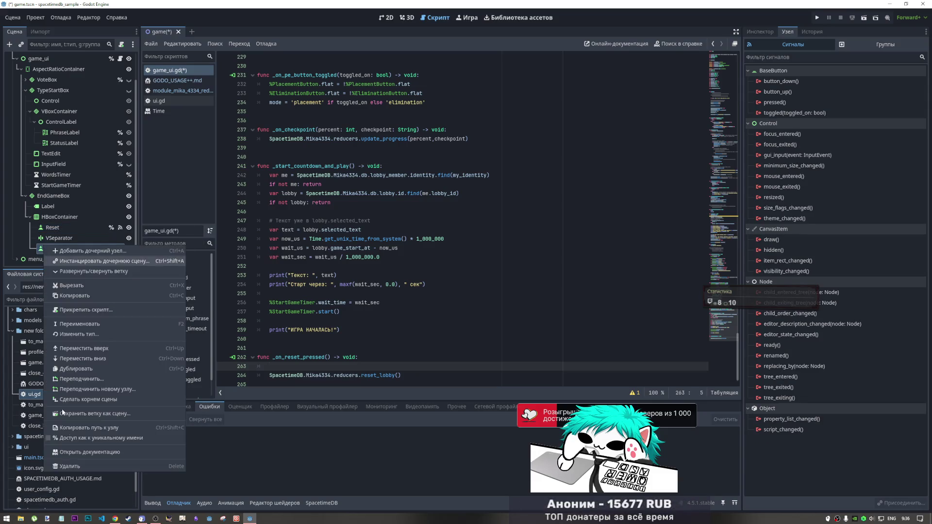
# Step: Drag the Reset node in above the reset_lobby() call and complete it as %Reset.disabled = true
pyautogui.click(75, 440)
pyautogui.moveTo(56, 228)
pyautogui.mouseDown()
pyautogui.moveTo(271, 334)
pyautogui.moveTo(291, 358)
pyautogui.mouseUp()
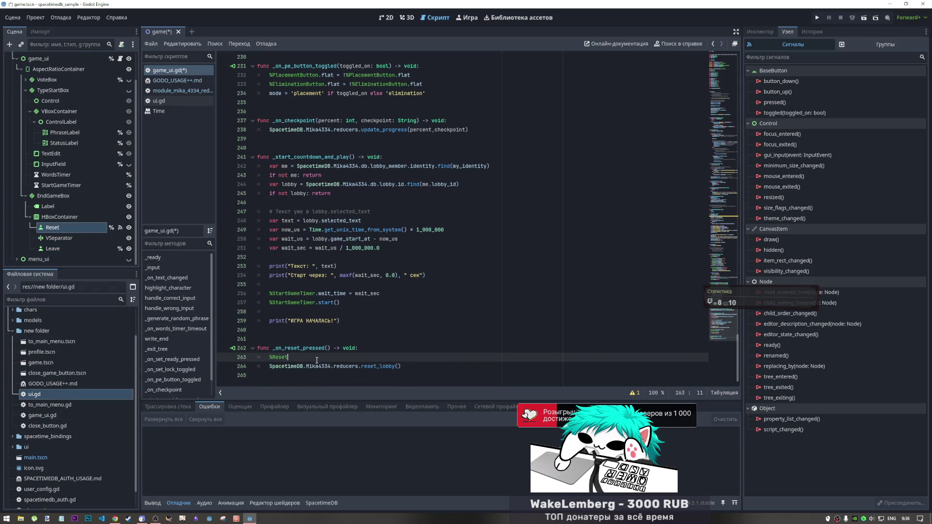
pyautogui.write('.dis')
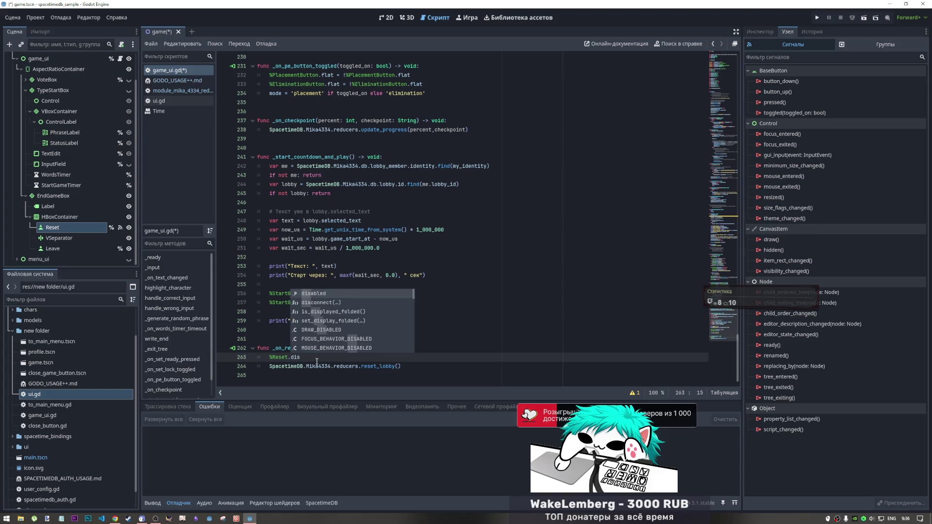
pyautogui.press('Return')
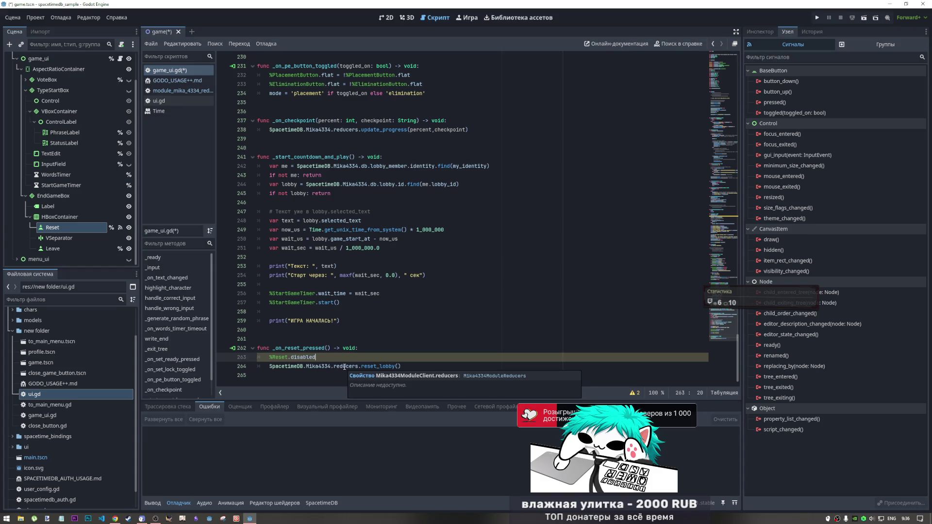
pyautogui.write(' = ')
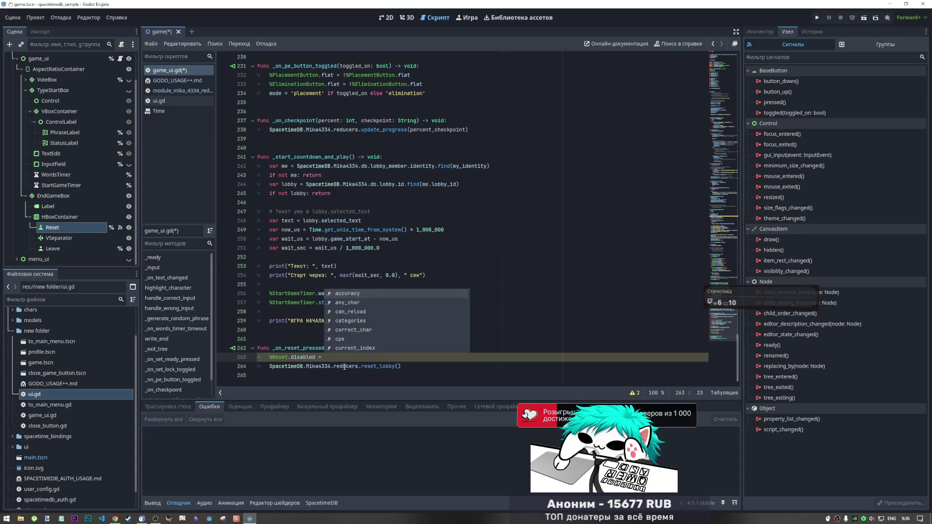
pyautogui.write('true')
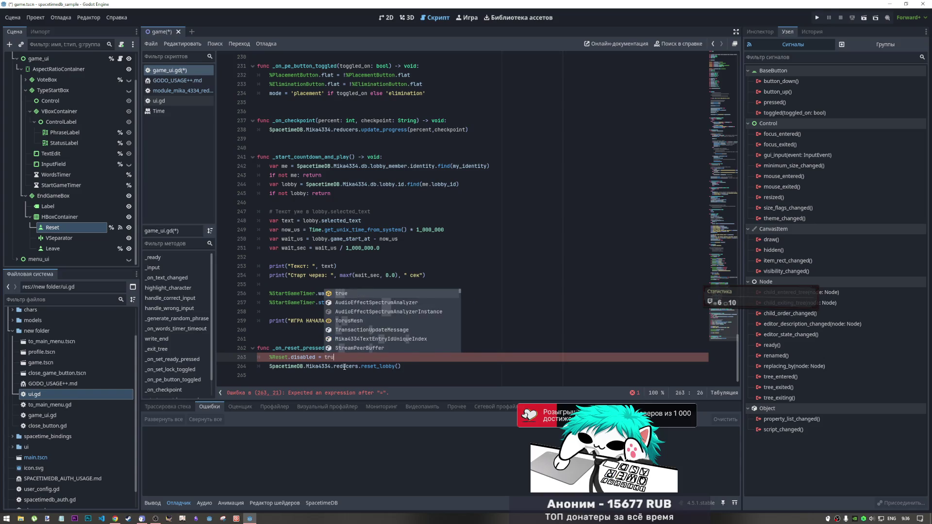
pyautogui.click(430, 365)
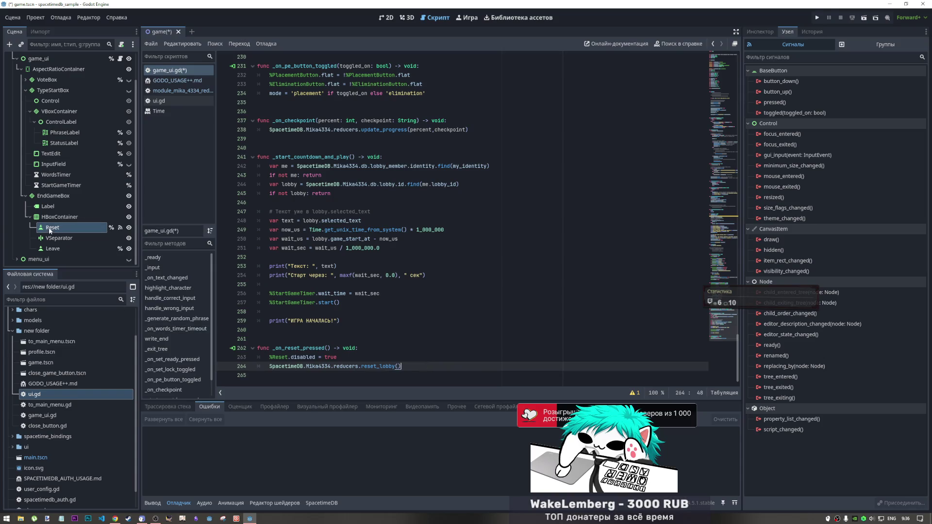
pyautogui.click(56, 249)
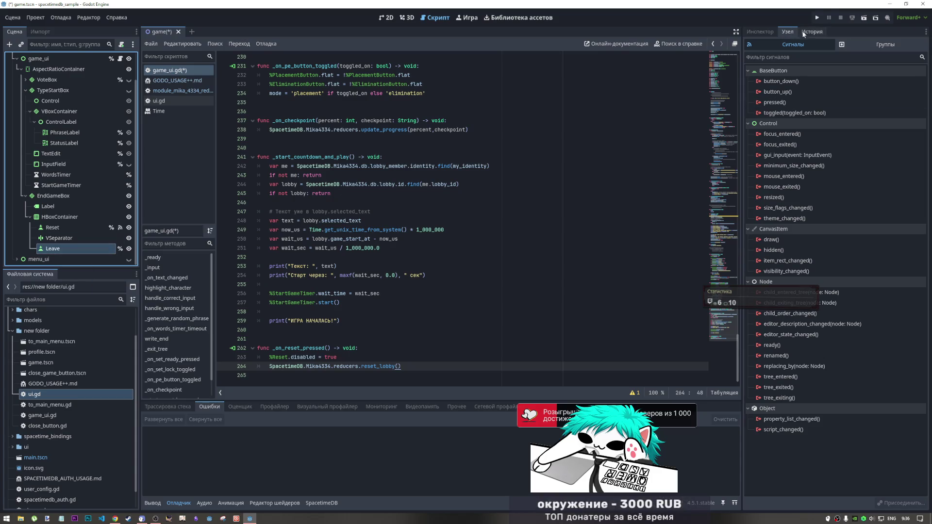
# Step: Connect the Leave button's pressed() signal to a new _on_leave_pressed handler in game_ui.gd
pyautogui.doubleClick(775, 102)
pyautogui.scroll(-5, 435, 252)
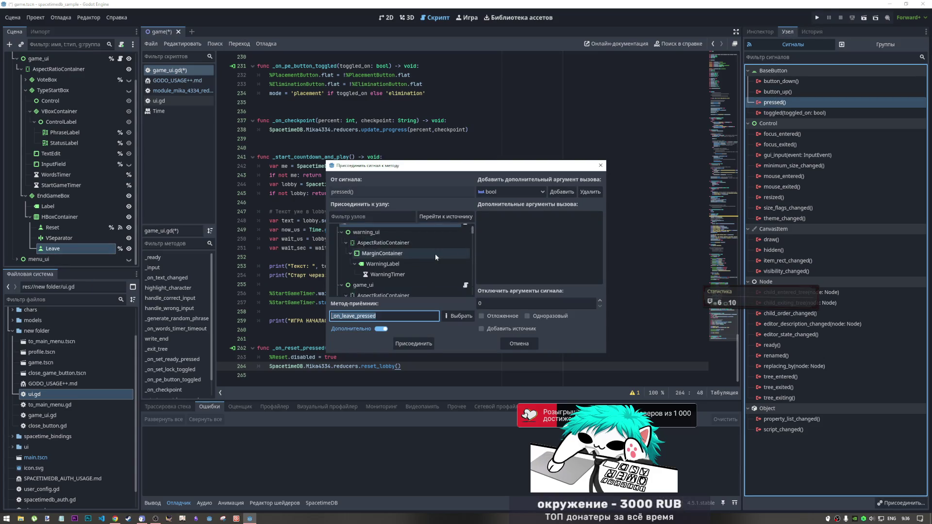
pyautogui.scroll(-5, 428, 269)
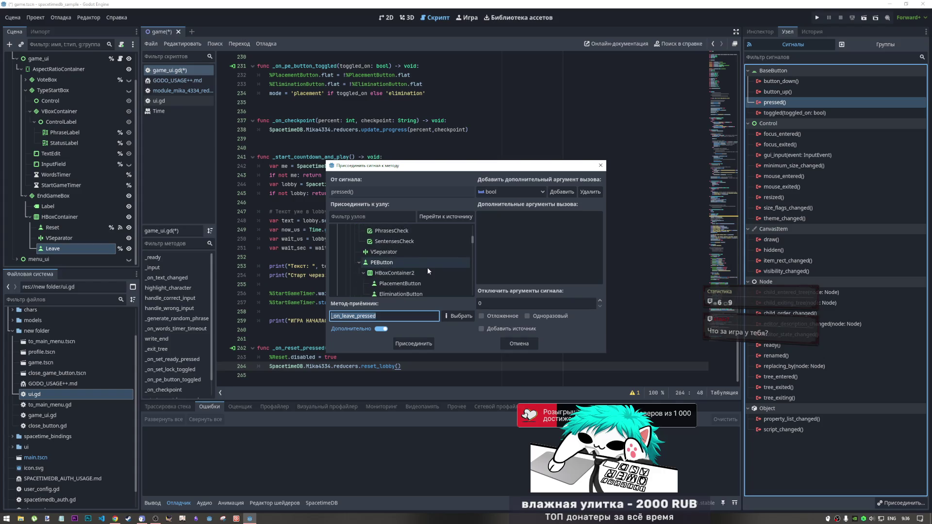
pyautogui.scroll(5, 429, 272)
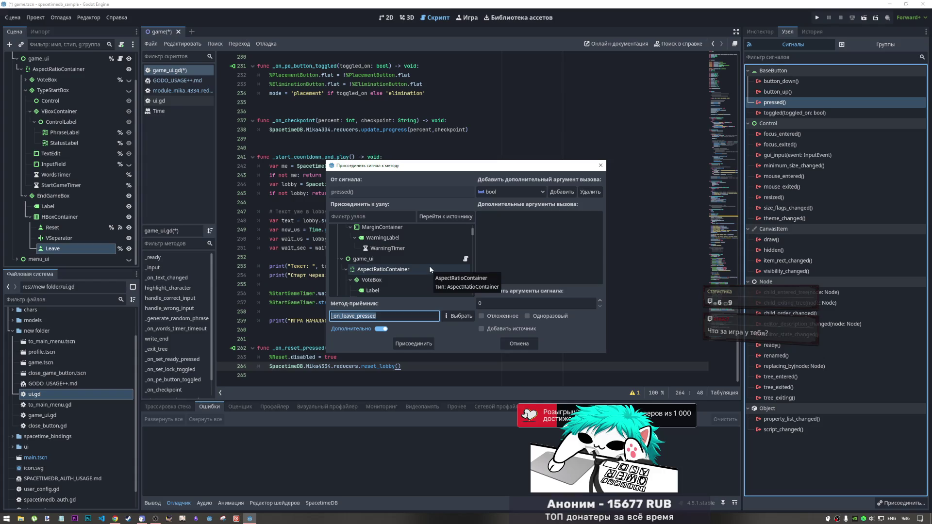
pyautogui.scroll(-3, 430, 266)
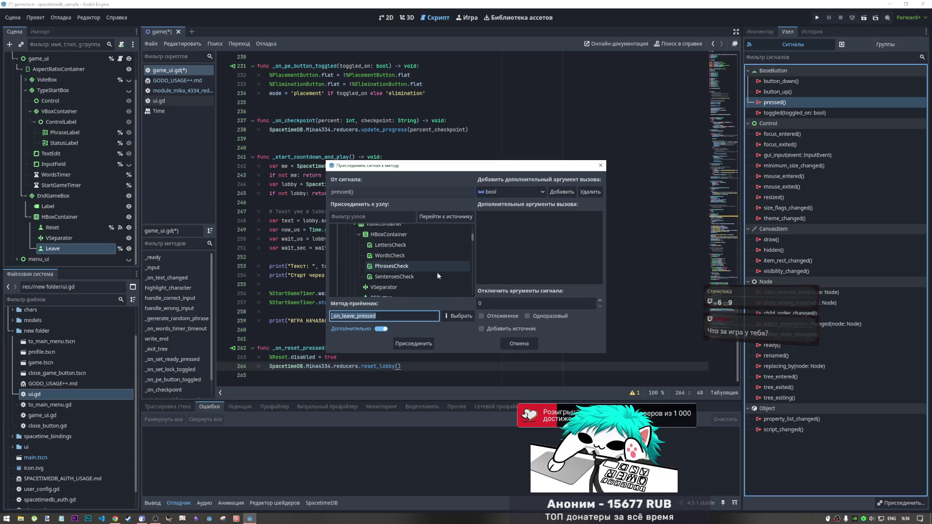
pyautogui.scroll(3, 437, 272)
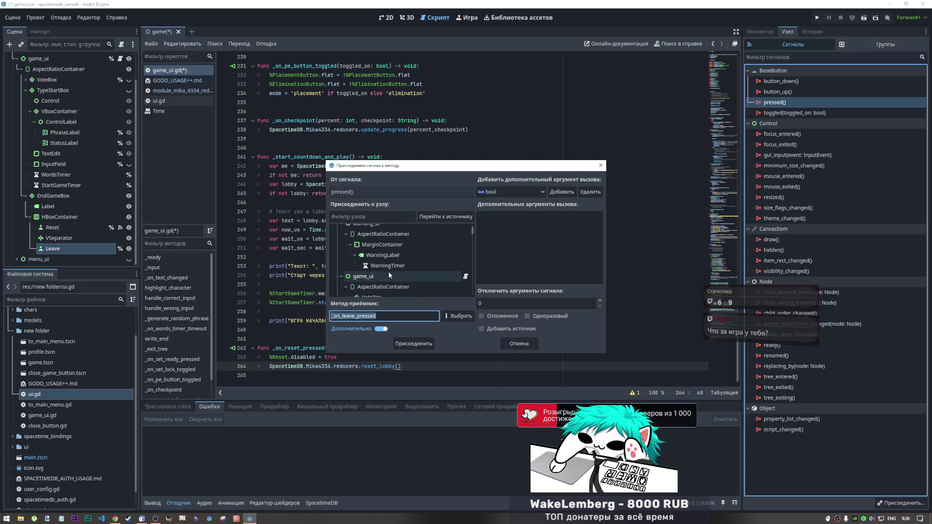
pyautogui.click(413, 344)
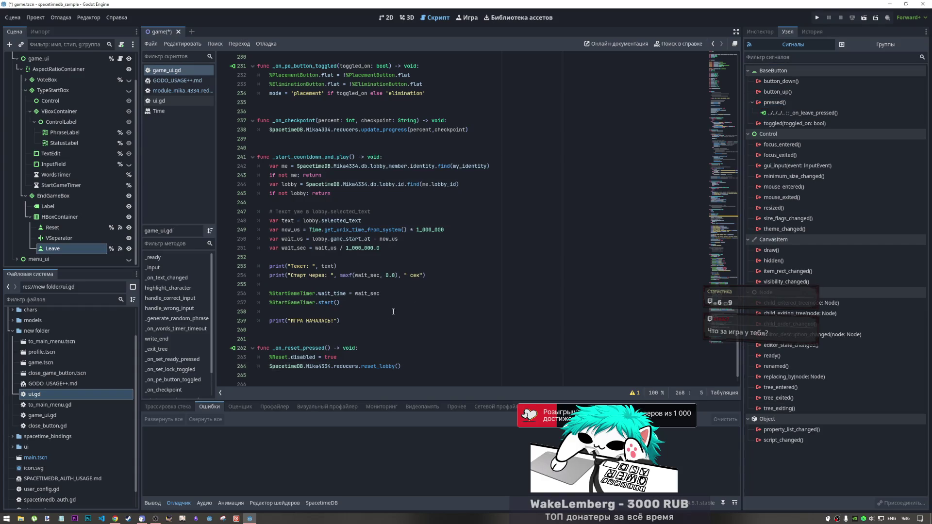
pyautogui.click(349, 312)
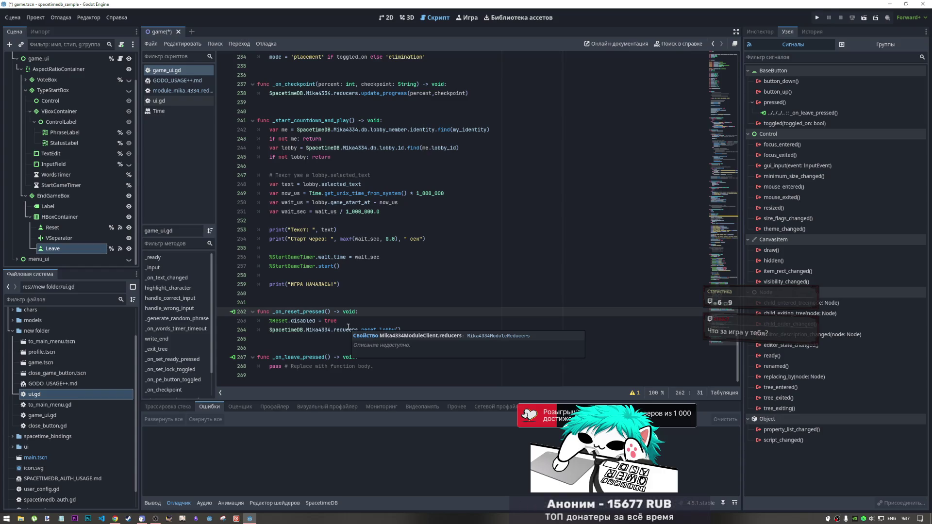
# Step: Copy the Reset-disable and reset_lobby lines over the pass line in _on_leave_pressed
pyautogui.moveTo(373, 366); pyautogui.dragTo(266, 366)
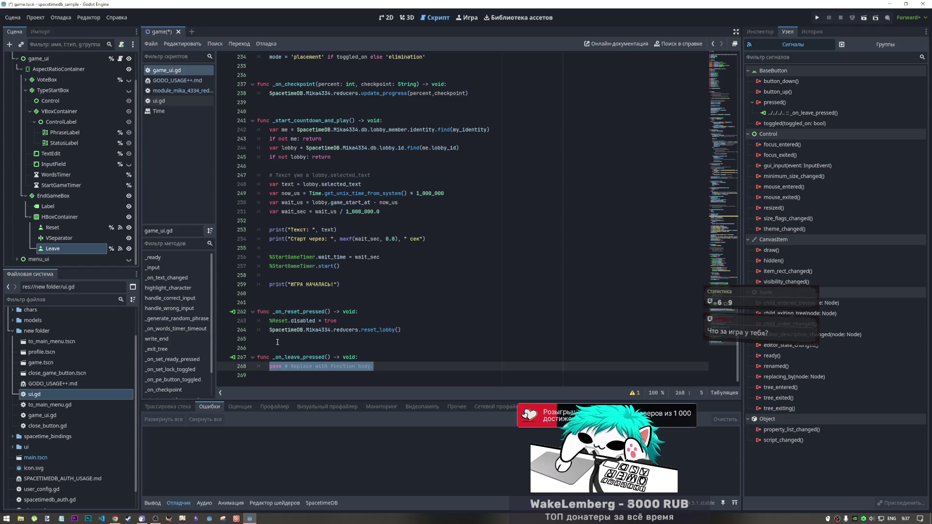
pyautogui.click(402, 340)
pyautogui.moveTo(402, 340); pyautogui.dragTo(290, 321)
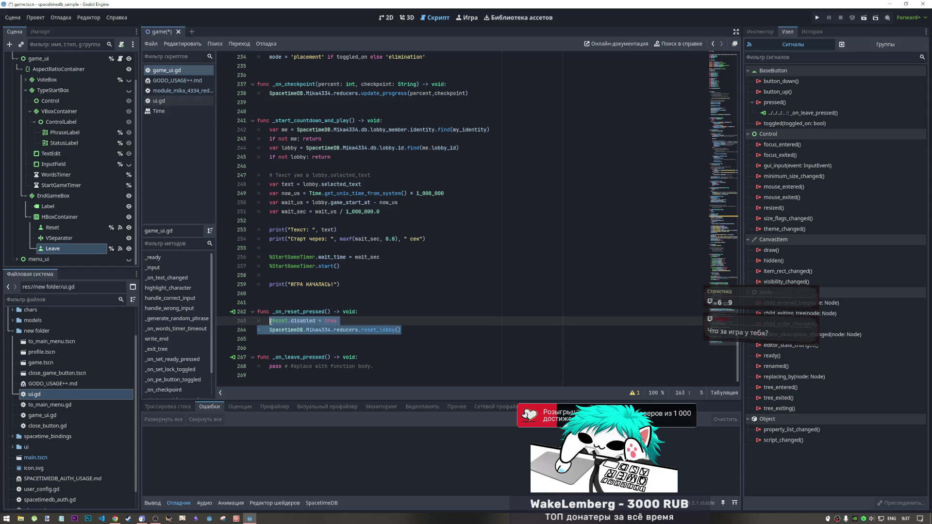
pyautogui.moveTo(373, 367); pyautogui.dragTo(272, 367)
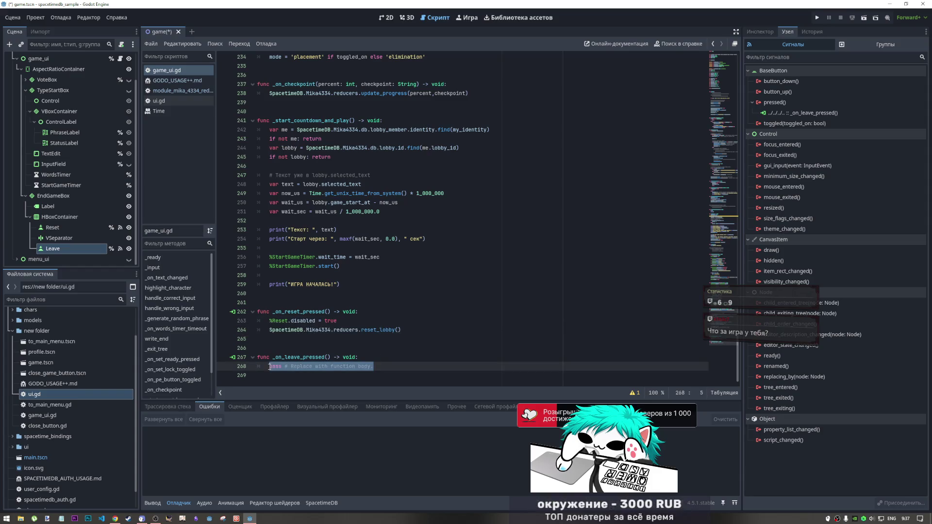
pyautogui.write('%Reset.disabled = true \tSpacetimeDB.Mika4334.reducers.reset_lobby()')
pyautogui.click(287, 366)
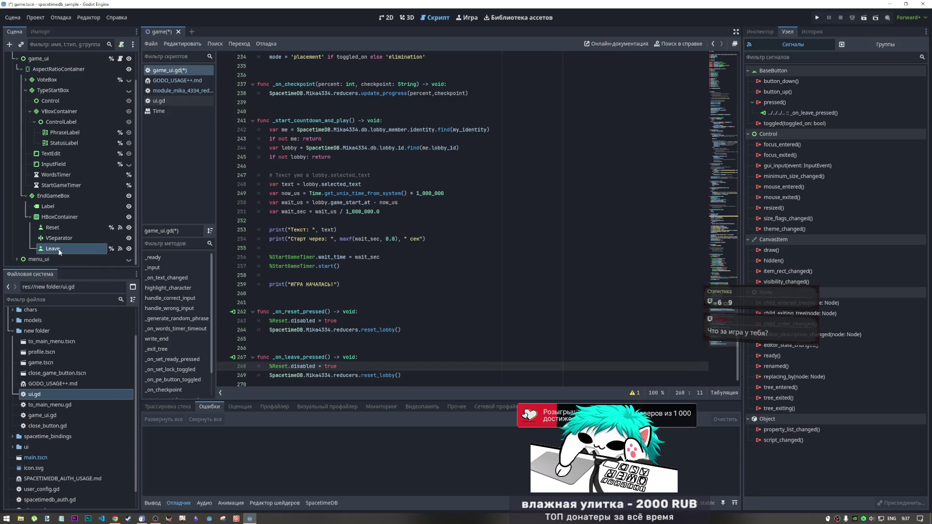
# Step: Add %Leave.disabled = true to both the reset and leave handlers
pyautogui.click(341, 321)
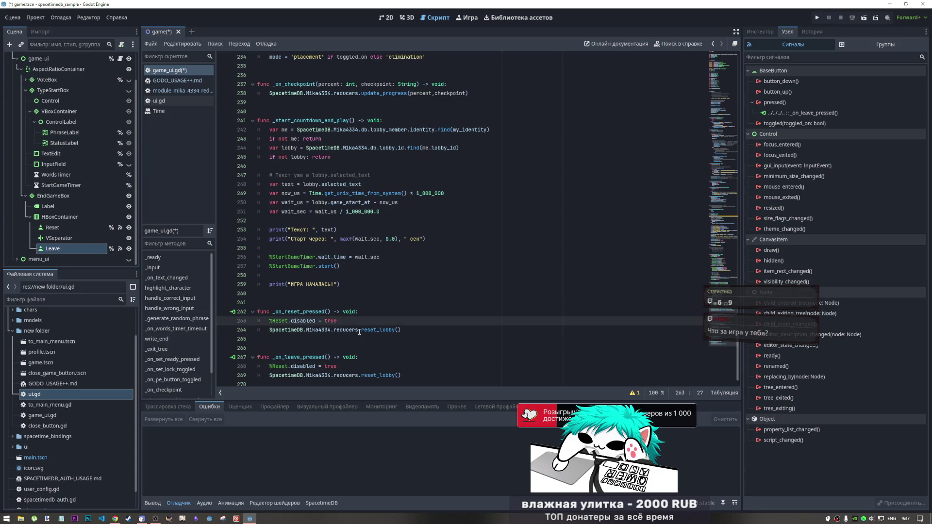
pyautogui.press('Return')
pyautogui.moveTo(68, 249)
pyautogui.mouseDown()
pyautogui.moveTo(301, 340)
pyautogui.moveTo(288, 321)
pyautogui.moveTo(270, 330)
pyautogui.mouseUp()
pyautogui.hotkey('ctrl', 'c')
pyautogui.click(300, 331)
pyautogui.hotkey('ctrl', 'v')
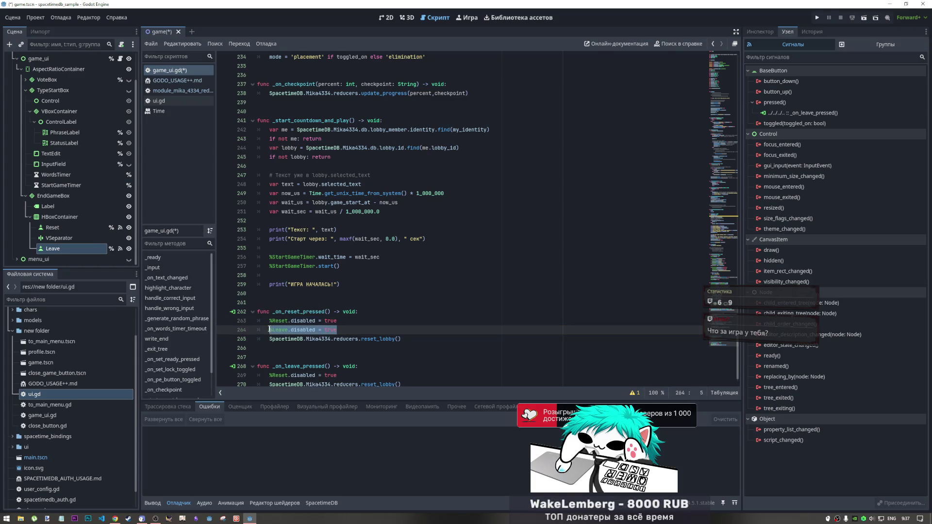
pyautogui.click(391, 376)
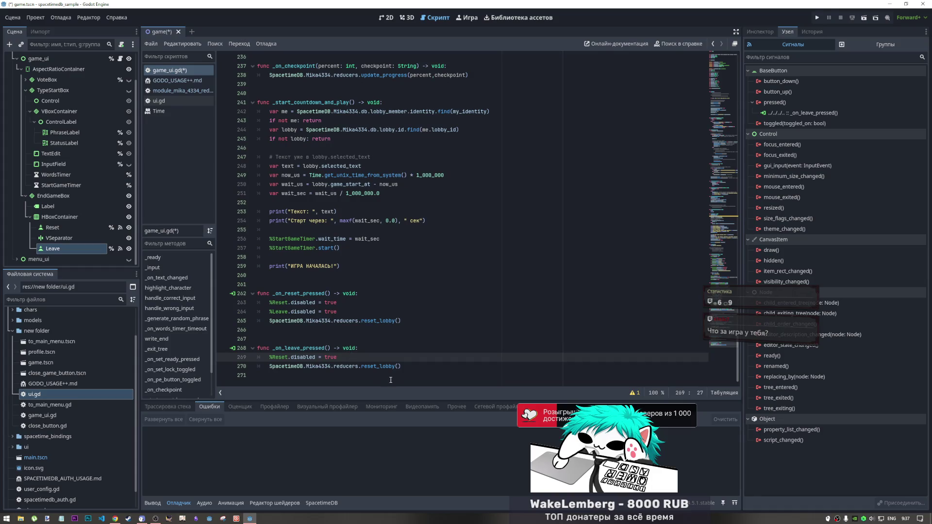
pyautogui.press('Return')
pyautogui.hotkey('ctrl', 'v')
# Step: Change reset_lobby to leave_lobby in the leave handler's reducer call
pyautogui.press('Down')
pyautogui.press('End')
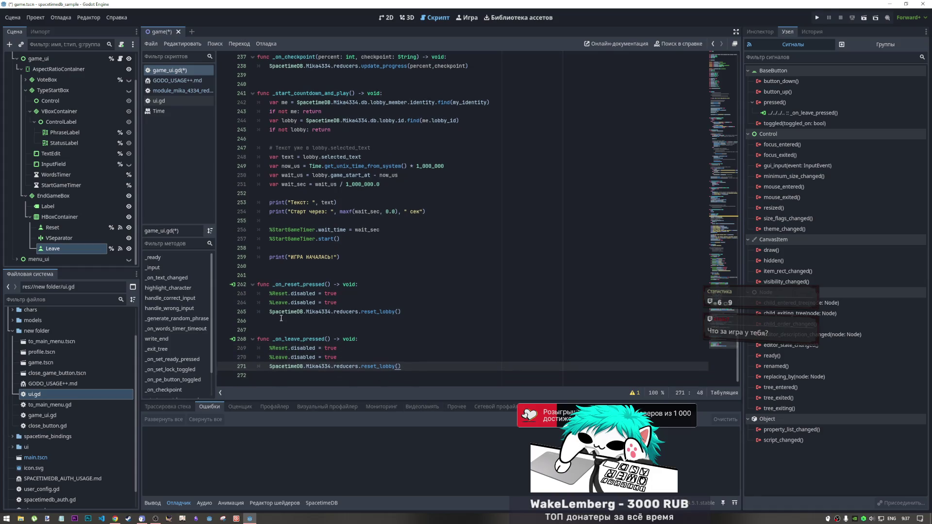
pyautogui.click(281, 358)
pyautogui.moveTo(377, 367); pyautogui.dragTo(368, 367)
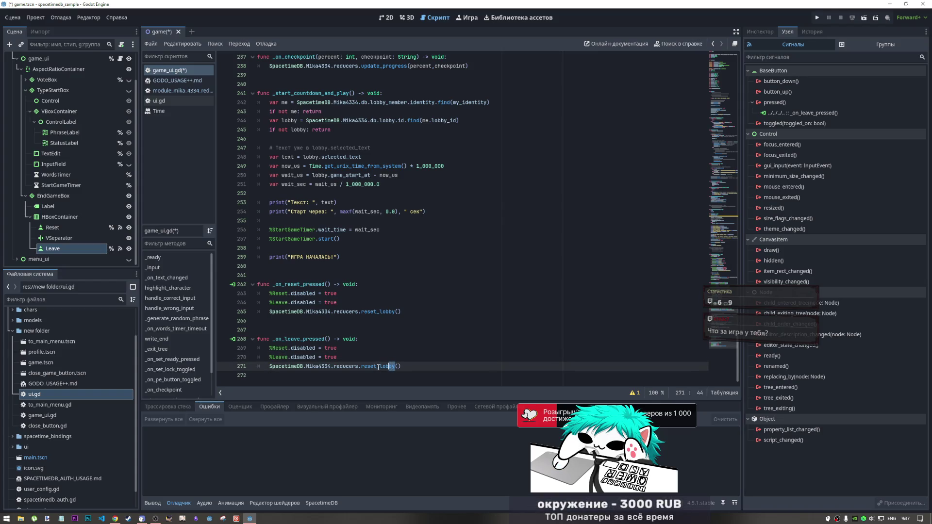
pyautogui.write('leave')
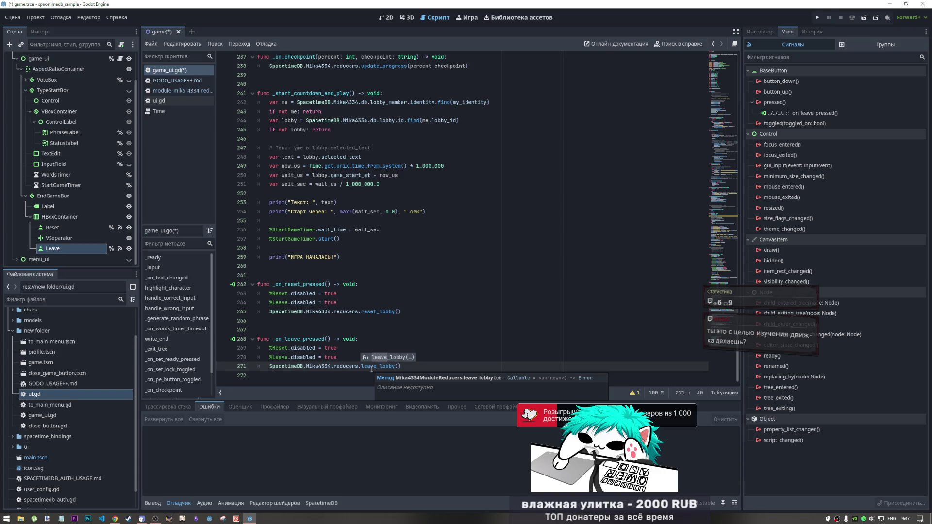
pyautogui.click(416, 367)
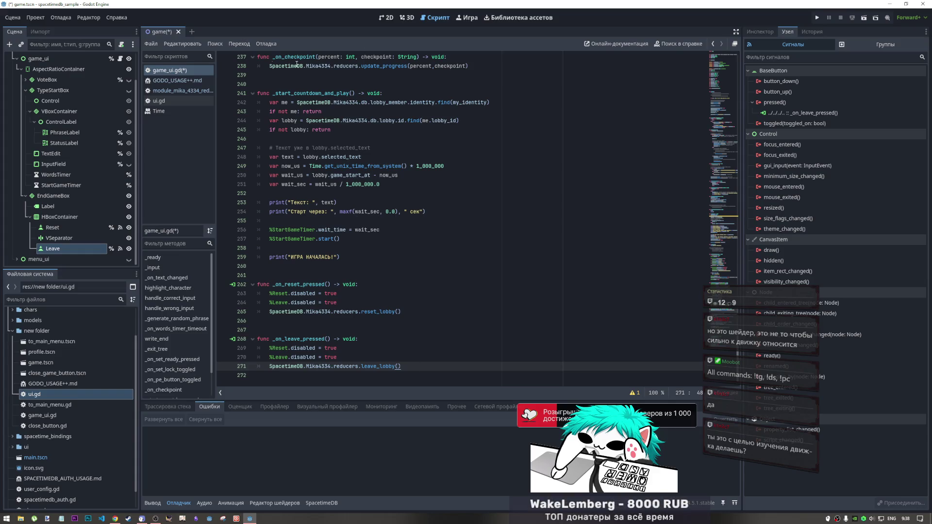
pyautogui.scroll(3, 49, 57)
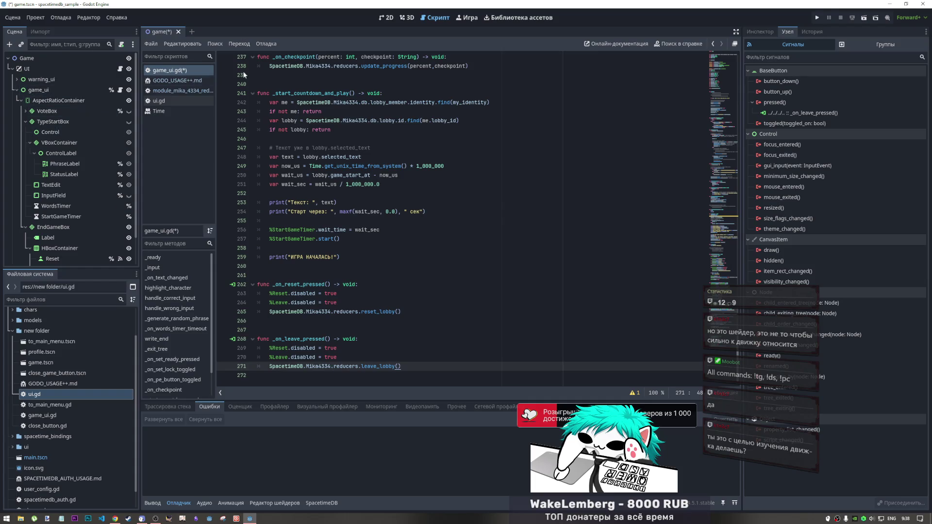
pyautogui.click(385, 18)
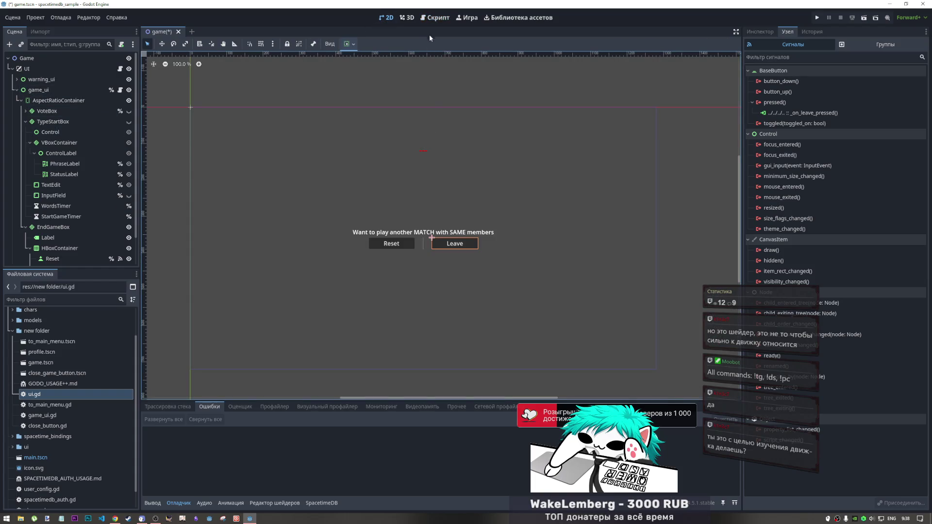
pyautogui.click(434, 18)
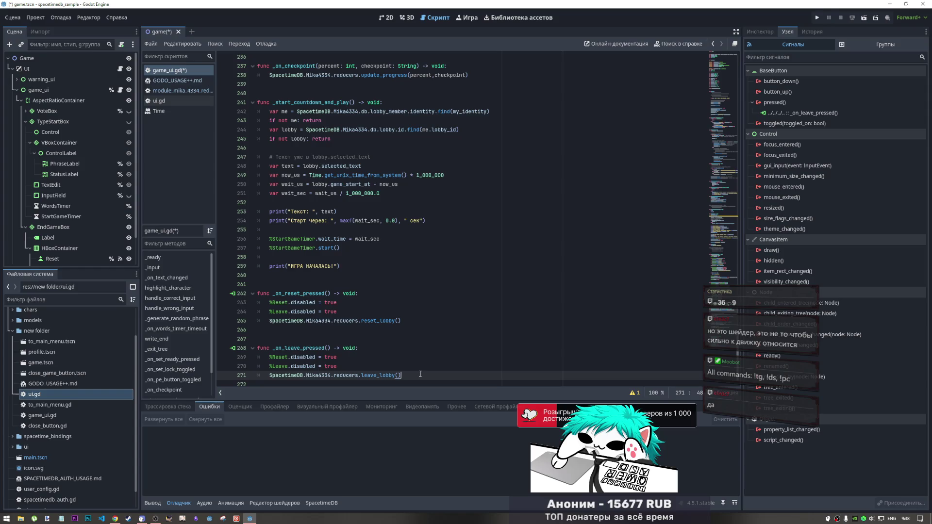
pyautogui.scroll(-1, 355, 368)
pyautogui.click(355, 367)
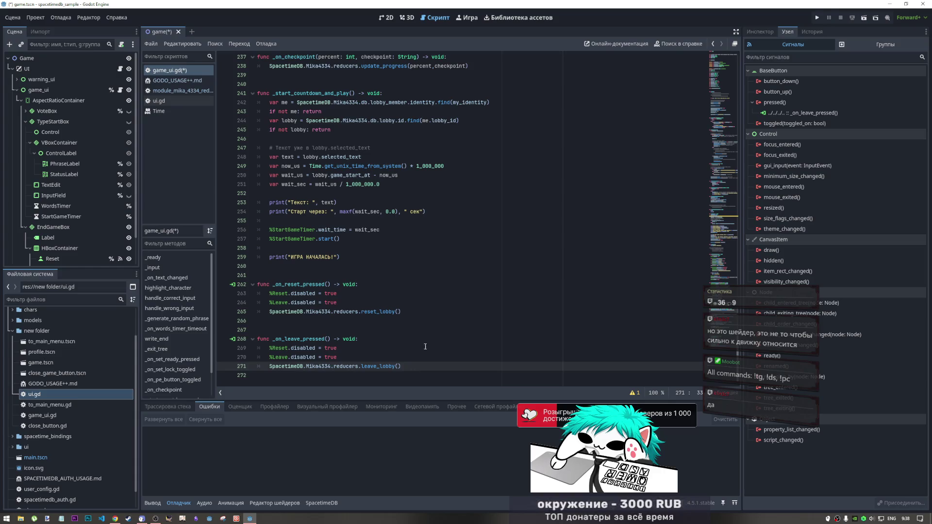
pyautogui.click(406, 366)
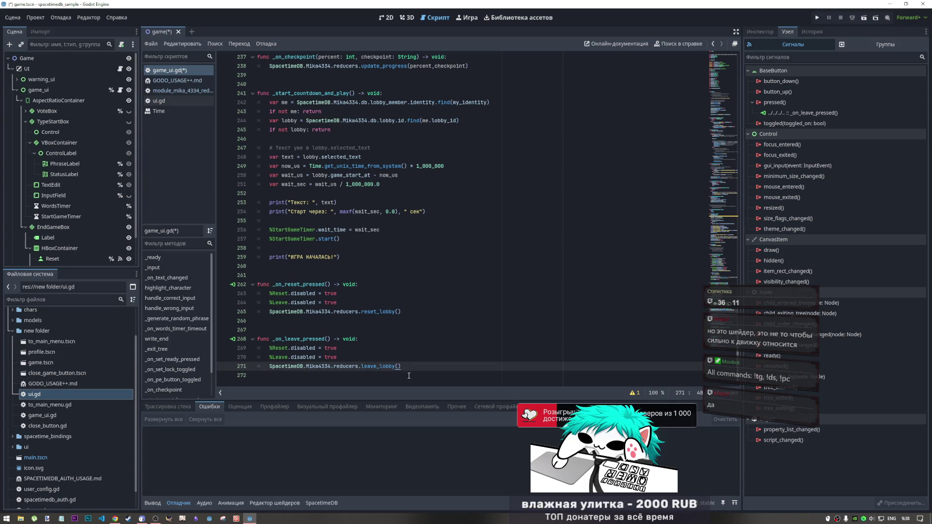
pyautogui.press('Left')
pyautogui.press('Left')
pyautogui.press('Left')
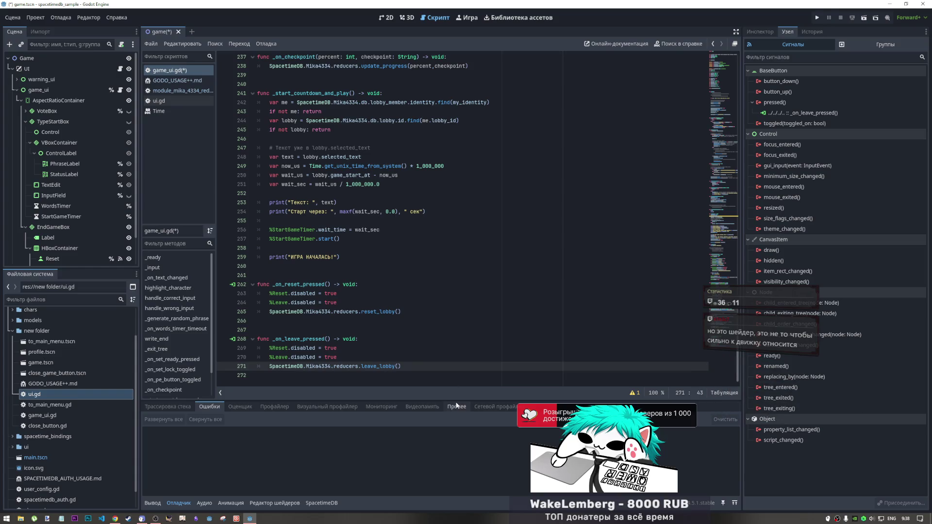
pyautogui.click(430, 371)
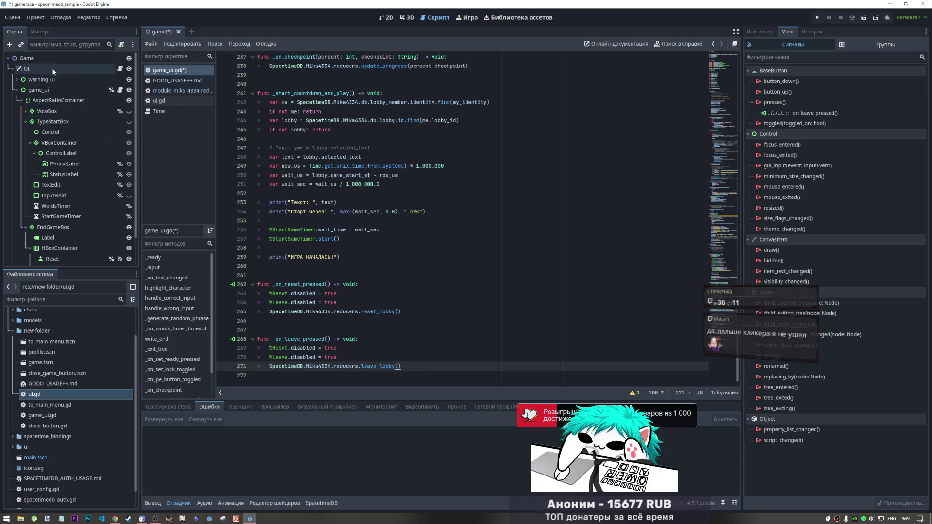
pyautogui.click(414, 375)
pyautogui.click(439, 368)
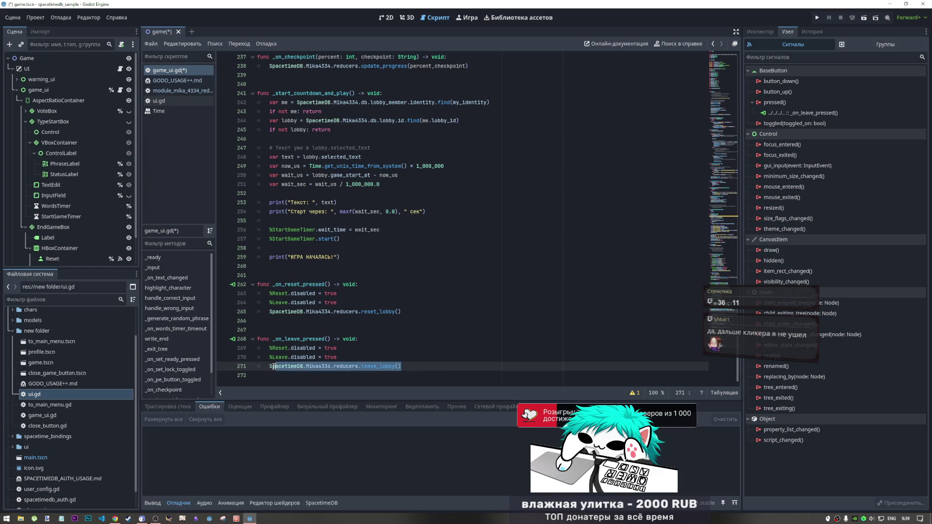
pyautogui.click(353, 366)
# Step: Save the scene and game_ui.gd with Ctrl+S
pyautogui.click(430, 370)
pyautogui.hotkey('ctrl', 's')
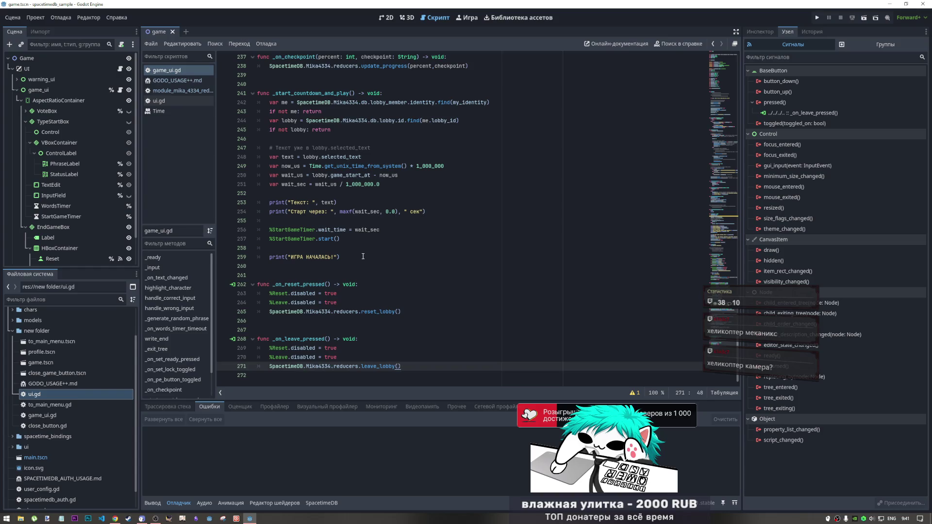
pyautogui.click(394, 302)
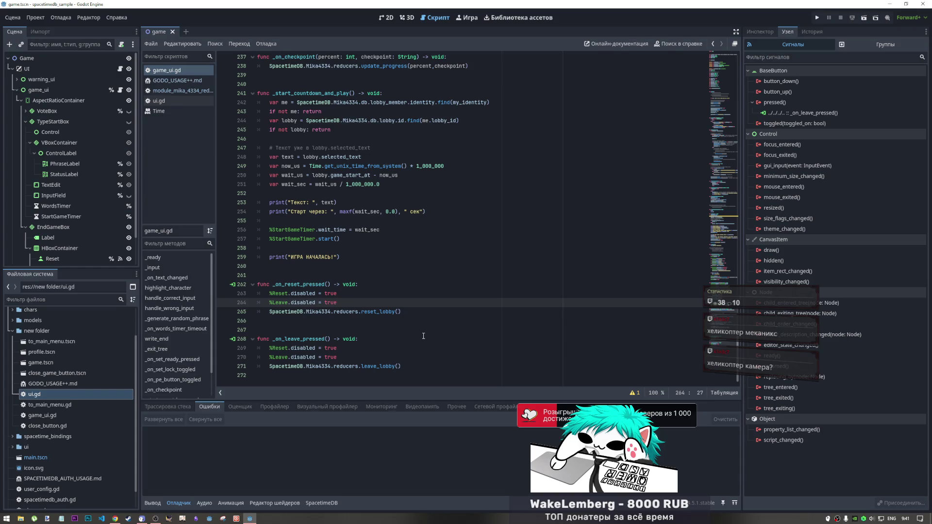
pyautogui.click(465, 381)
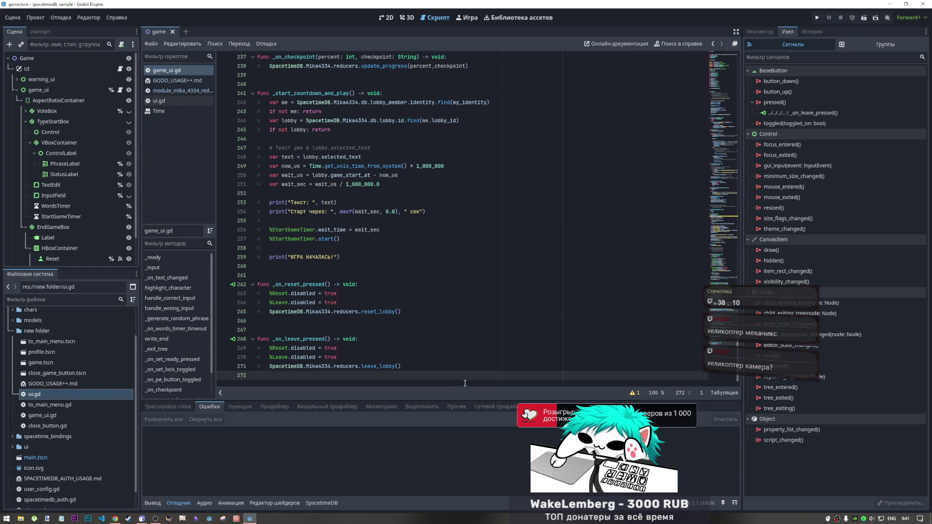
pyautogui.press('Left')
pyautogui.hotkey('ctrl', 's')
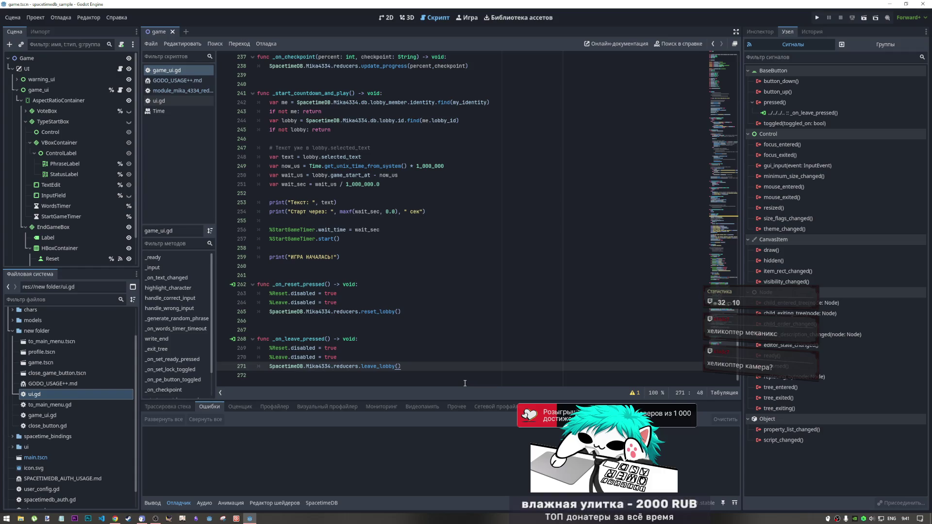
pyautogui.click(369, 313)
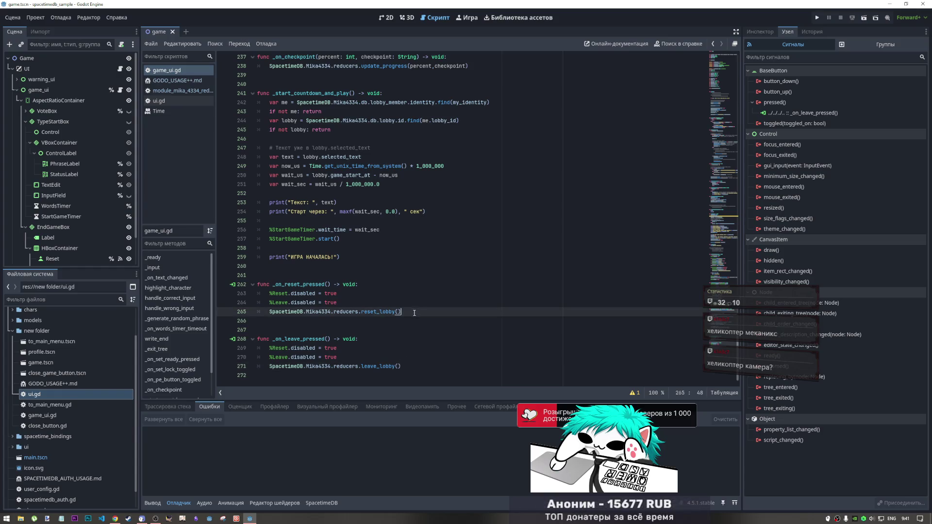
pyautogui.click(361, 331)
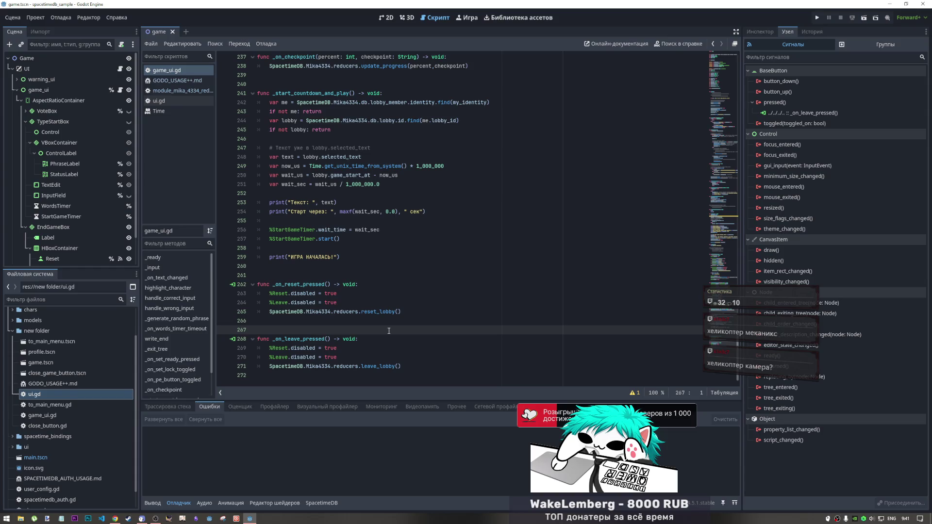
pyautogui.click(407, 311)
pyautogui.moveTo(407, 311); pyautogui.dragTo(270, 312)
pyautogui.click(272, 311)
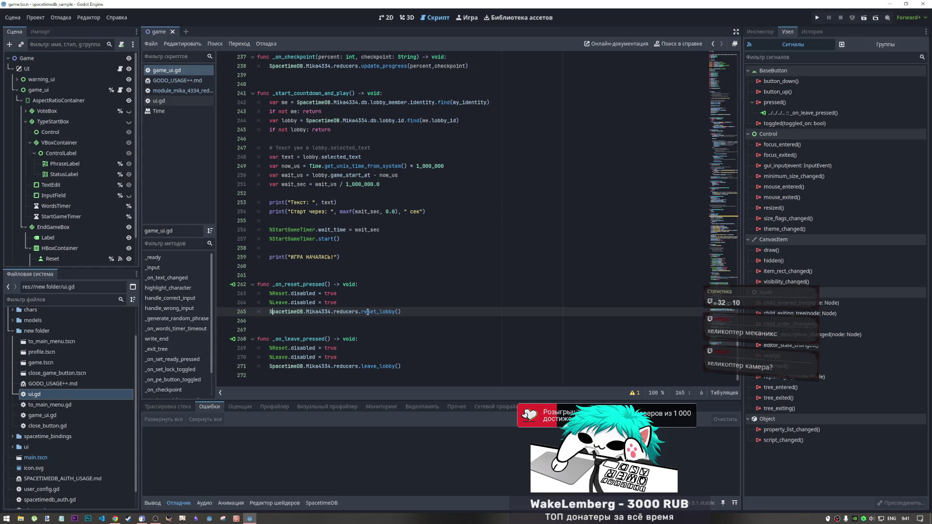
pyautogui.click(311, 240)
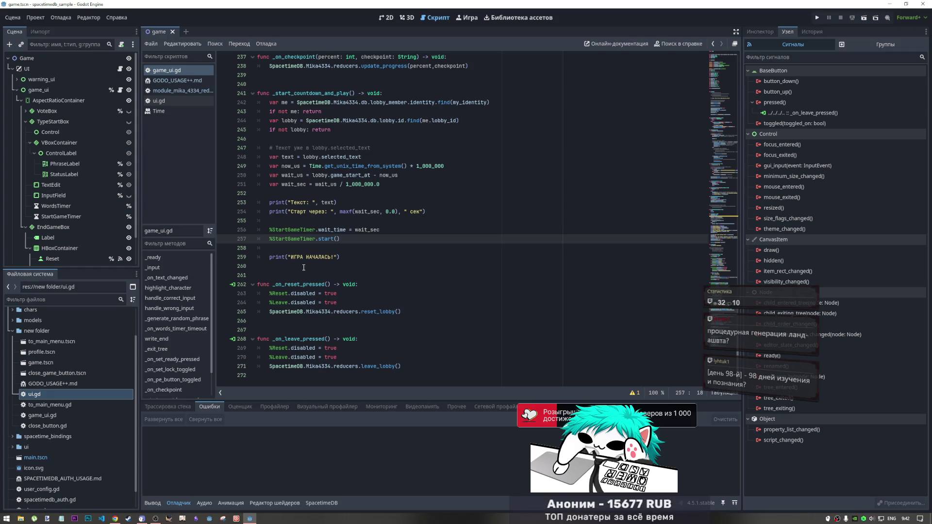
pyautogui.moveTo(340, 239); pyautogui.dragTo(321, 239)
pyautogui.click(321, 239)
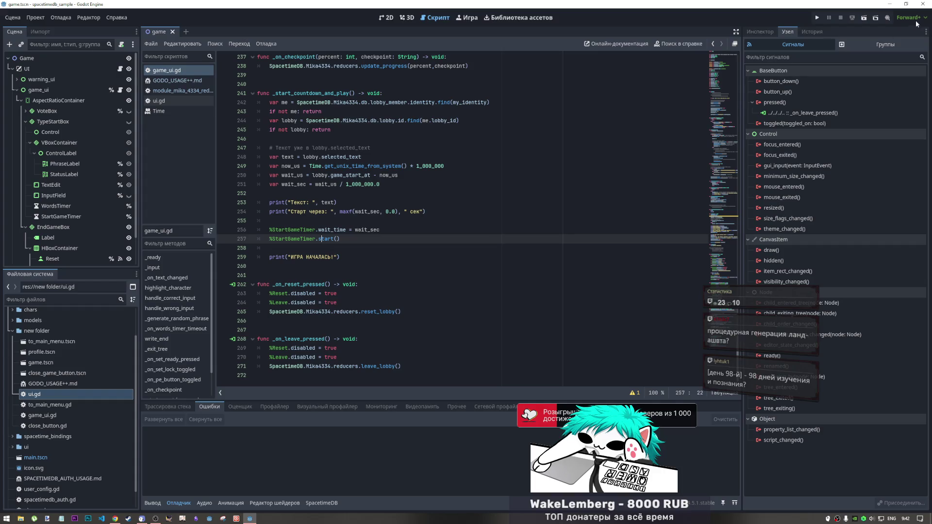
# Step: Keep Forward+ rendering, move to empty line 267, then switch to the YouTube video in Chrome
pyautogui.click(909, 18)
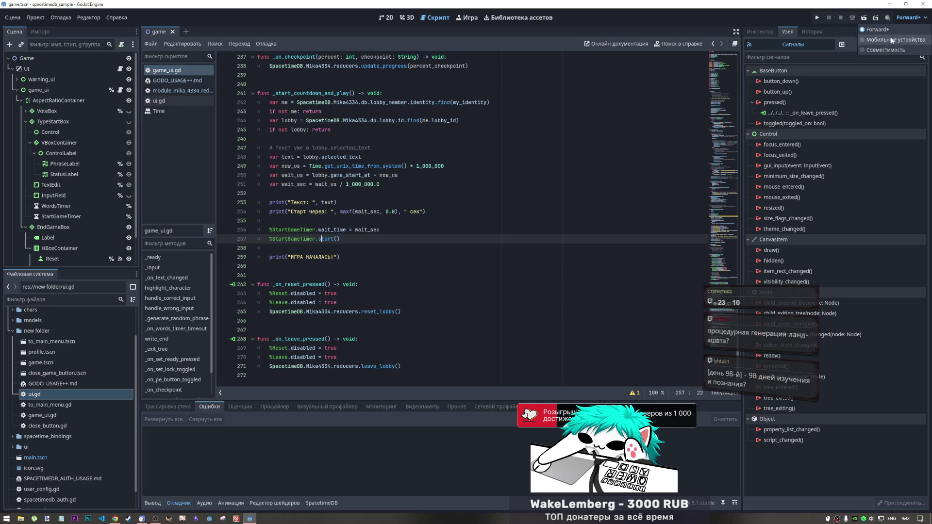
pyautogui.click(437, 239)
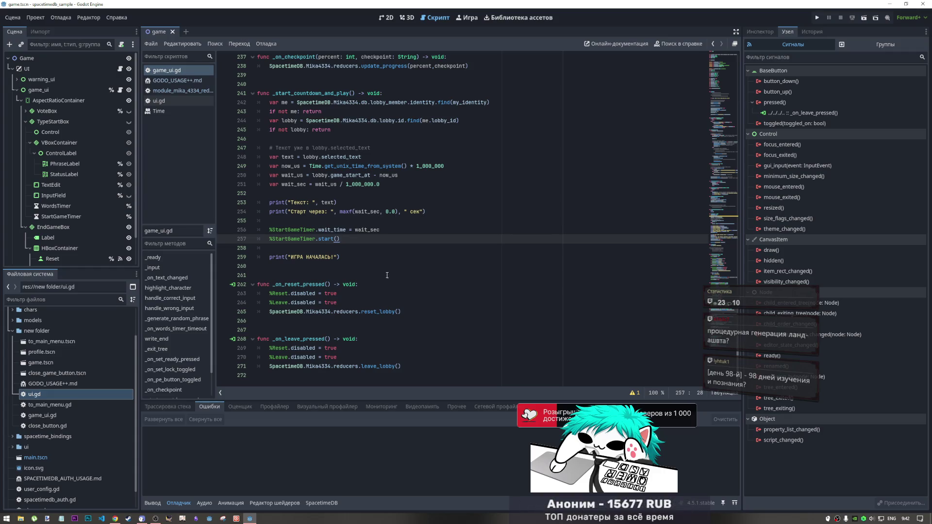
pyautogui.click(363, 339)
pyautogui.click(364, 357)
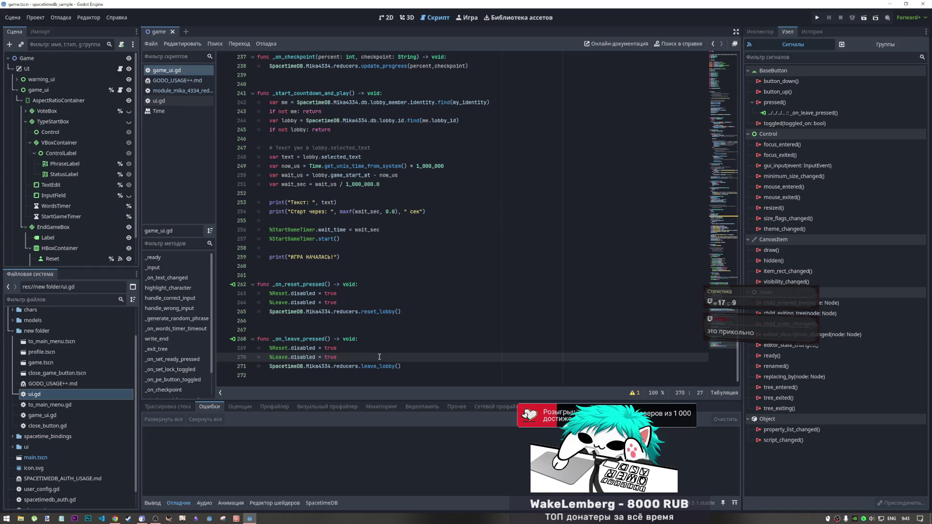
pyautogui.click(425, 366)
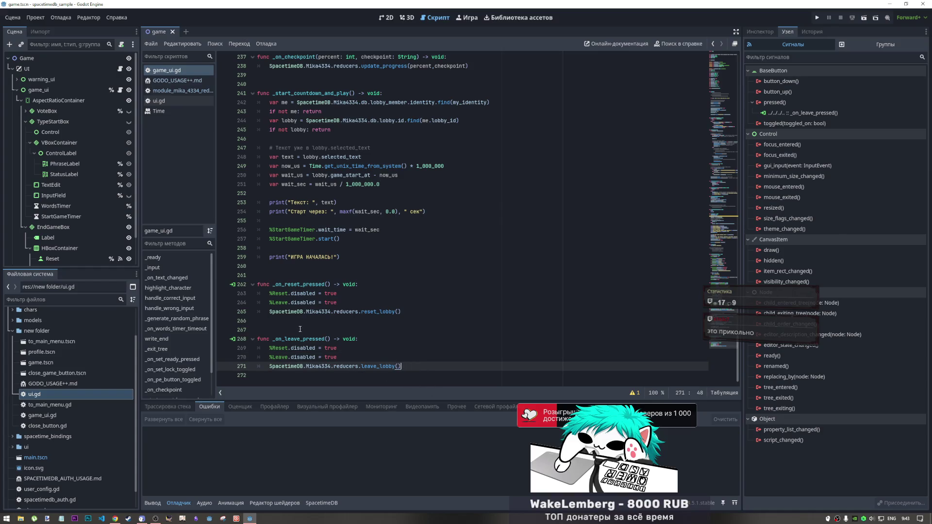
pyautogui.click(382, 332)
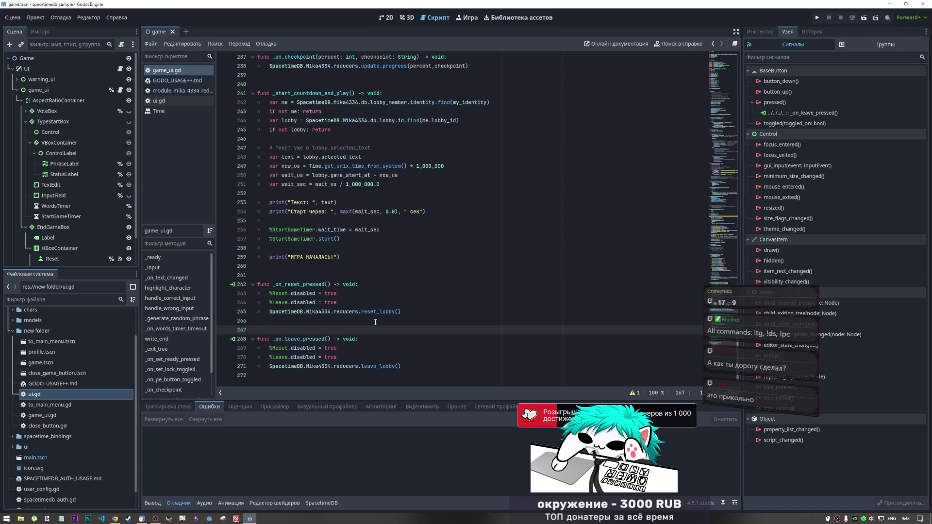
pyautogui.click(155, 519)
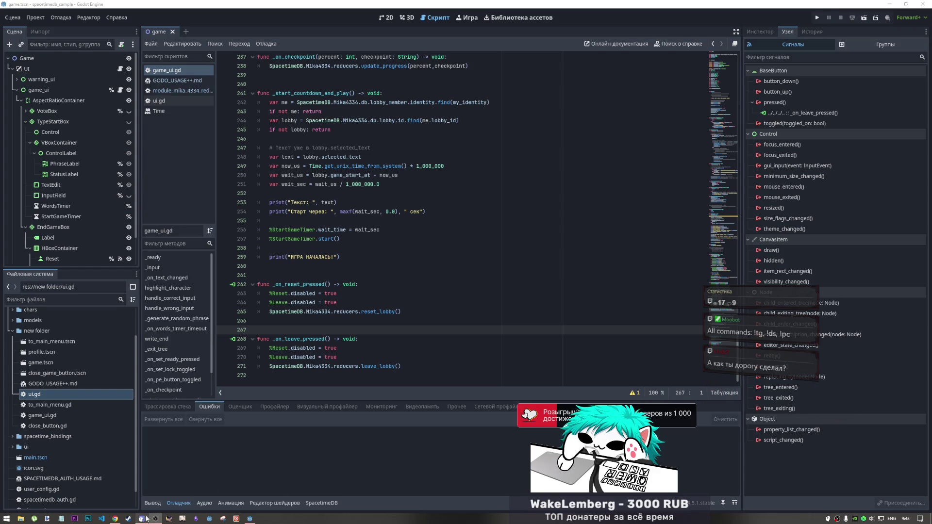
pyautogui.click(115, 518)
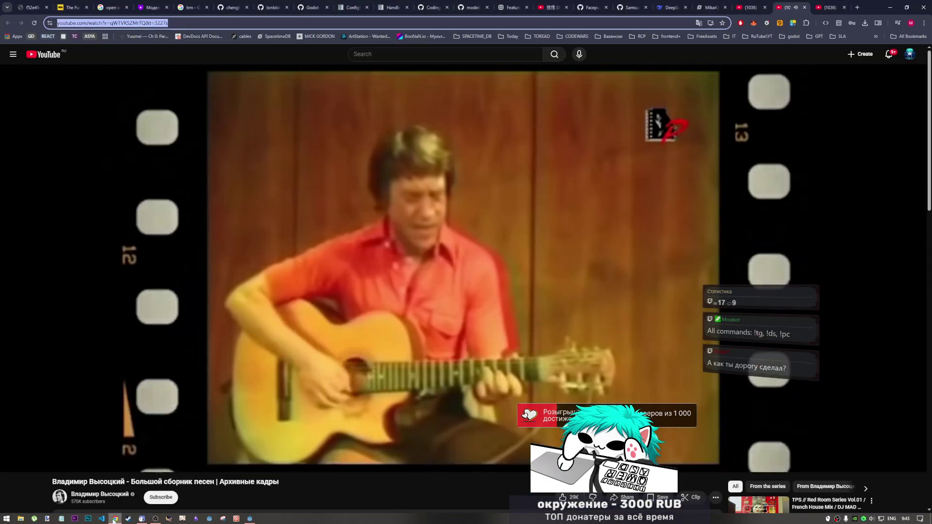
# Step: Pause the YouTube video and switch back to the Godot editor
pyautogui.click(502, 376)
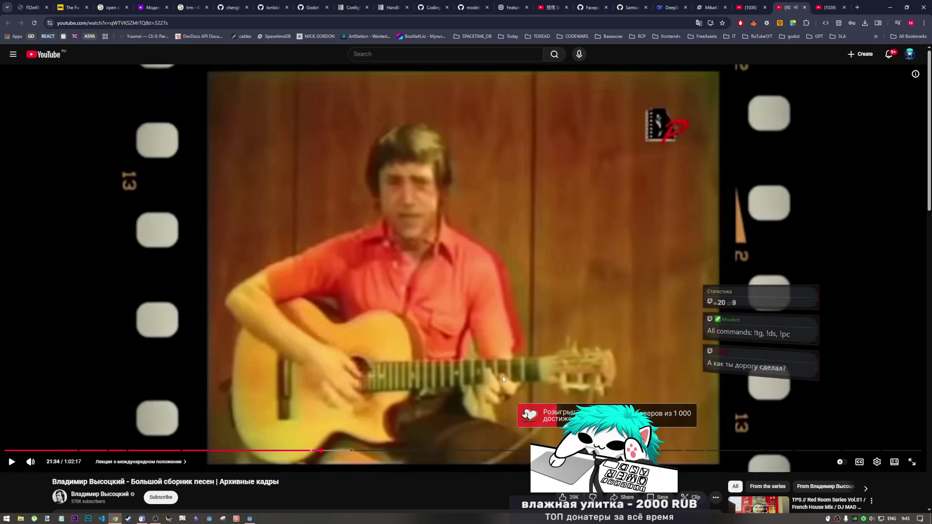
pyautogui.click(250, 518)
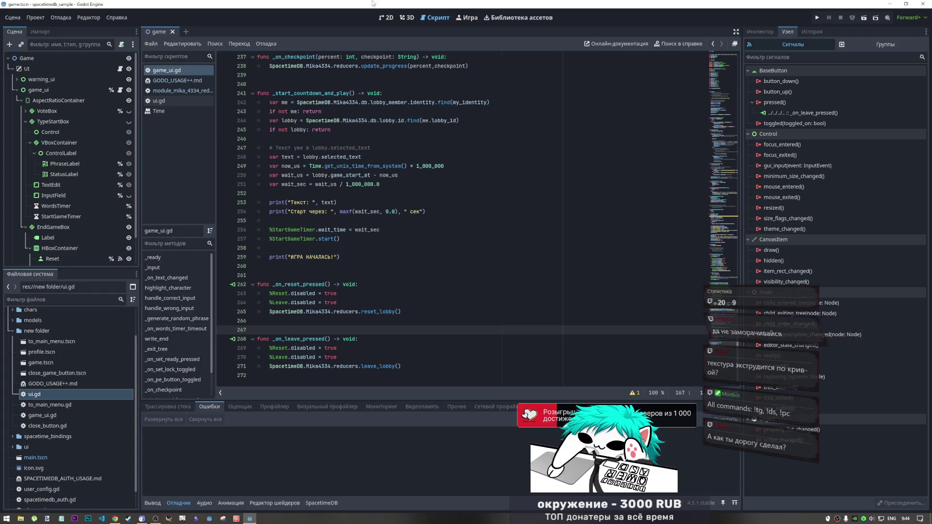
pyautogui.rightClick(26, 58)
pyautogui.click(54, 62)
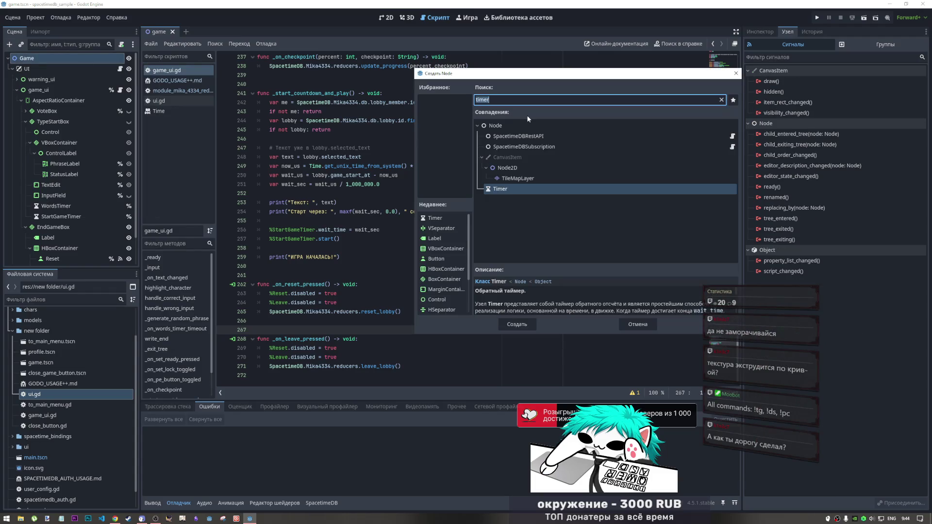
pyautogui.click(482, 167)
pyautogui.scroll(-2, 508, 233)
pyautogui.scroll(-2, 486, 226)
pyautogui.click(485, 203)
pyautogui.click(486, 171)
pyautogui.scroll(4, 480, 180)
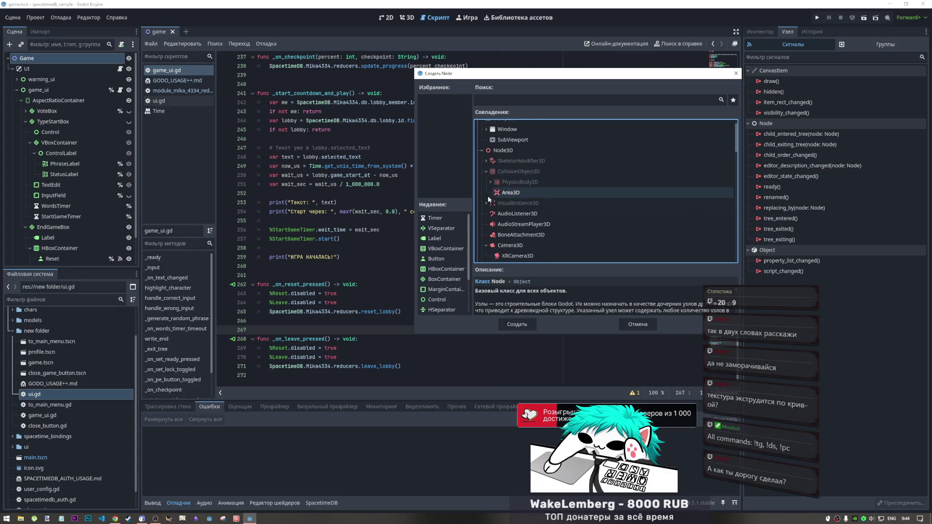
pyautogui.click(487, 203)
pyautogui.scroll(-2, 495, 190)
pyautogui.click(491, 178)
pyautogui.click(495, 189)
pyautogui.scroll(-3, 498, 203)
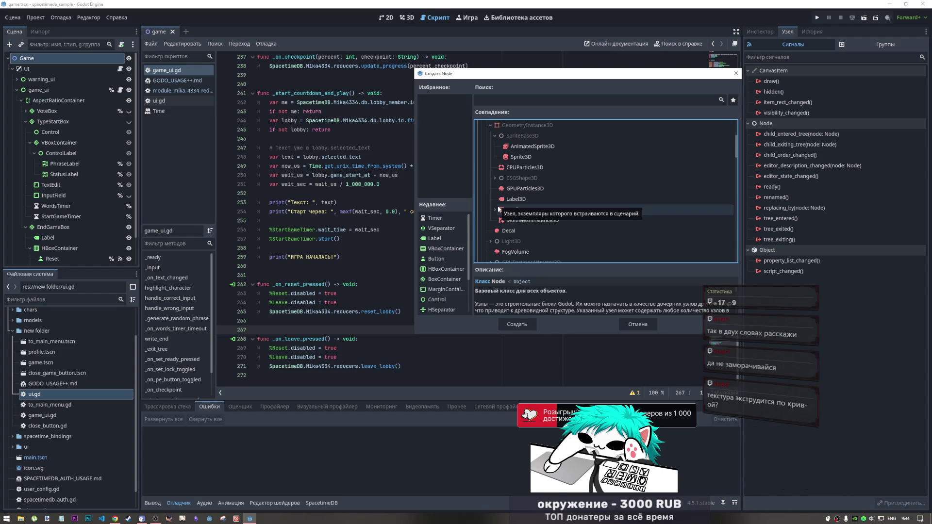
pyautogui.click(495, 210)
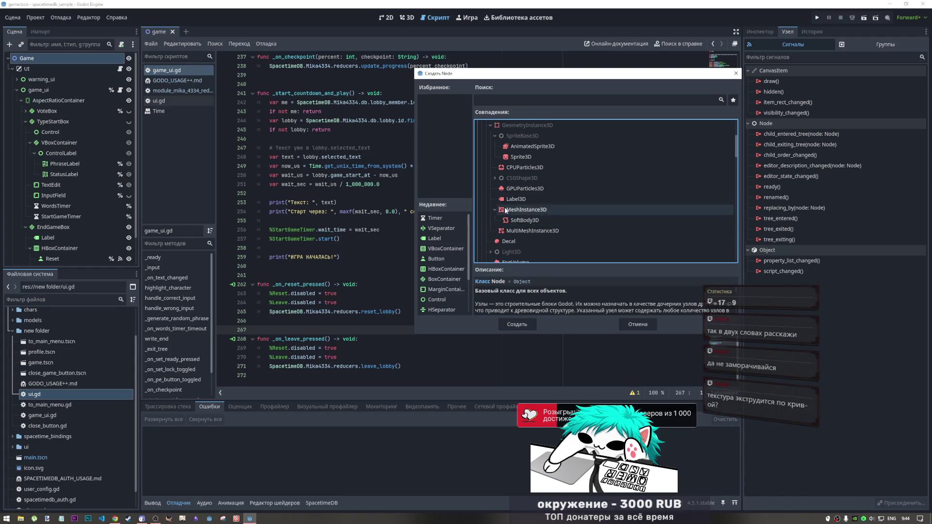
pyautogui.click(495, 178)
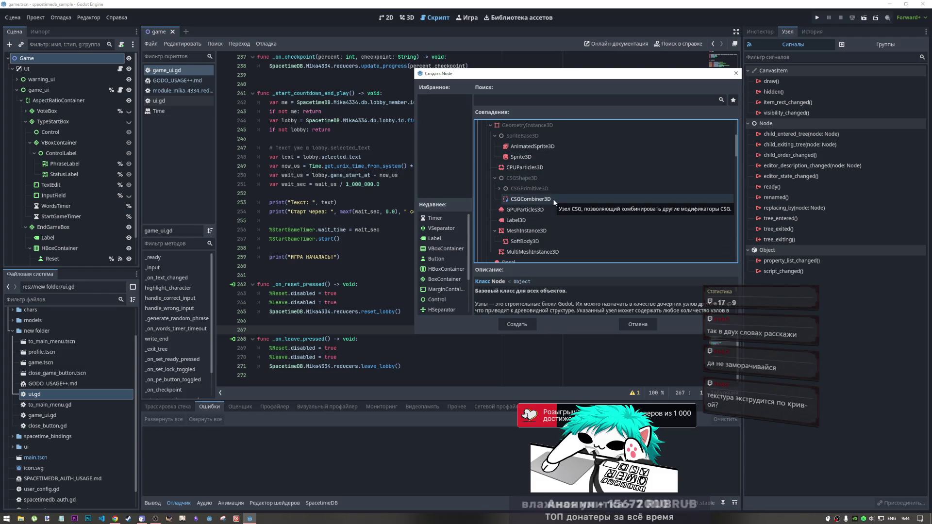
pyautogui.scroll(-1, 544, 205)
pyautogui.scroll(7, 543, 213)
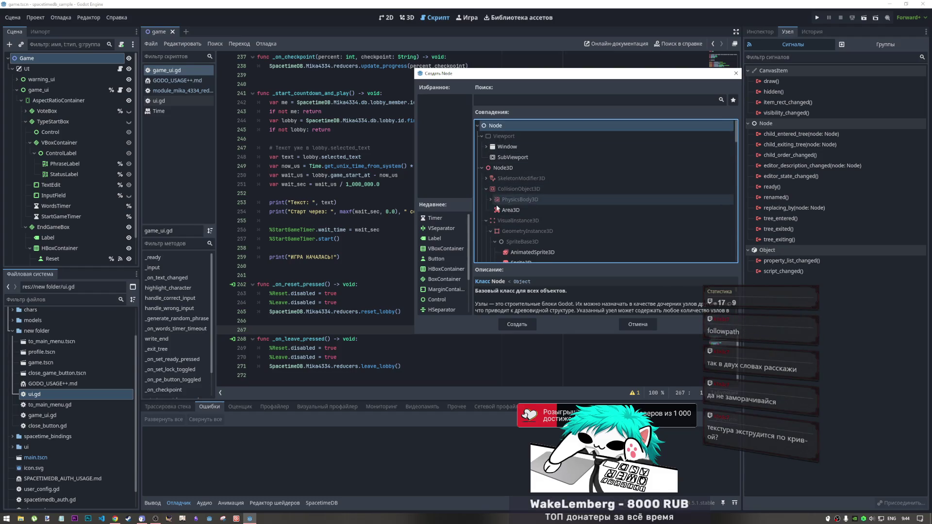
pyautogui.click(490, 199)
pyautogui.click(512, 100)
pyautogui.write('line')
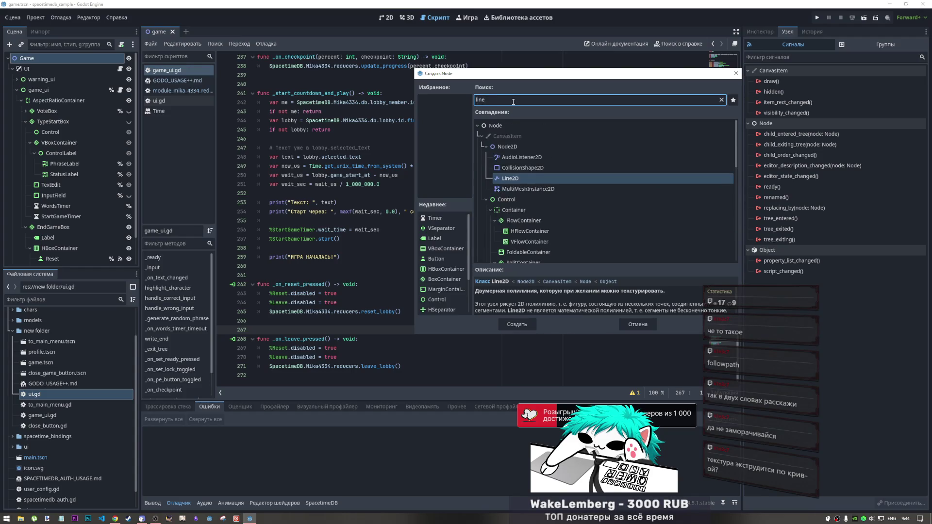
pyautogui.scroll(-10, 546, 176)
pyautogui.scroll(-5, 522, 228)
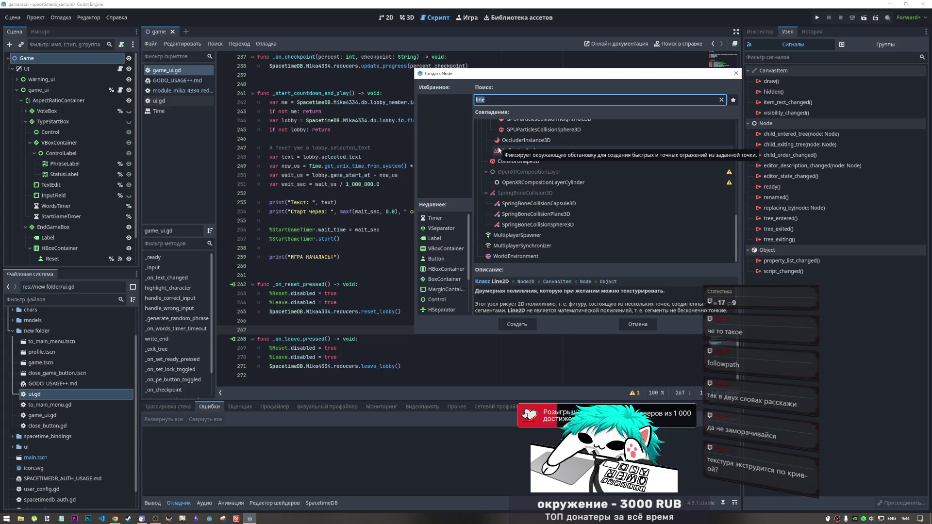
pyautogui.press('BackSpace')
pyautogui.scroll(-5, 528, 202)
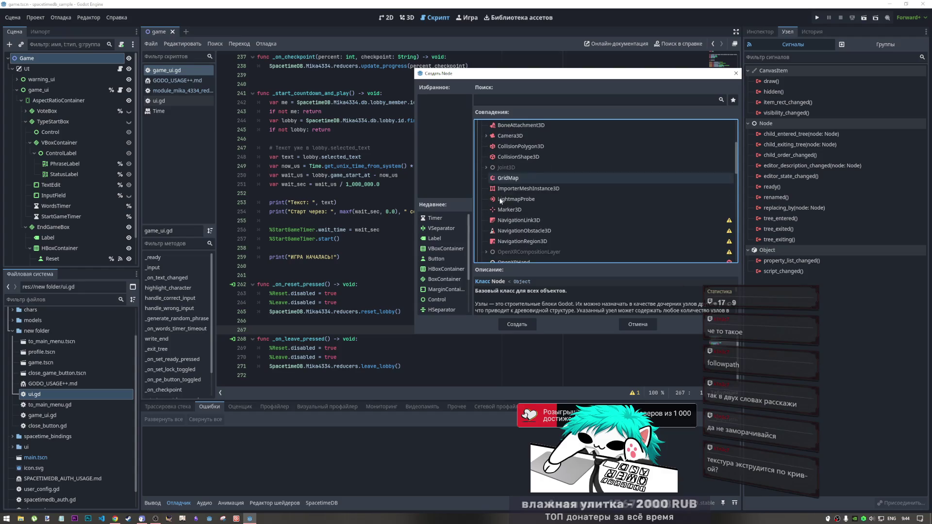
pyautogui.scroll(-2, 500, 209)
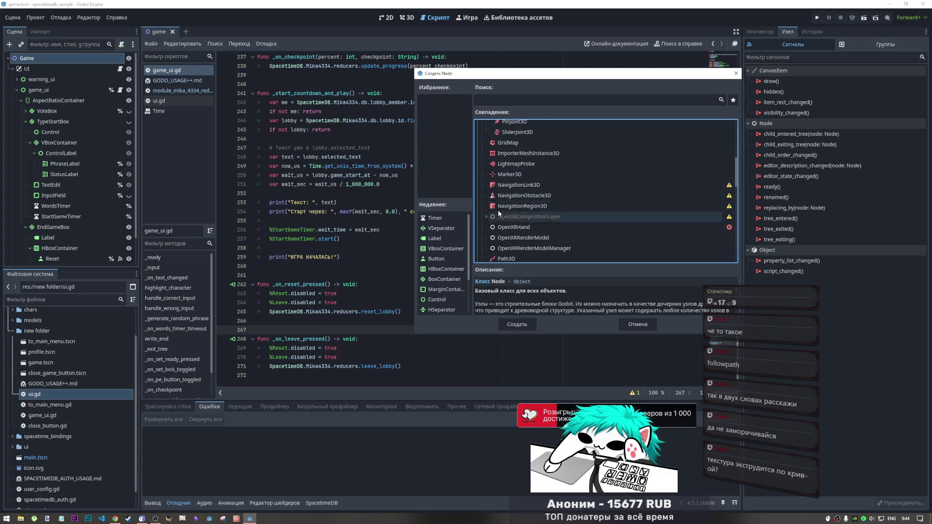
pyautogui.scroll(-5, 493, 207)
pyautogui.click(508, 154)
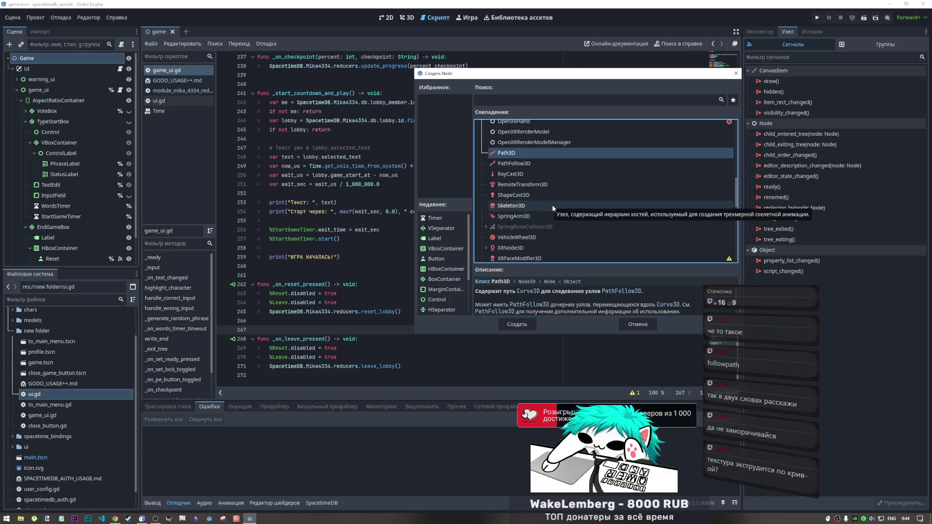
pyautogui.click(527, 164)
pyautogui.click(526, 153)
pyautogui.click(526, 163)
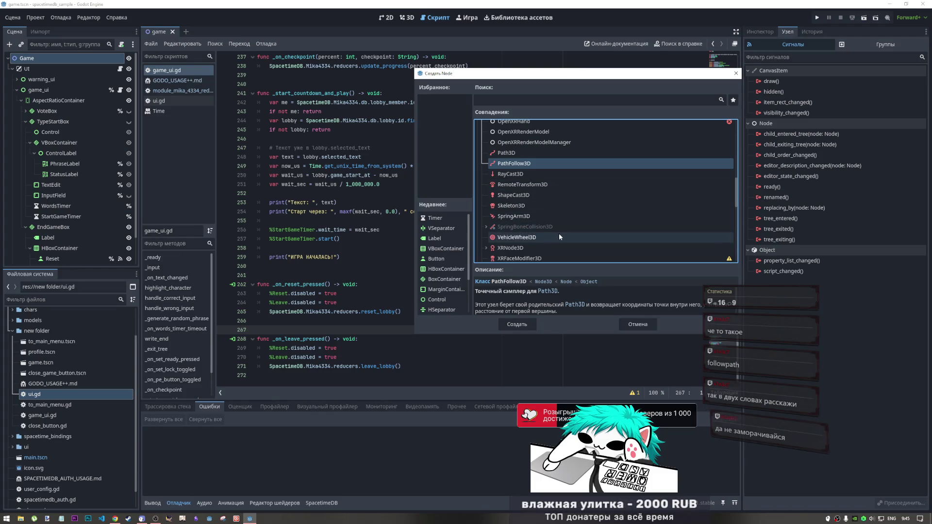
pyautogui.click(511, 173)
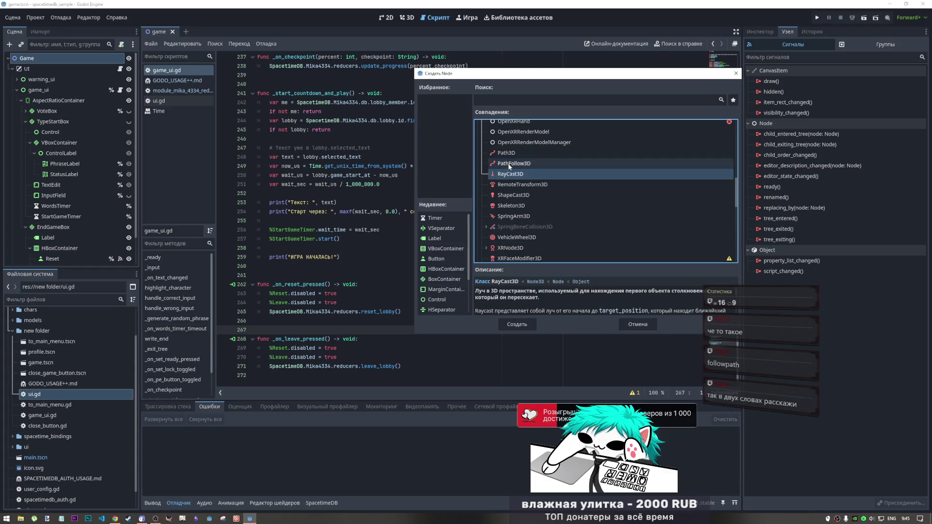
pyautogui.press('Up')
pyautogui.press('Up')
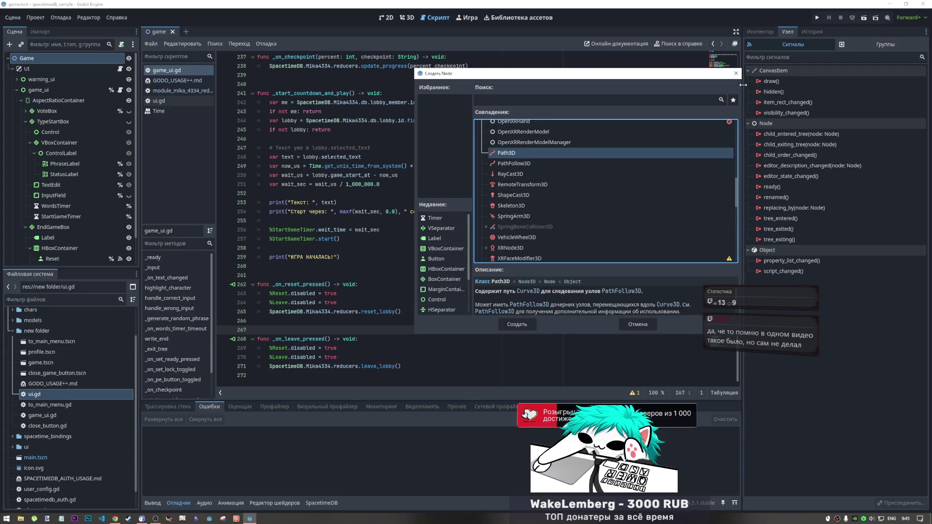
pyautogui.click(736, 74)
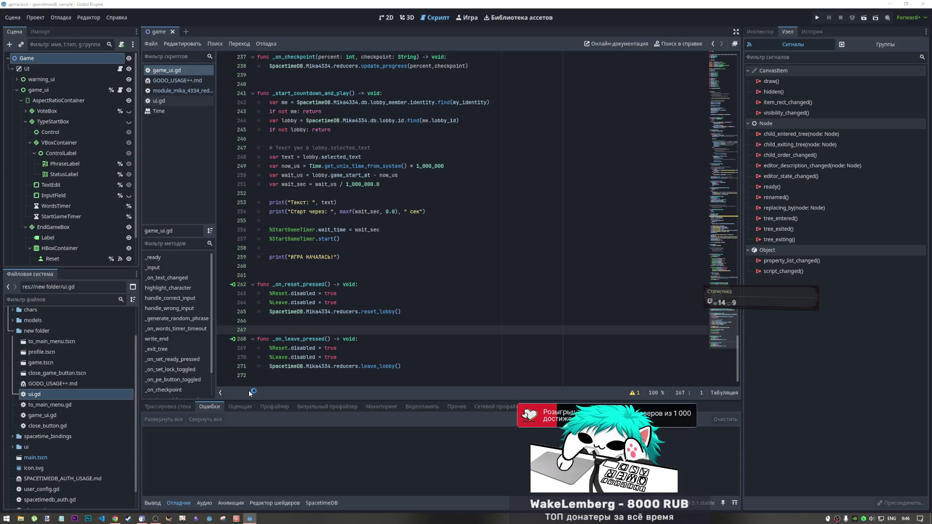
# Step: Switch to Paint.NET's blank untitled canvas
pyautogui.click(156, 519)
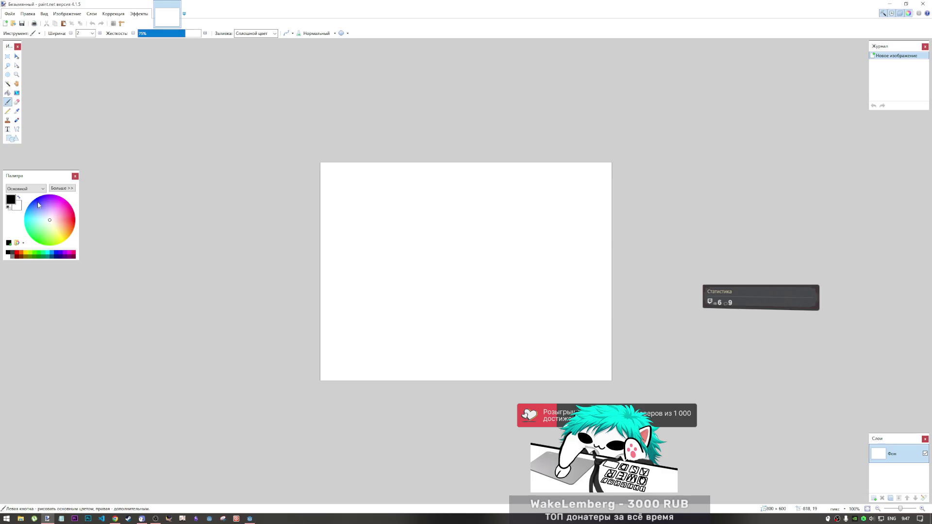
# Step: Draw black freehand strokes and an oval loop on the canvas with the paintbrush
pyautogui.moveTo(402, 314)
pyautogui.mouseDown()
pyautogui.moveTo(407, 239)
pyautogui.moveTo(424, 255)
pyautogui.moveTo(457, 380)
pyautogui.mouseUp()
pyautogui.moveTo(455, 296); pyautogui.dragTo(467, 380)
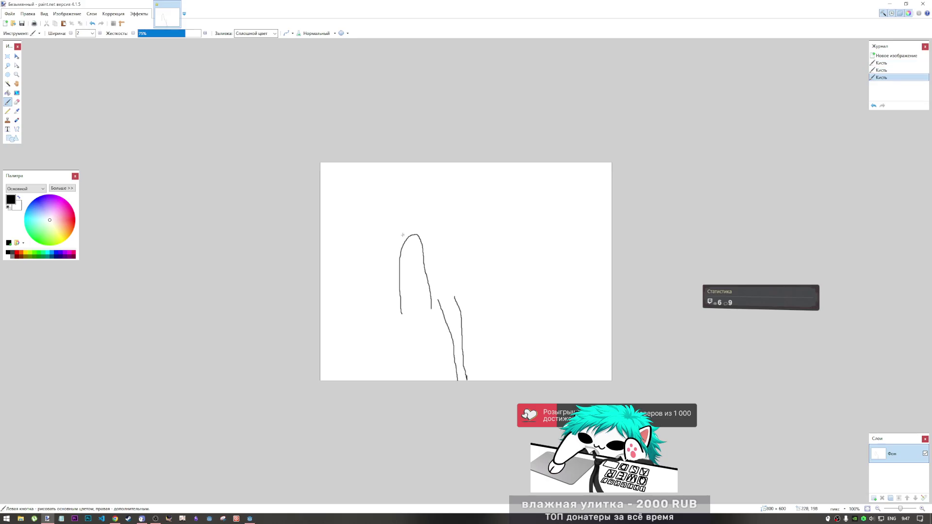
pyautogui.moveTo(437, 270)
pyautogui.mouseDown()
pyautogui.moveTo(474, 197)
pyautogui.moveTo(552, 227)
pyautogui.moveTo(446, 241)
pyautogui.moveTo(334, 204)
pyautogui.mouseUp()
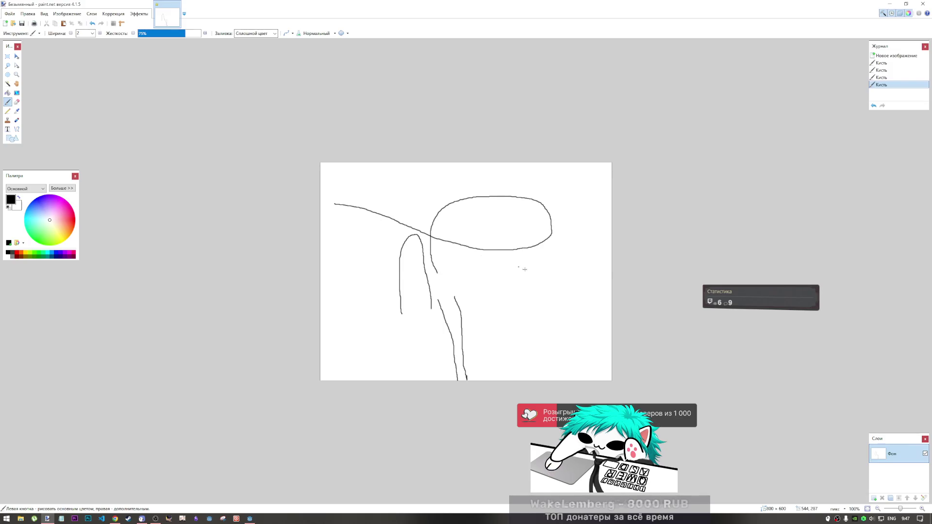
pyautogui.moveTo(458, 249)
pyautogui.mouseDown()
pyautogui.moveTo(467, 303)
pyautogui.moveTo(489, 249)
pyautogui.moveTo(558, 271)
pyautogui.moveTo(556, 305)
pyautogui.mouseUp()
pyautogui.click(533, 236)
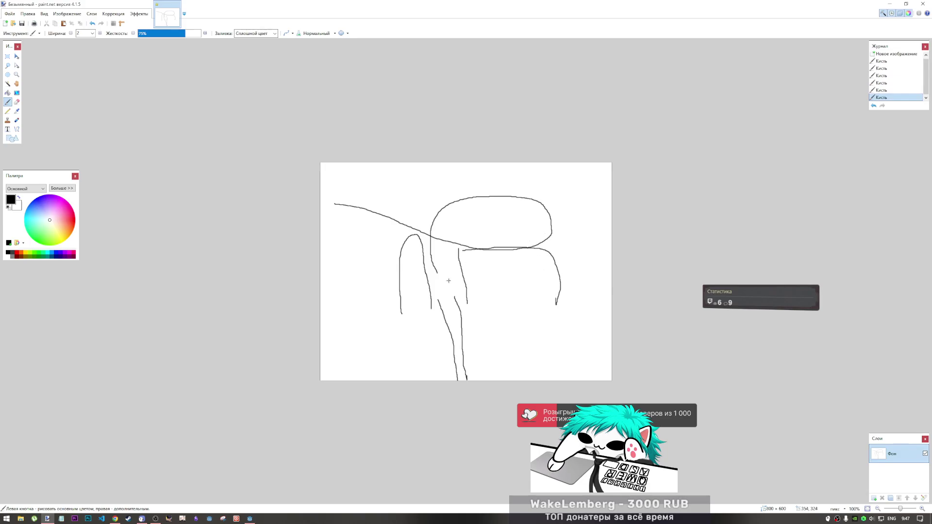
pyautogui.moveTo(452, 290)
pyautogui.mouseDown()
pyautogui.moveTo(443, 246)
pyautogui.moveTo(468, 215)
pyautogui.moveTo(531, 222)
pyautogui.moveTo(486, 243)
pyautogui.moveTo(321, 190)
pyautogui.mouseUp()
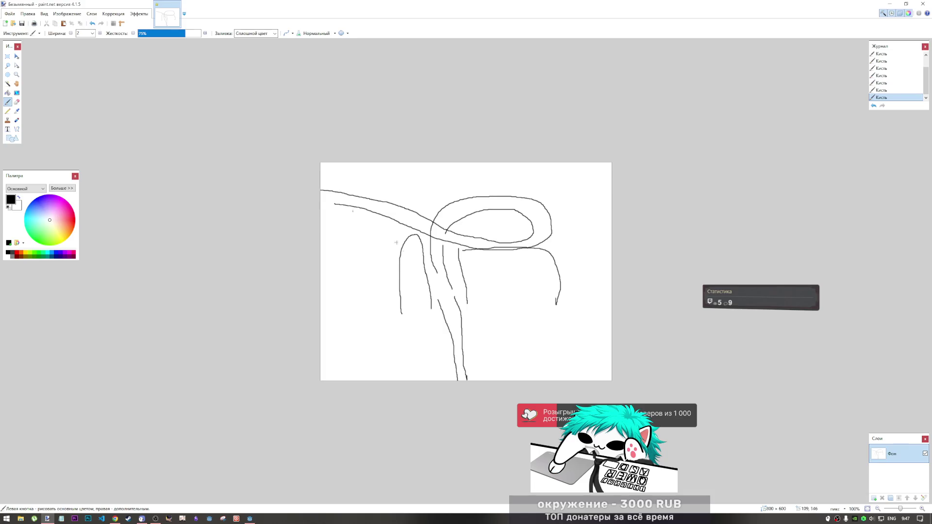
pyautogui.moveTo(437, 275); pyautogui.dragTo(440, 300)
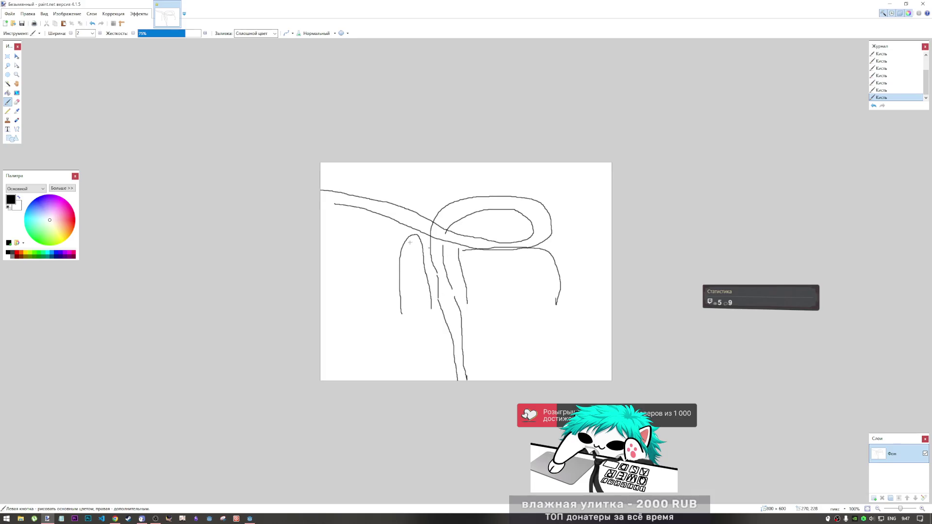
pyautogui.moveTo(407, 236)
pyautogui.mouseDown()
pyautogui.moveTo(325, 219)
pyautogui.moveTo(345, 308)
pyautogui.moveTo(339, 328)
pyautogui.mouseUp()
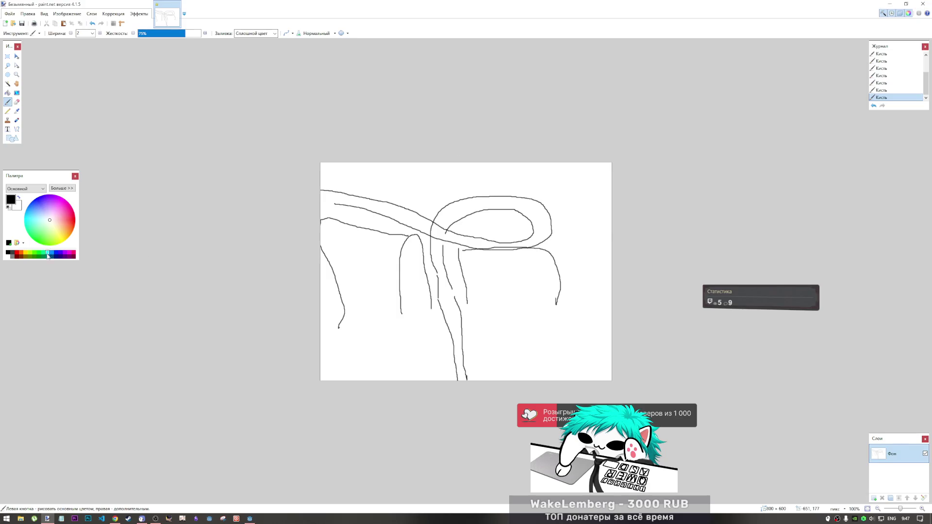
# Step: Trace grey strokes over the sketch, then close Paint.NET without saving
pyautogui.click(12, 257)
pyautogui.moveTo(459, 365); pyautogui.dragTo(451, 302)
pyautogui.moveTo(439, 269)
pyautogui.mouseDown()
pyautogui.moveTo(451, 211)
pyautogui.moveTo(481, 202)
pyautogui.mouseUp()
pyautogui.moveTo(505, 202)
pyautogui.mouseDown()
pyautogui.moveTo(527, 209)
pyautogui.moveTo(539, 234)
pyautogui.moveTo(491, 248)
pyautogui.moveTo(455, 235)
pyautogui.mouseUp()
pyautogui.moveTo(322, 194); pyautogui.dragTo(353, 201)
pyautogui.click(537, 173)
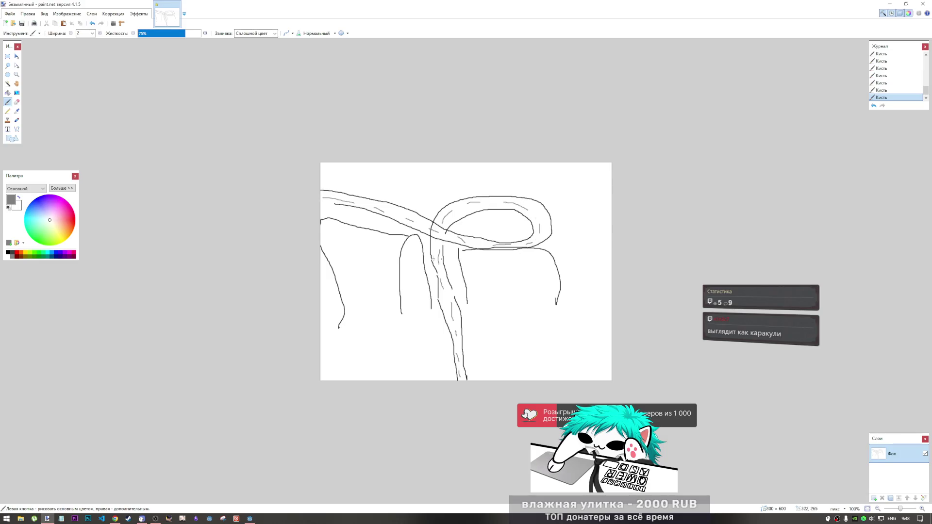
pyautogui.click(927, 5)
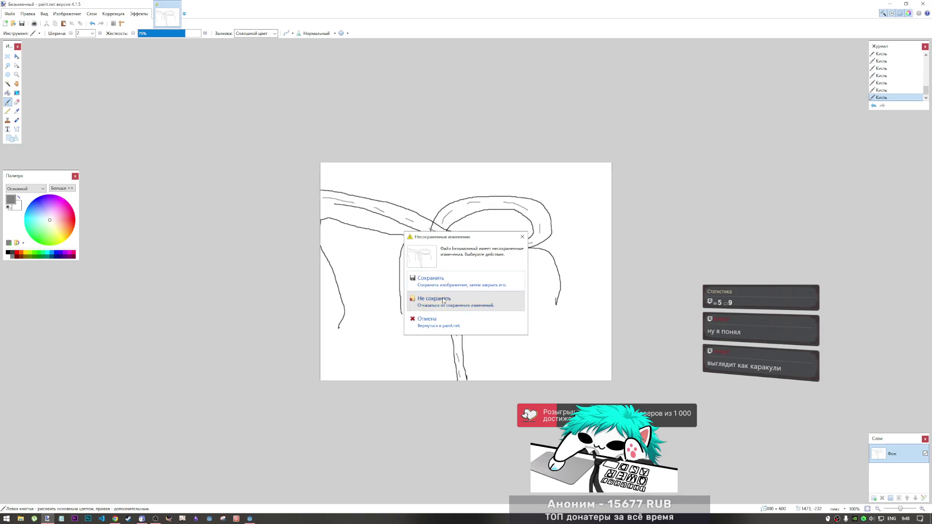
pyautogui.click(505, 302)
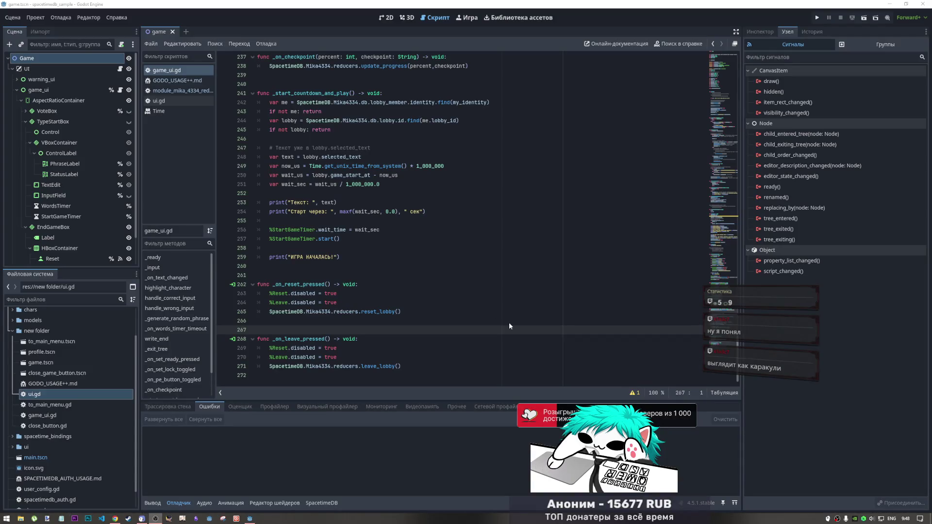
# Step: Resume the YouTube video, then return to game_ui.gd in the Godot editor
pyautogui.click(117, 519)
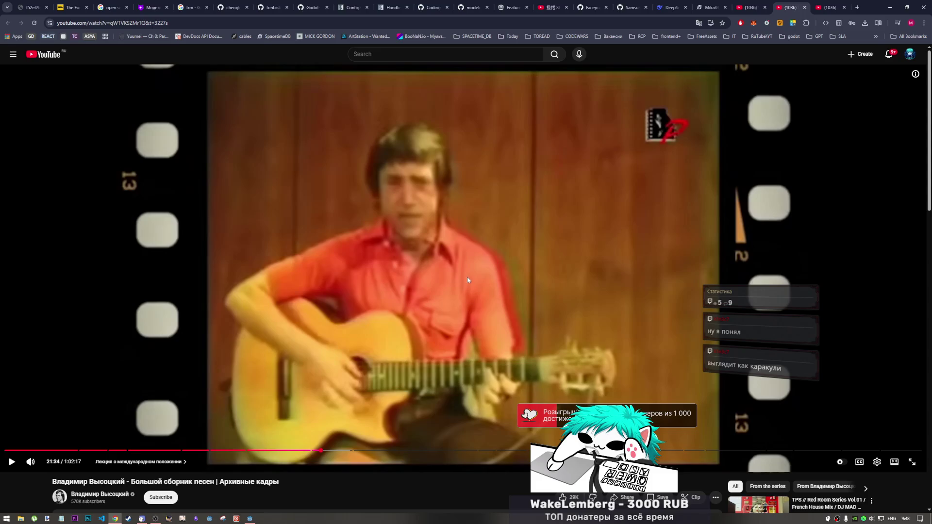
pyautogui.click(339, 268)
pyautogui.click(250, 519)
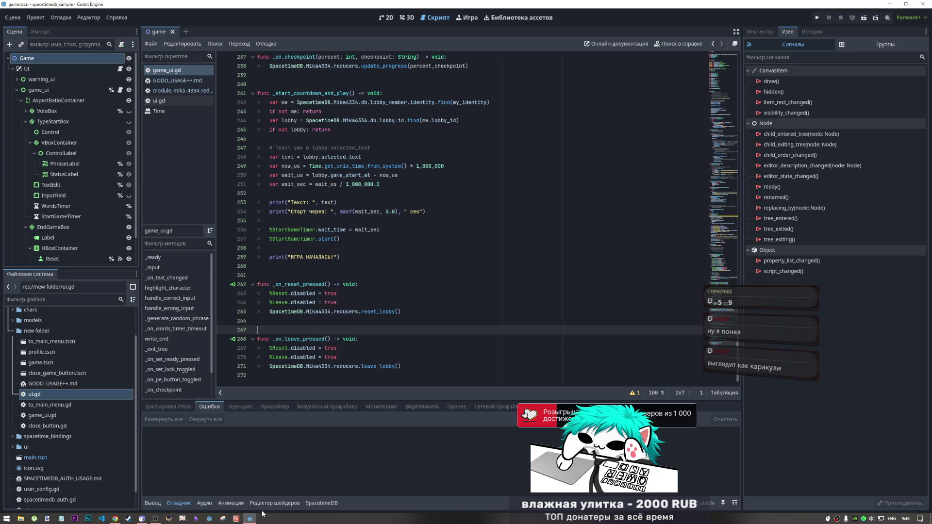
pyautogui.press('Up')
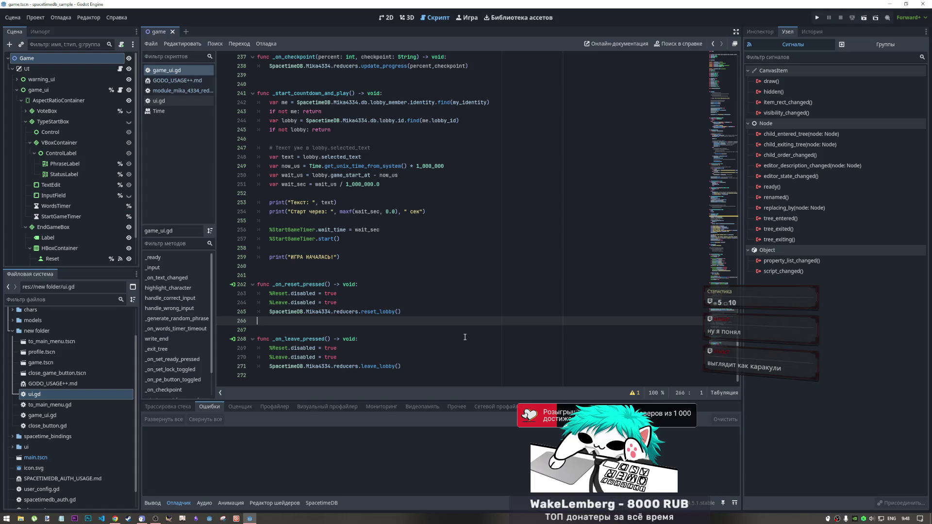
# Step: Move the caret around lines 258–267 near the reset and leave handlers
pyautogui.press('Up')
pyautogui.press('Up')
pyautogui.press('End')
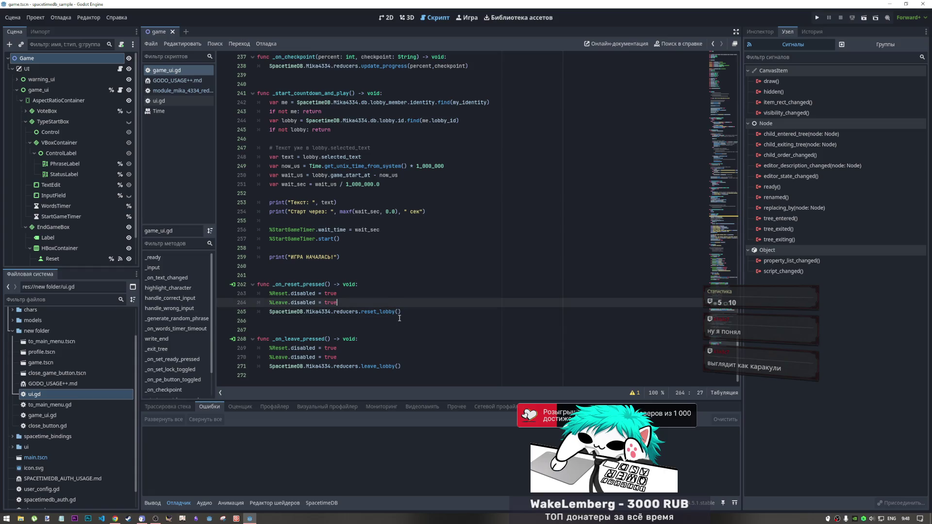
pyautogui.press('Down')
pyautogui.press('Down')
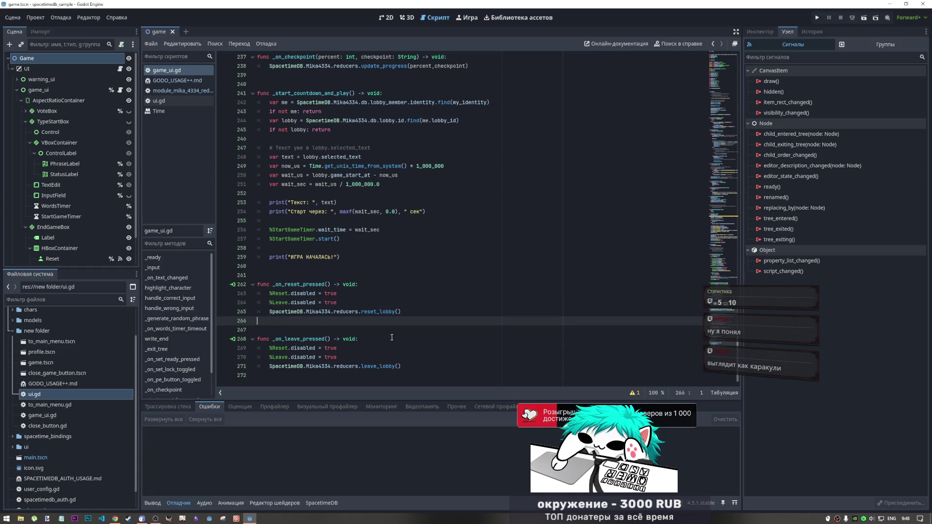
pyautogui.click(303, 379)
pyautogui.click(303, 328)
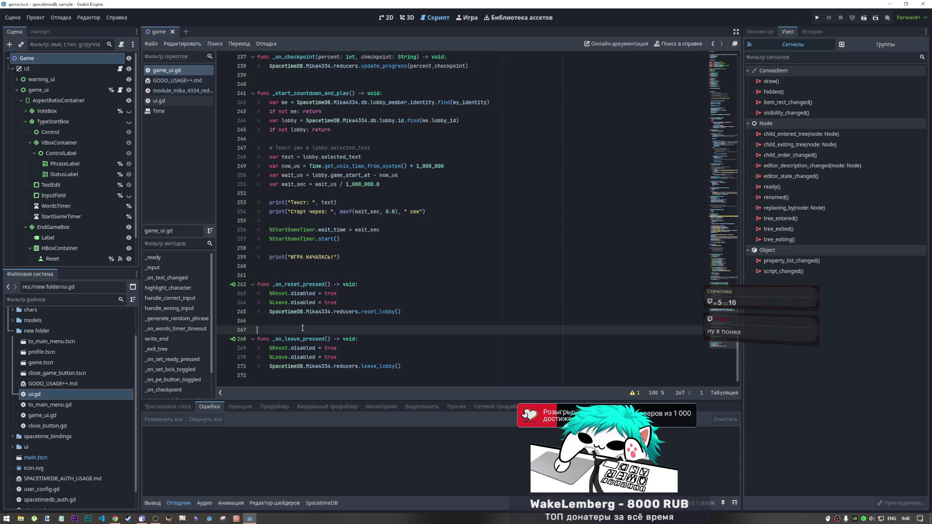
pyautogui.click(292, 275)
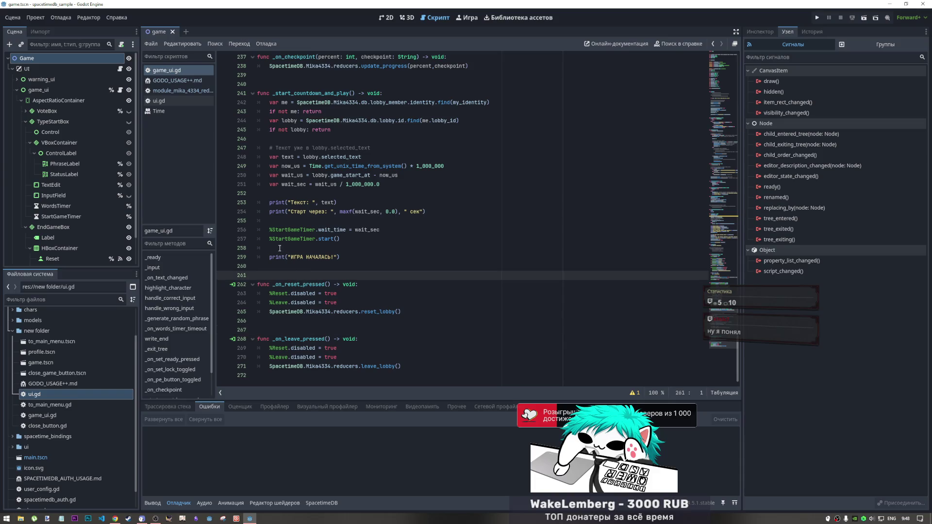
pyautogui.moveTo(280, 248); pyautogui.dragTo(252, 250)
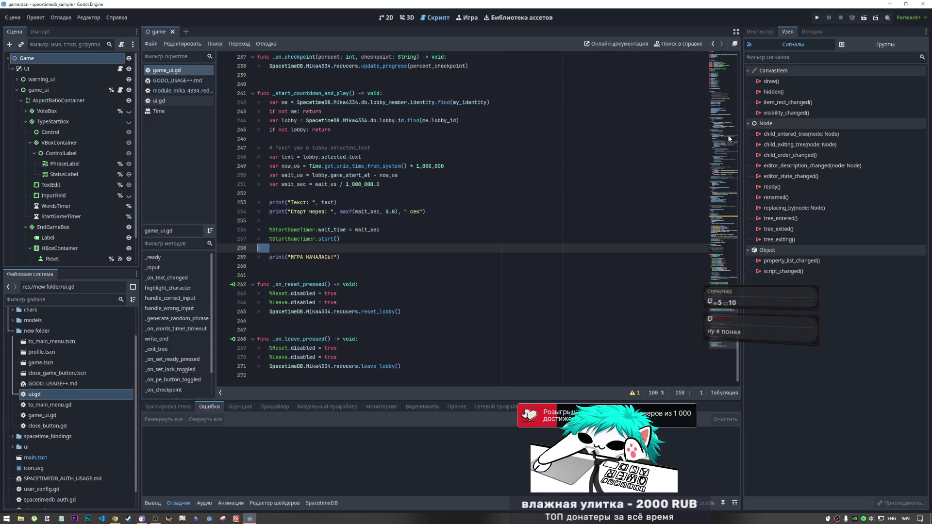
# Step: Scroll to the top of game_ui.gd and back down to the button handlers
pyautogui.click(719, 75)
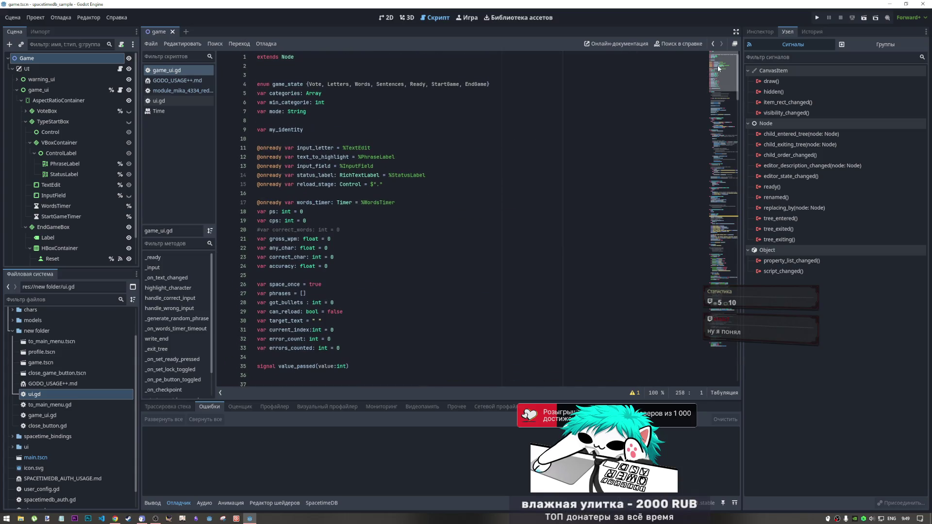
pyautogui.moveTo(719, 140)
pyautogui.mouseDown()
pyautogui.moveTo(706, 335)
pyautogui.moveTo(718, 56)
pyautogui.mouseUp()
pyautogui.click(297, 214)
pyautogui.click(719, 341)
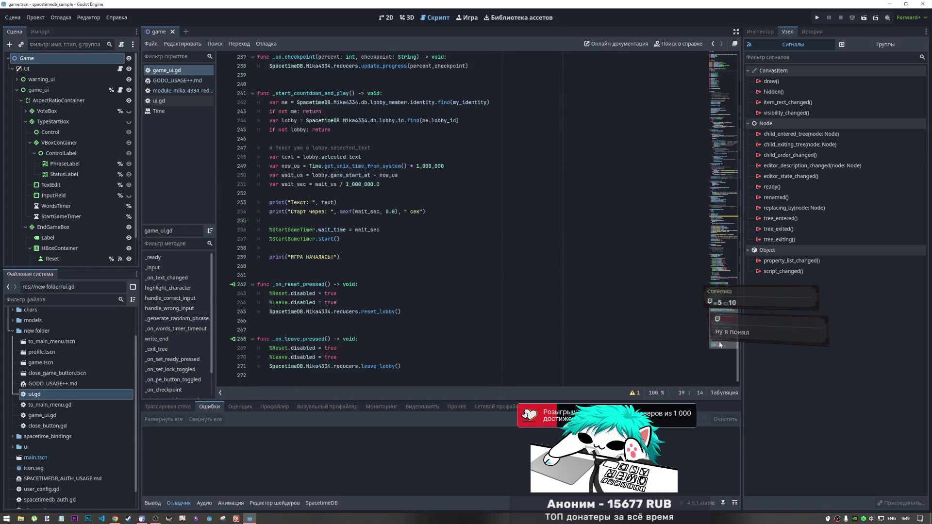
pyautogui.click(304, 324)
pyautogui.press('Up')
pyautogui.press('Up')
pyautogui.press('Up')
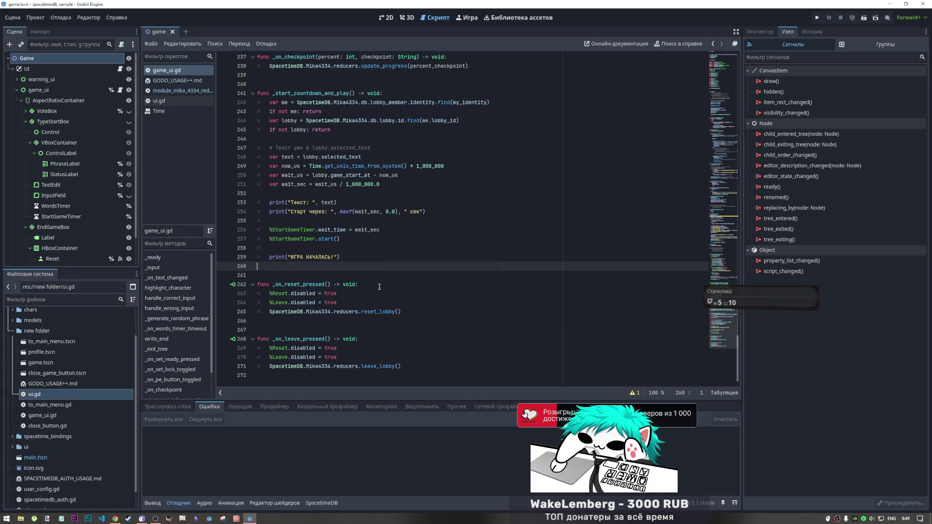
pyautogui.click(340, 221)
pyautogui.scroll(7, 303, 251)
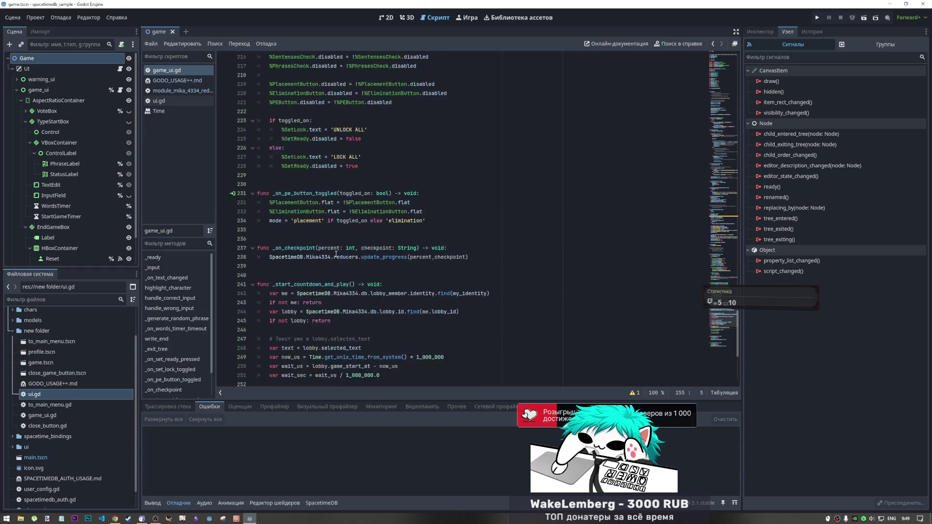
pyautogui.scroll(-7, 303, 250)
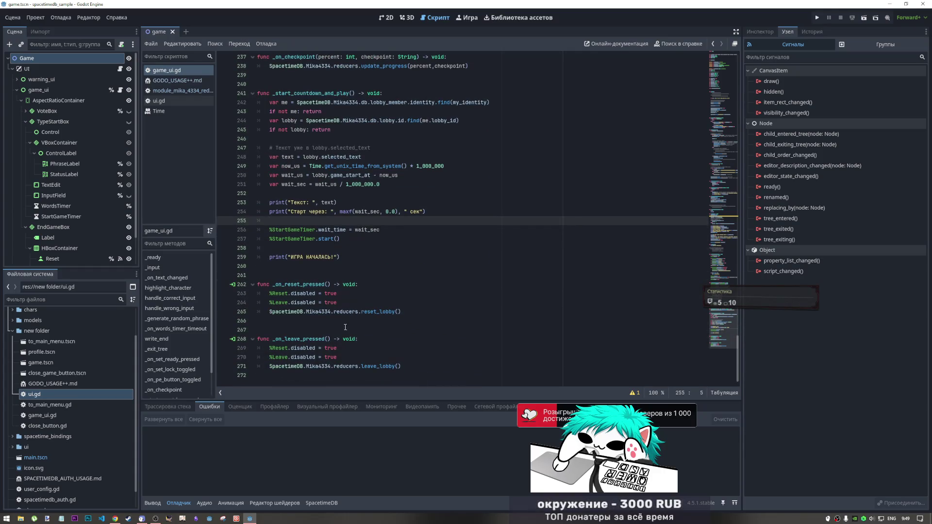
# Step: Delete the extra blank line 267, then open the leave_lobby definition in the reducers module
pyautogui.click(312, 330)
pyautogui.click(388, 366)
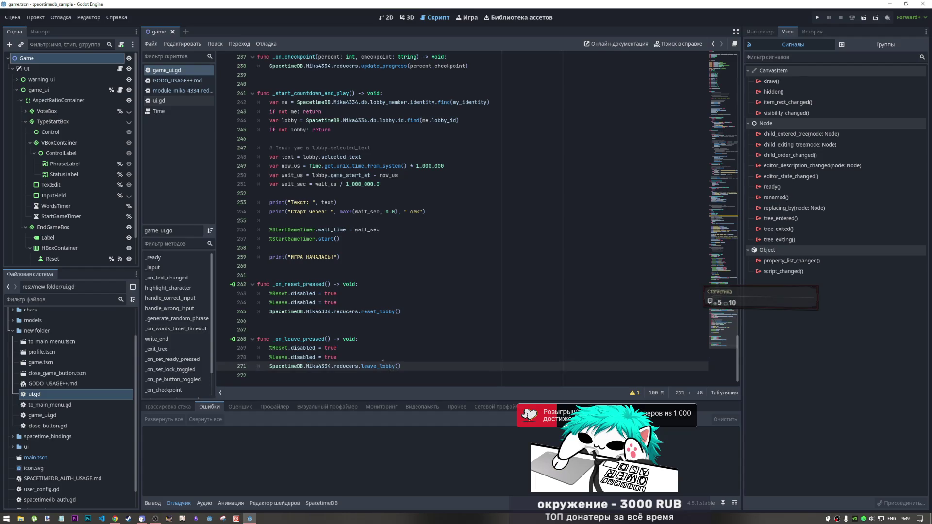
pyautogui.click(338, 331)
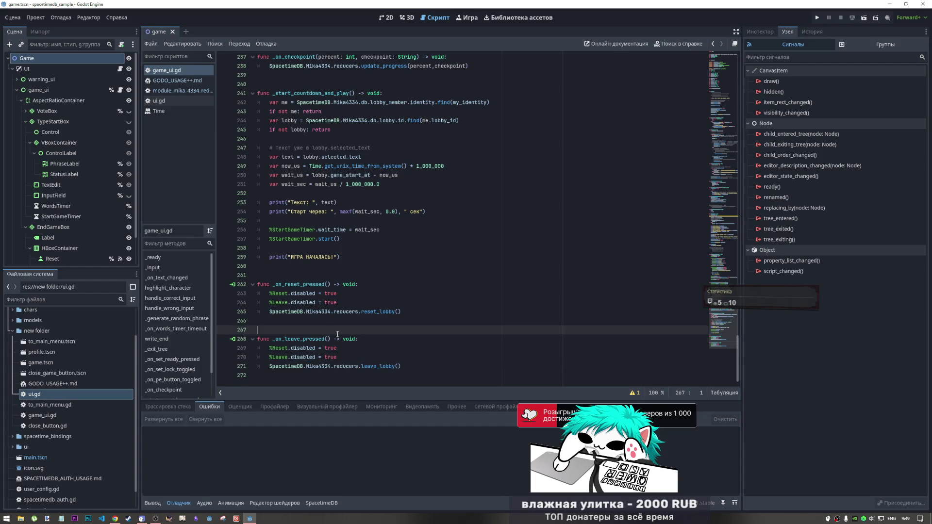
pyautogui.press('BackSpace')
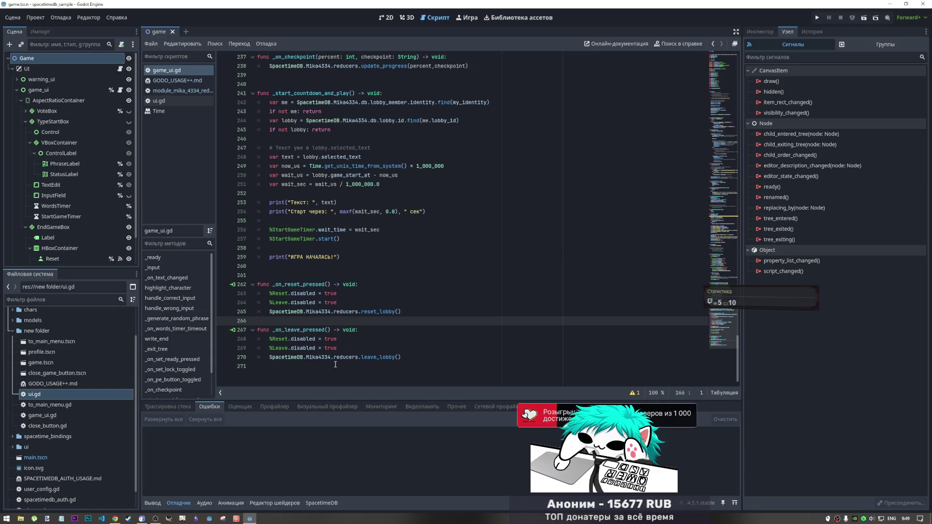
pyautogui.click(384, 357)
pyautogui.keyDown('ctrl'); pyautogui.click(384, 357); pyautogui.keyUp('ctrl')
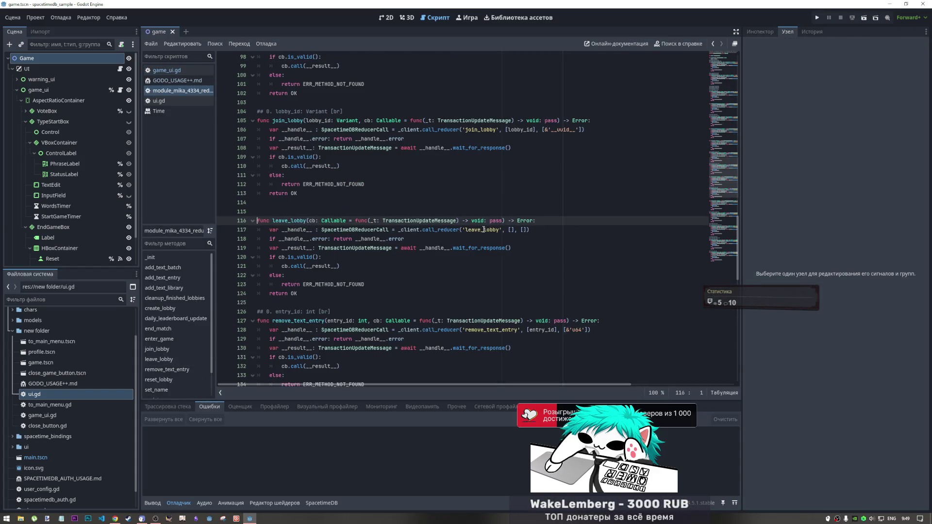
# Step: Replace reset_lobby in the Reset handler with the vote_reset_lobby name copied from the reducers module
pyautogui.moveTo(453, 247); pyautogui.dragTo(471, 247)
pyautogui.scroll(-1, 416, 291)
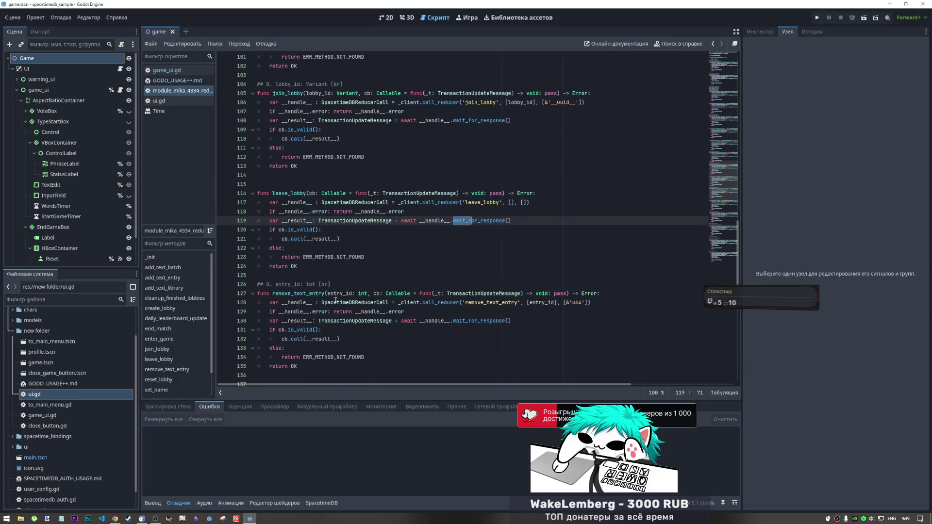
pyautogui.scroll(-6, 268, 236)
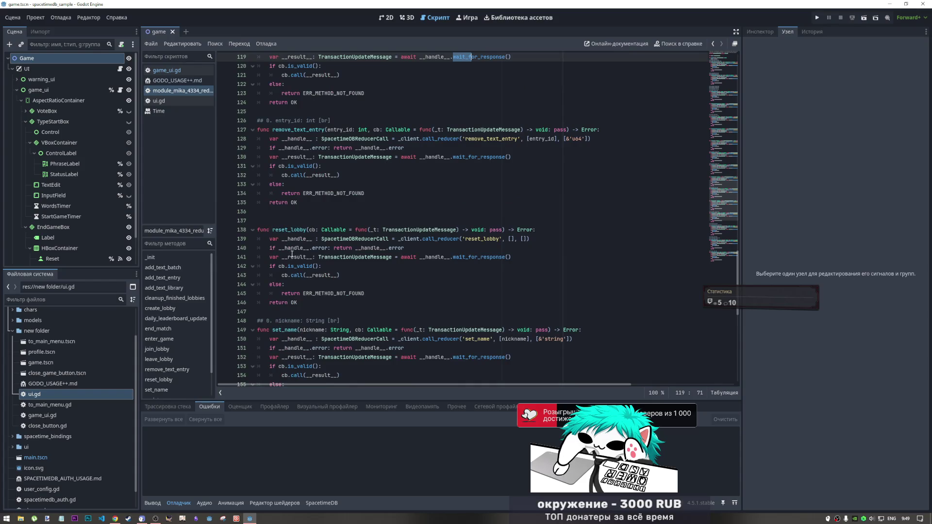
pyautogui.scroll(-13, 246, 193)
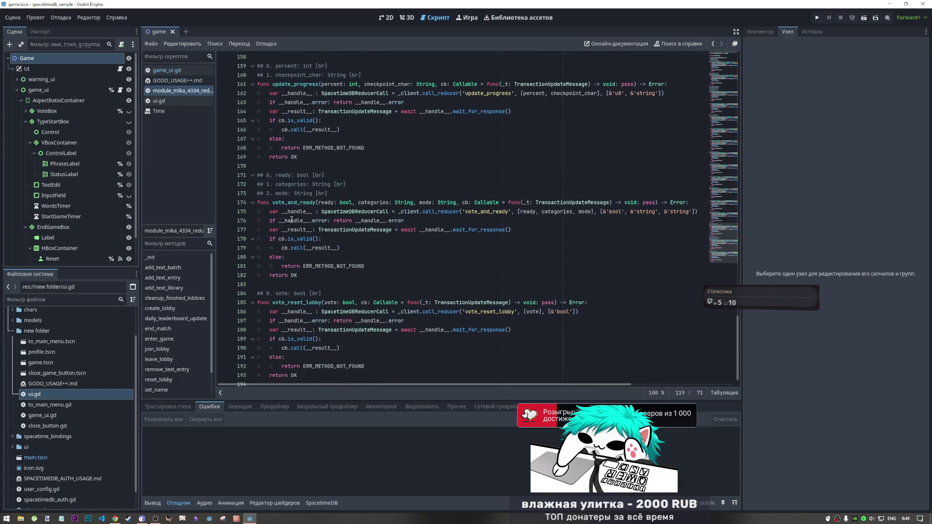
pyautogui.moveTo(321, 303); pyautogui.dragTo(273, 303)
pyautogui.hotkey('ctrl', 'c')
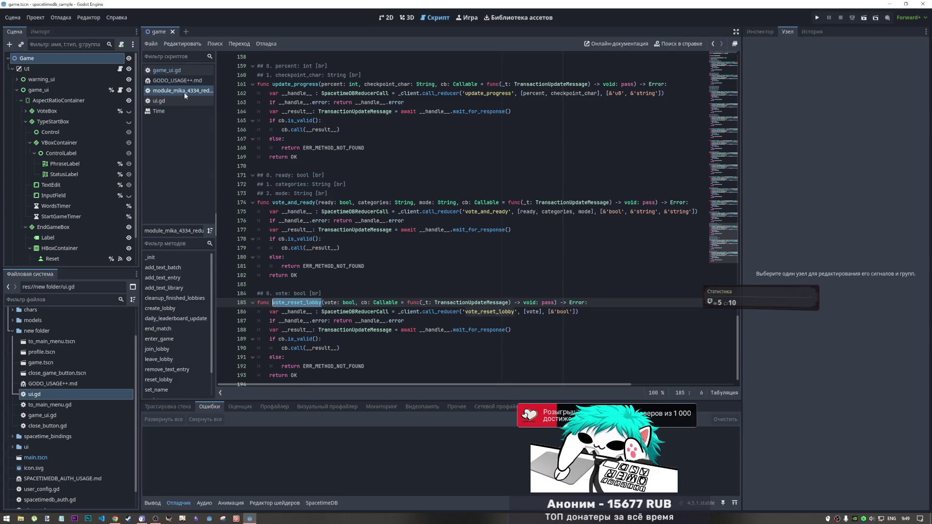
pyautogui.click(179, 73)
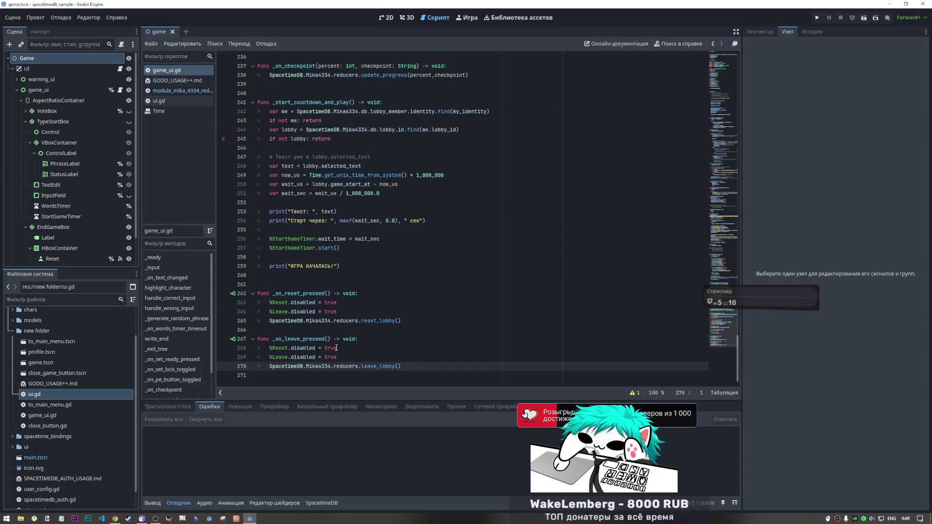
pyautogui.doubleClick(376, 322)
pyautogui.hotkey('ctrl', 'v')
# Step: Check vote_reset_lobby's vote: bool parameter, then pass true inside the call's parentheses
pyautogui.click(393, 321)
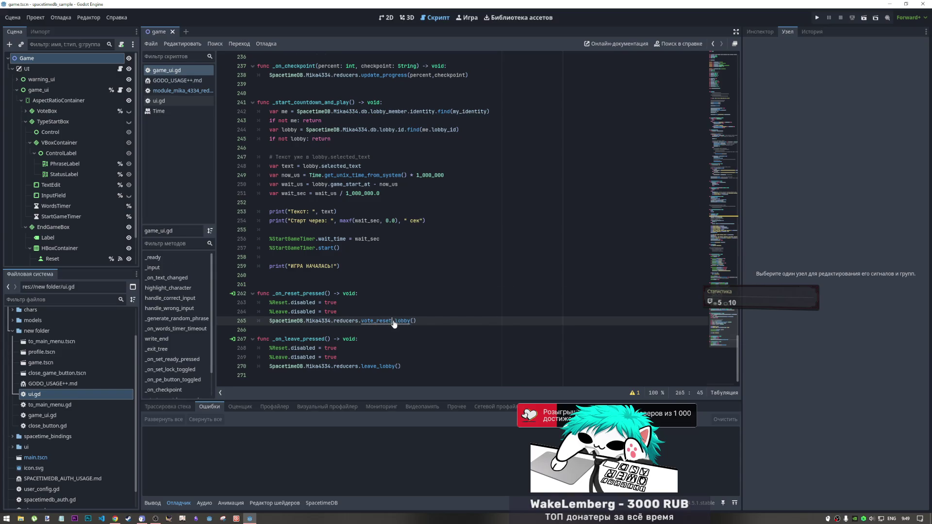
pyautogui.keyDown('ctrl'); pyautogui.click(393, 322); pyautogui.keyUp('ctrl')
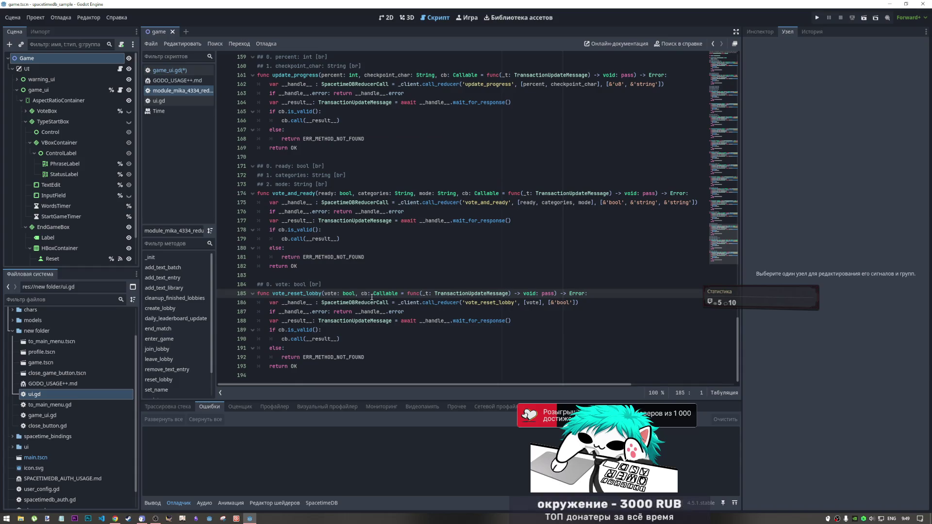
pyautogui.moveTo(516, 303); pyautogui.dragTo(577, 303)
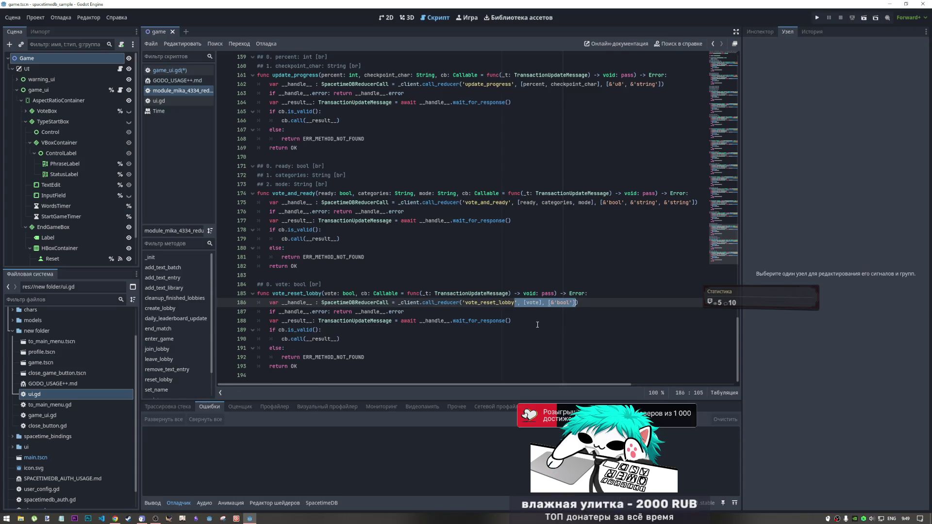
pyautogui.click(156, 72)
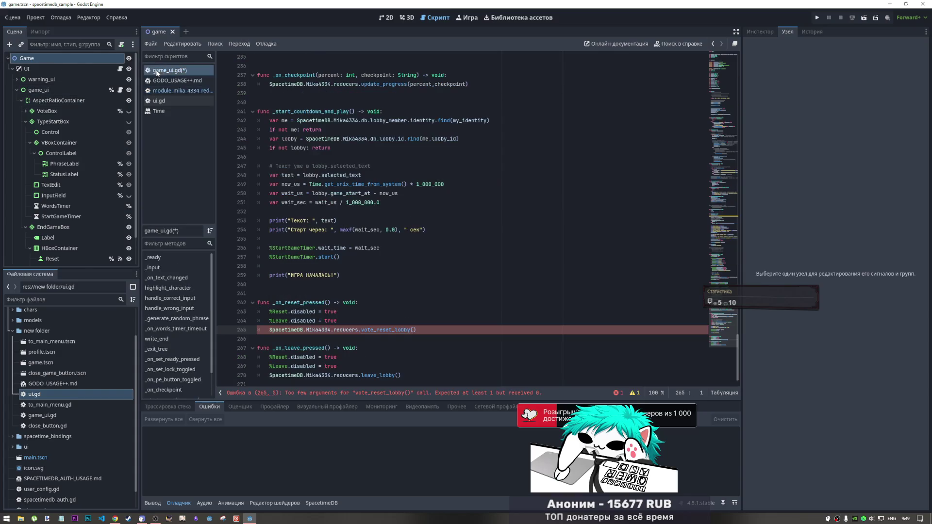
pyautogui.click(414, 330)
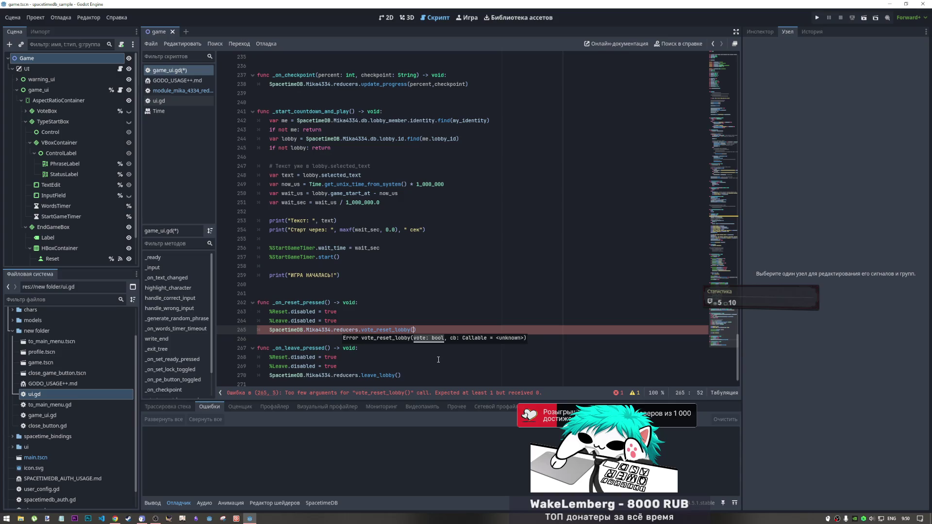
pyautogui.write('true,')
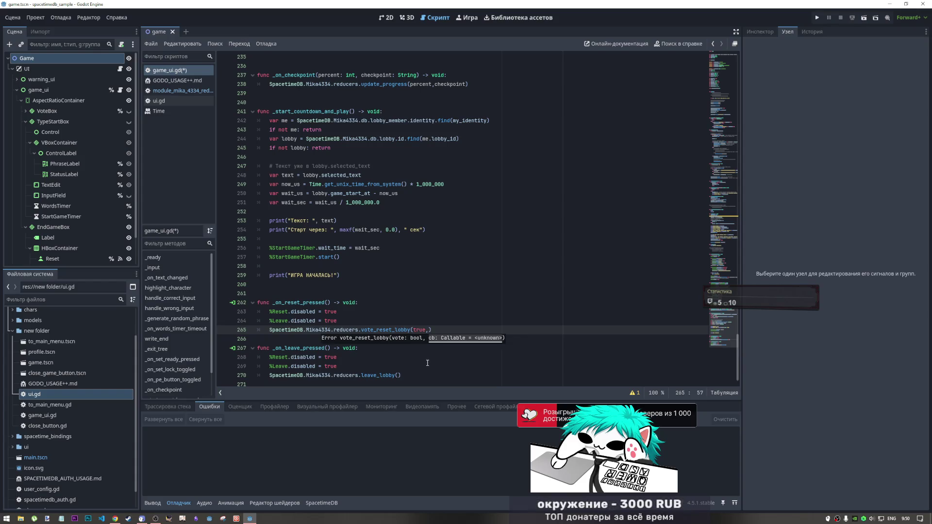
pyautogui.press('BackSpace')
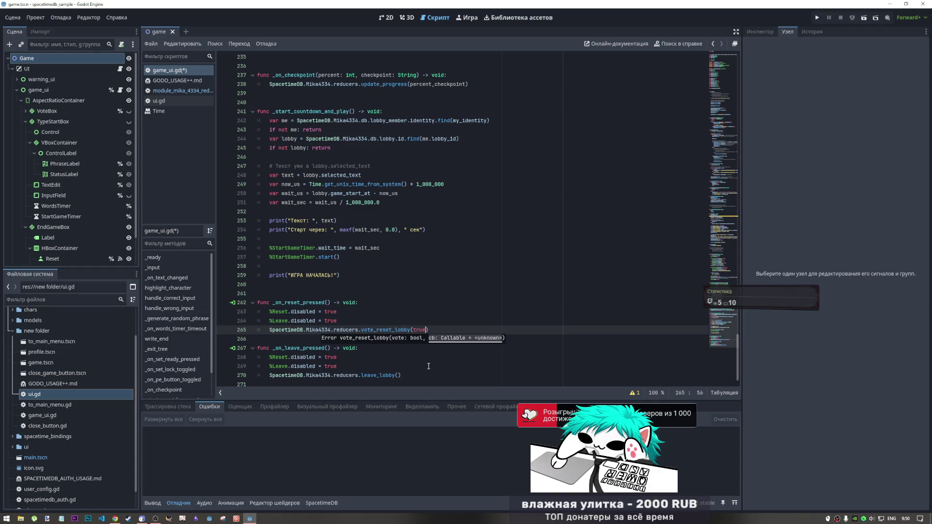
pyautogui.click(384, 330)
pyautogui.keyDown('ctrl'); pyautogui.click(385, 330); pyautogui.keyUp('ctrl')
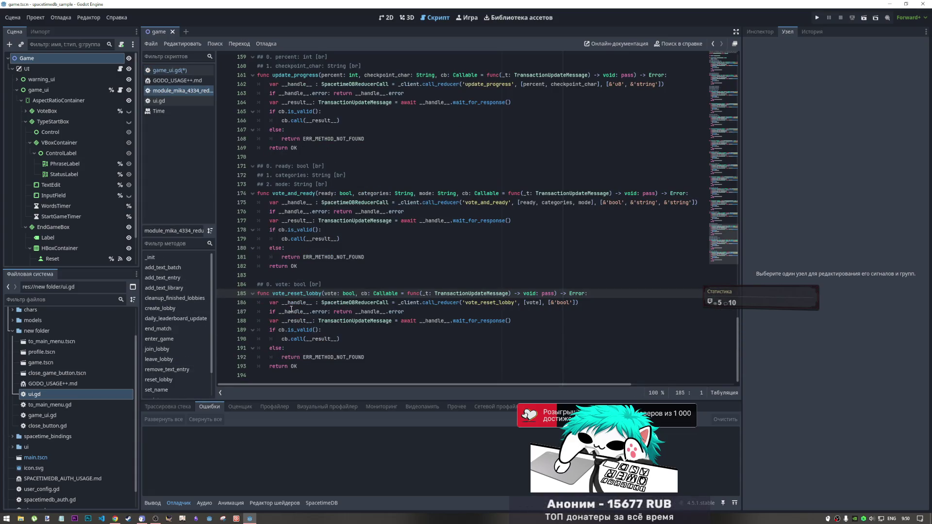
# Step: Search game_ui.gd for 'read' and step through matches to the vote_and_ready call in _on_set_ready_pressed
pyautogui.click(302, 193)
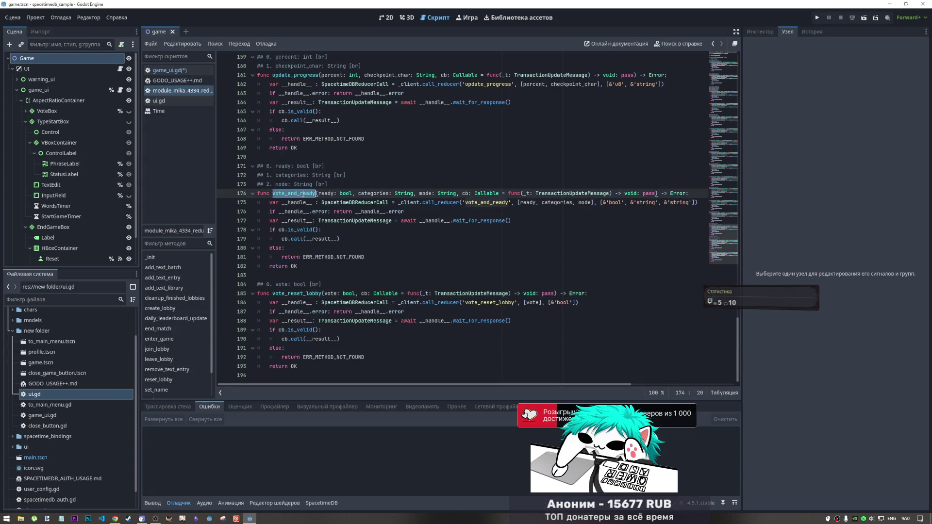
pyautogui.click(186, 70)
pyautogui.click(422, 167)
pyautogui.hotkey('ctrl', 'f')
pyautogui.write('read')
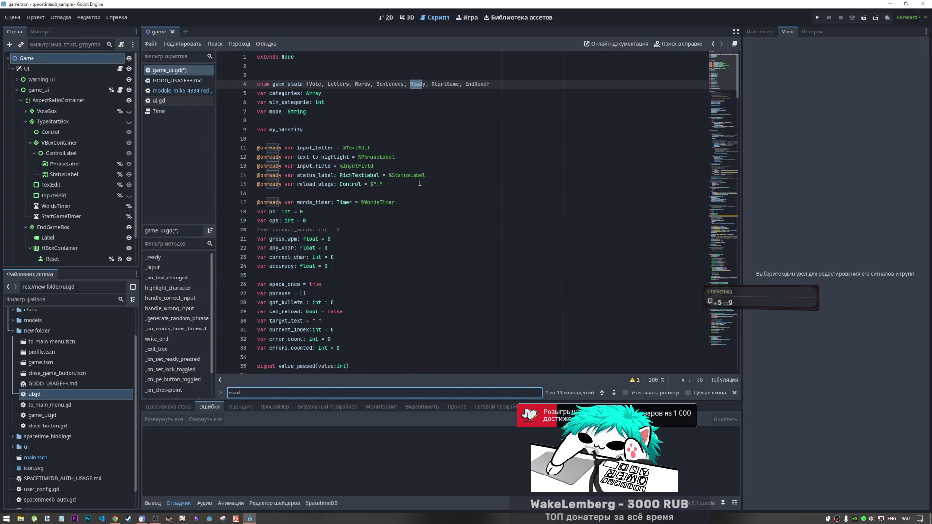
pyautogui.click(615, 393)
pyautogui.click(615, 393)
pyautogui.click(614, 392)
pyautogui.click(614, 393)
pyautogui.click(615, 393)
pyautogui.click(614, 392)
pyautogui.click(614, 392)
pyautogui.click(614, 393)
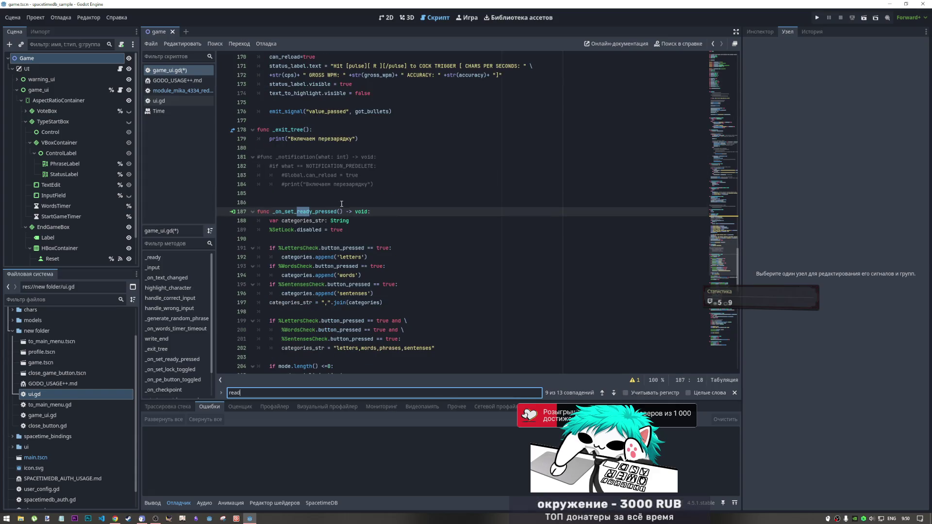
pyautogui.scroll(-2, 388, 244)
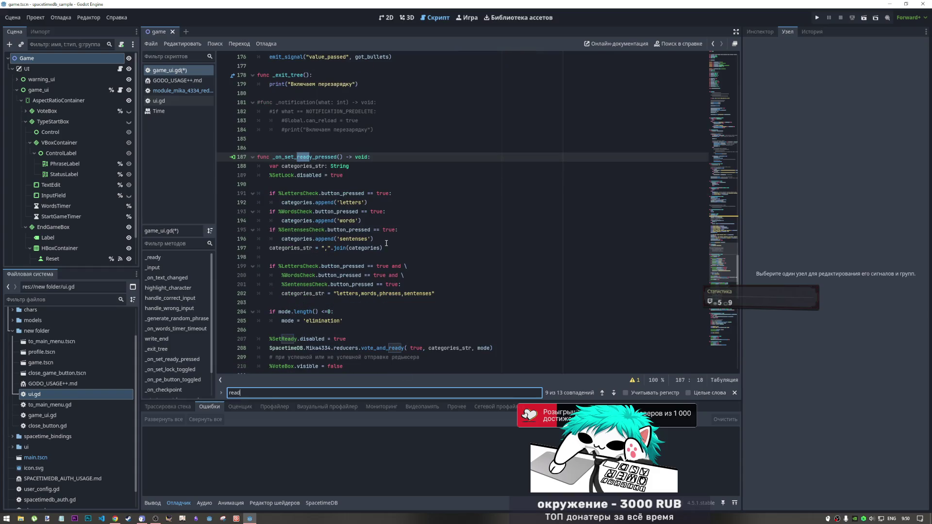
pyautogui.scroll(-1, 367, 305)
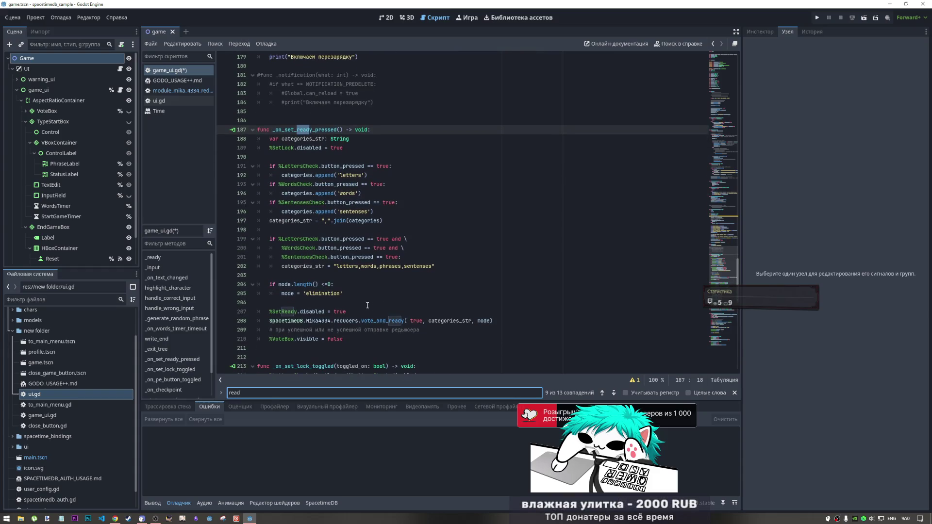
pyautogui.click(404, 321)
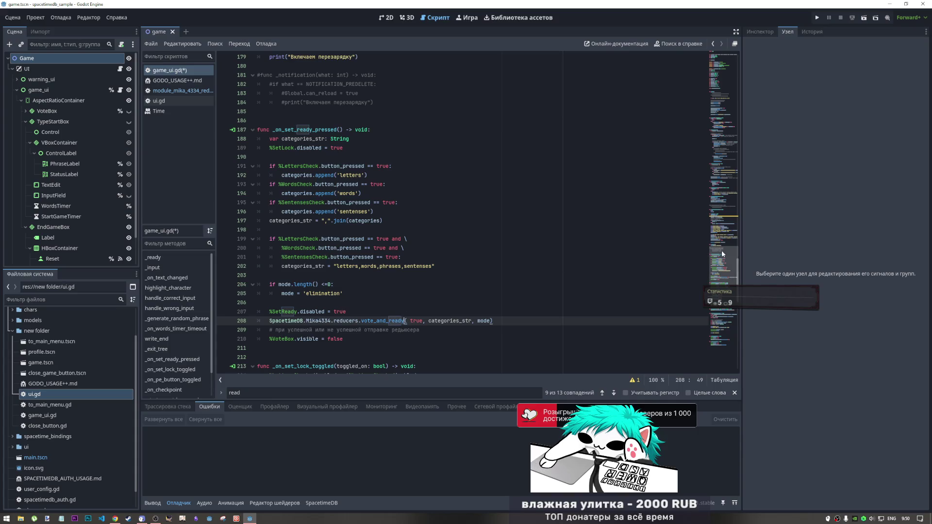
# Step: Inspect the definition of the vote_reset_lobby(true) call on line 265 in the reducers module
pyautogui.moveTo(723, 261); pyautogui.dragTo(715, 368)
pyautogui.click(412, 303)
pyautogui.moveTo(429, 311); pyautogui.dragTo(353, 310)
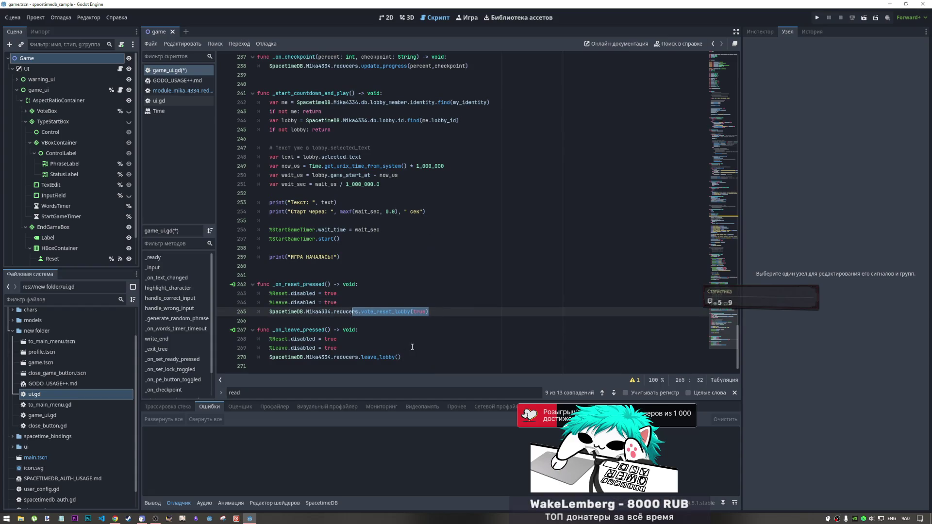
pyautogui.keyDown('ctrl'); pyautogui.click(398, 313); pyautogui.keyUp('ctrl')
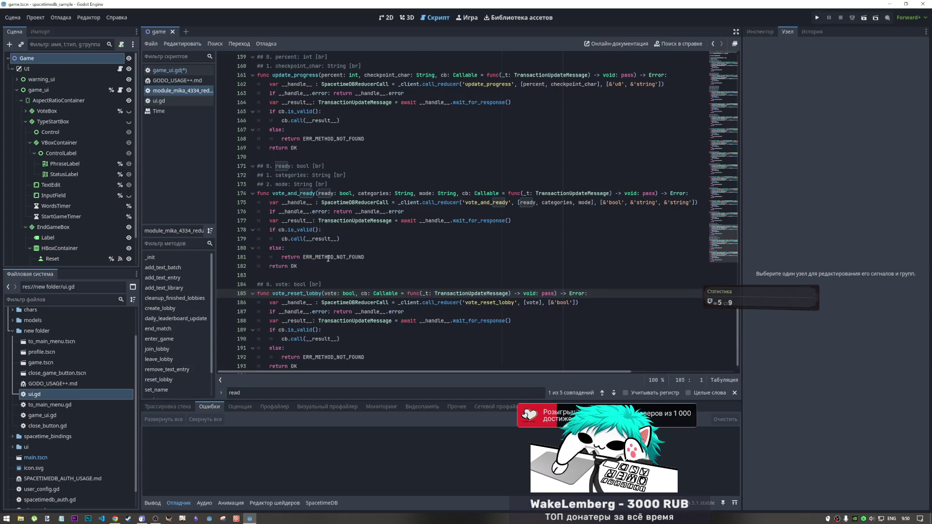
pyautogui.scroll(-2, 340, 248)
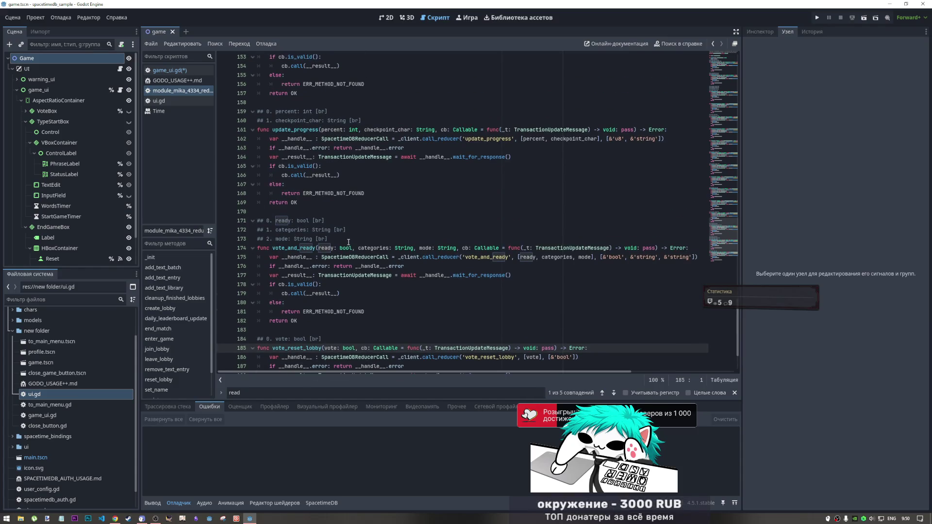
pyautogui.scroll(5, 348, 244)
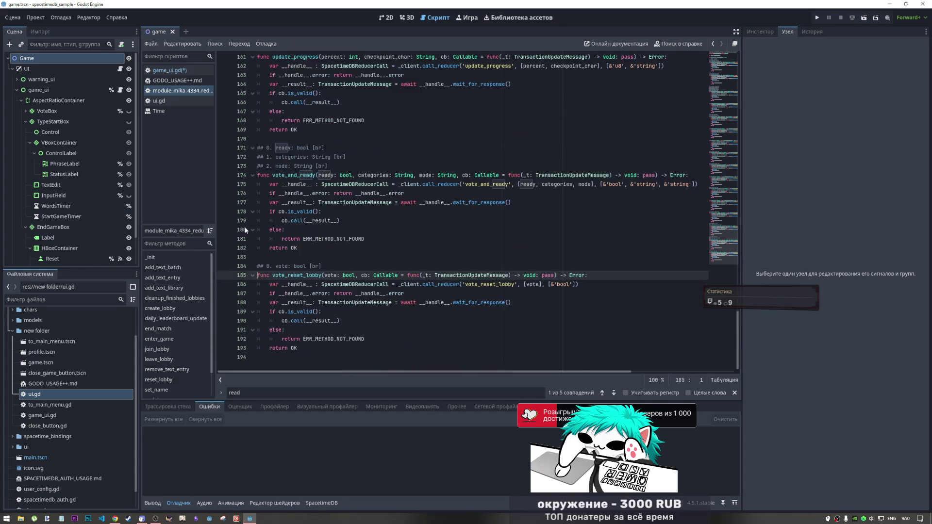
pyautogui.scroll(3, 333, 172)
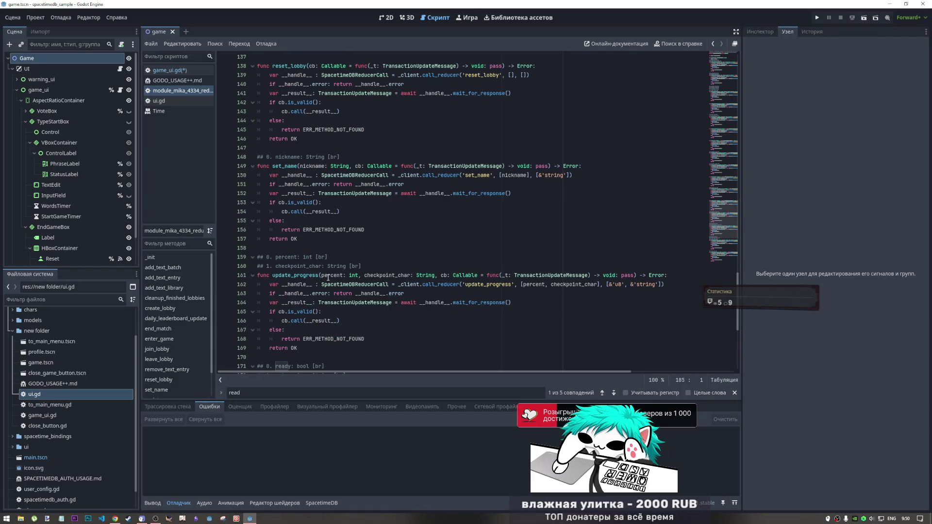
pyautogui.scroll(-1, 328, 278)
pyautogui.doubleClick(309, 248)
pyautogui.hotkey('ctrl', 'c')
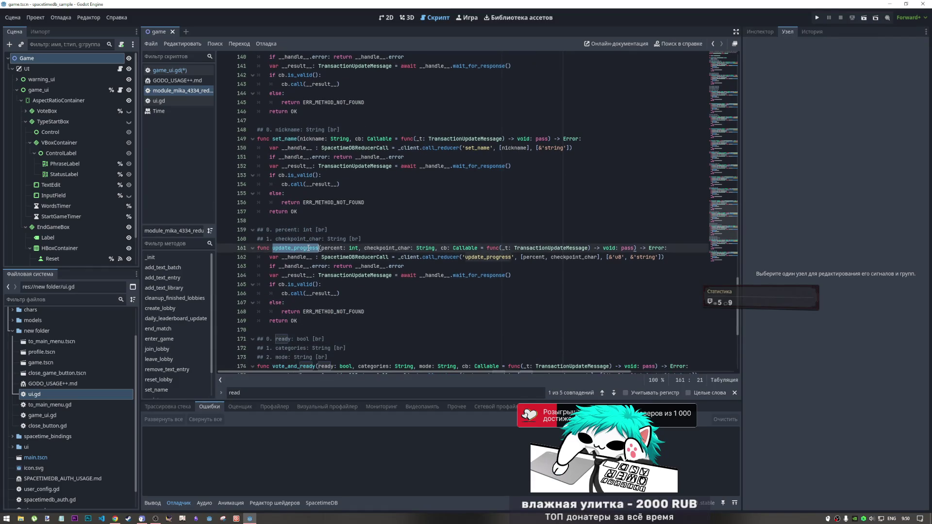
# Step: Go to the definition of the leave_lobby call on line 270 of game_ui.gd
pyautogui.click(170, 70)
pyautogui.click(403, 342)
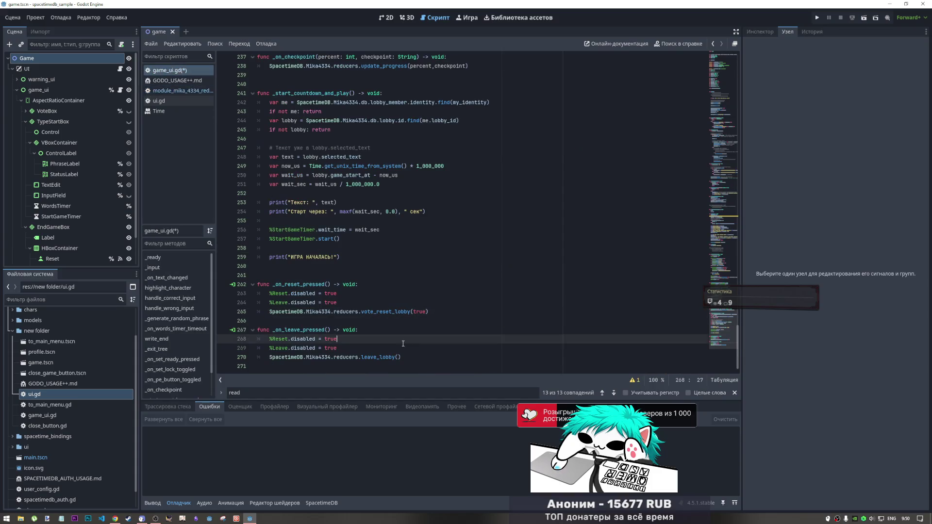
pyautogui.click(374, 357)
pyautogui.keyDown('ctrl'); pyautogui.click(386, 359); pyautogui.keyUp('ctrl')
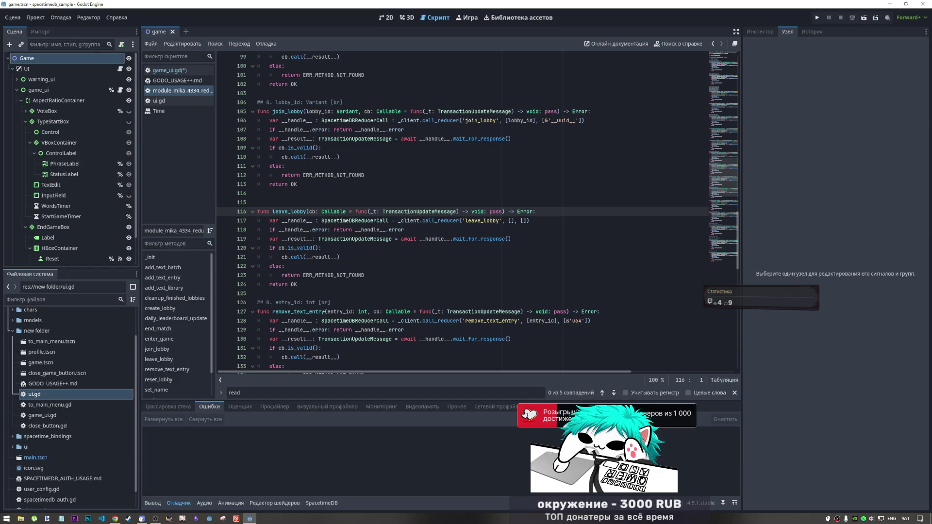
# Step: Select the Leave button in the 2D view to confirm its pressed signal goes to _on_leave_pressed
pyautogui.click(713, 44)
pyautogui.click(387, 18)
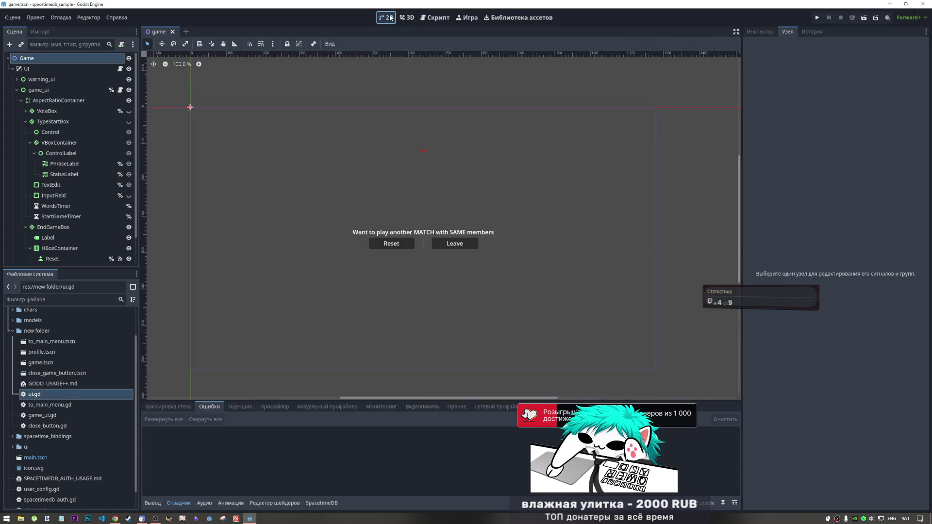
pyautogui.click(469, 249)
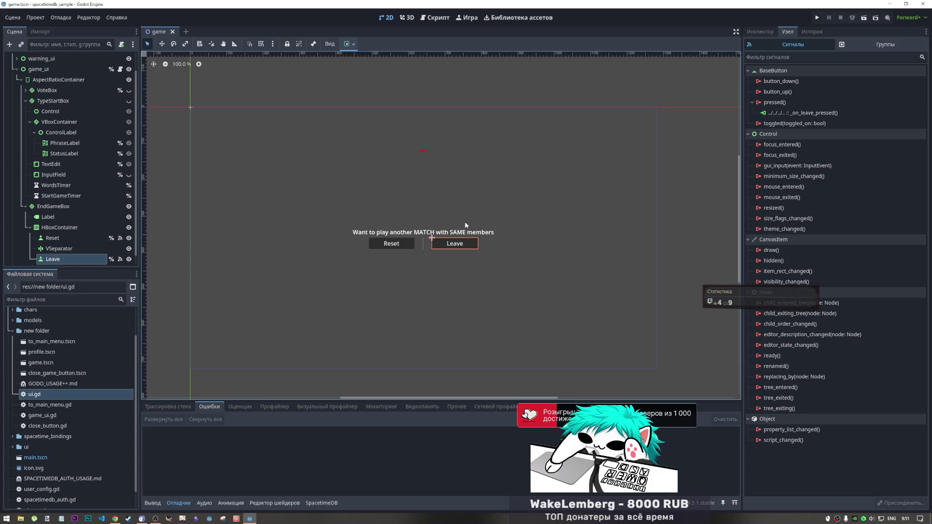
# Step: Return to game_ui.gd and paste the copied text at the end of line 269
pyautogui.click(437, 17)
pyautogui.click(167, 70)
pyautogui.click(412, 349)
pyautogui.hotkey('ctrl', 'v')
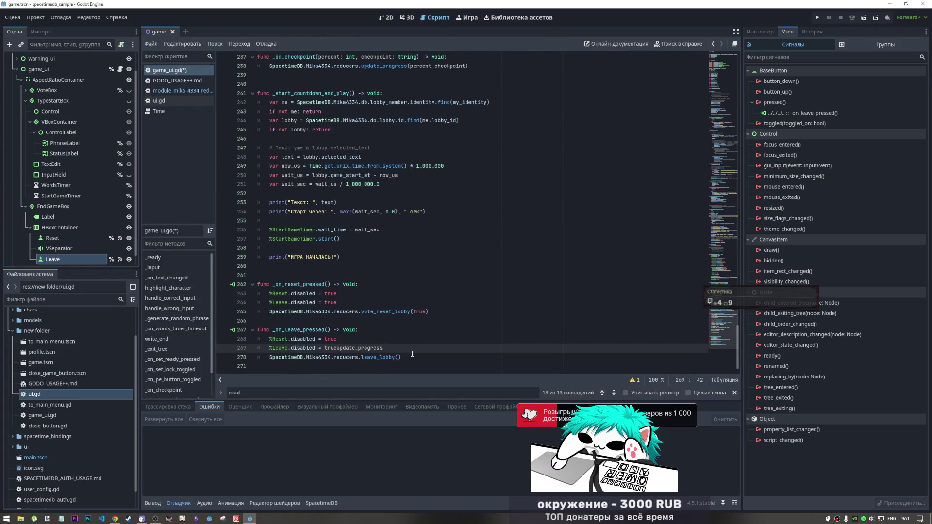
# Step: Undo the stray paste and put vote_reset_lobby on a new line 270 above leave_lobby()
pyautogui.hotkey('ctrl', 'z')
pyautogui.doubleClick(386, 312)
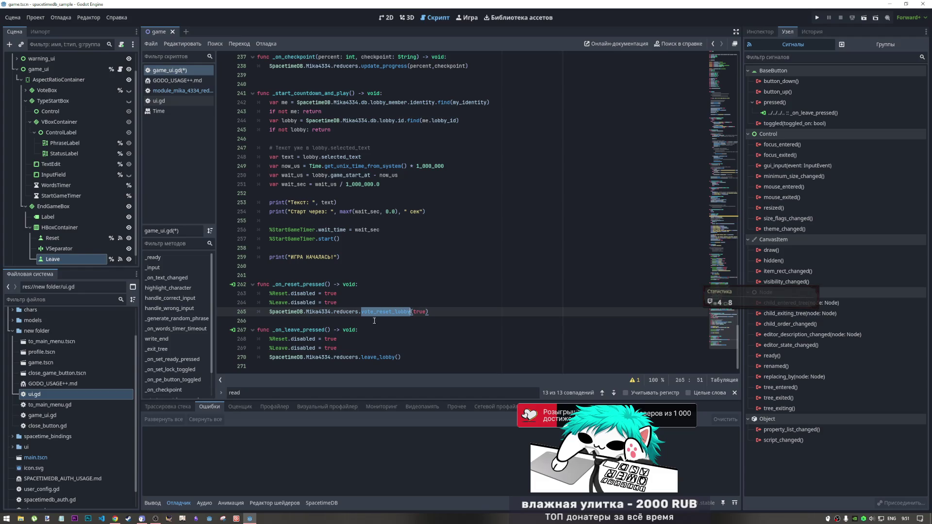
pyautogui.click(177, 91)
pyautogui.scroll(-5, 335, 214)
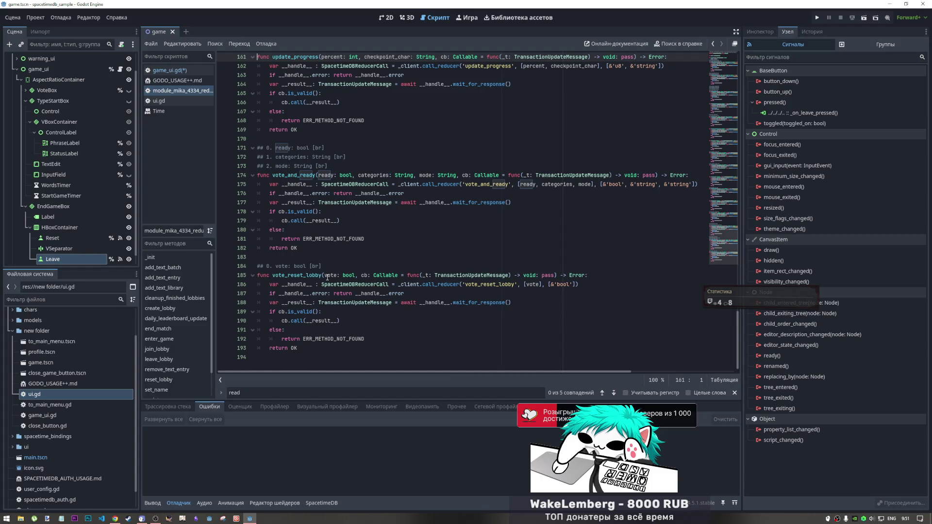
pyautogui.moveTo(322, 275); pyautogui.dragTo(273, 276)
pyautogui.hotkey('ctrl', 'c')
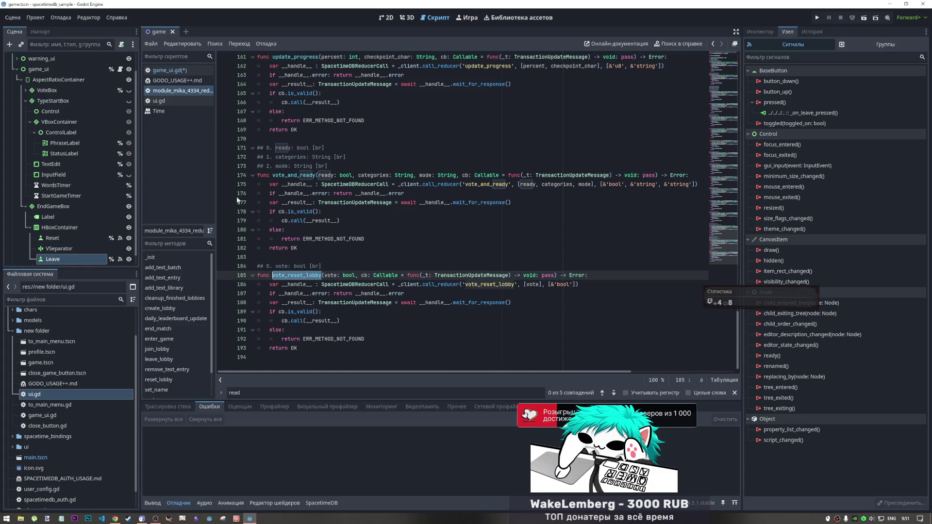
pyautogui.click(168, 71)
pyautogui.click(363, 349)
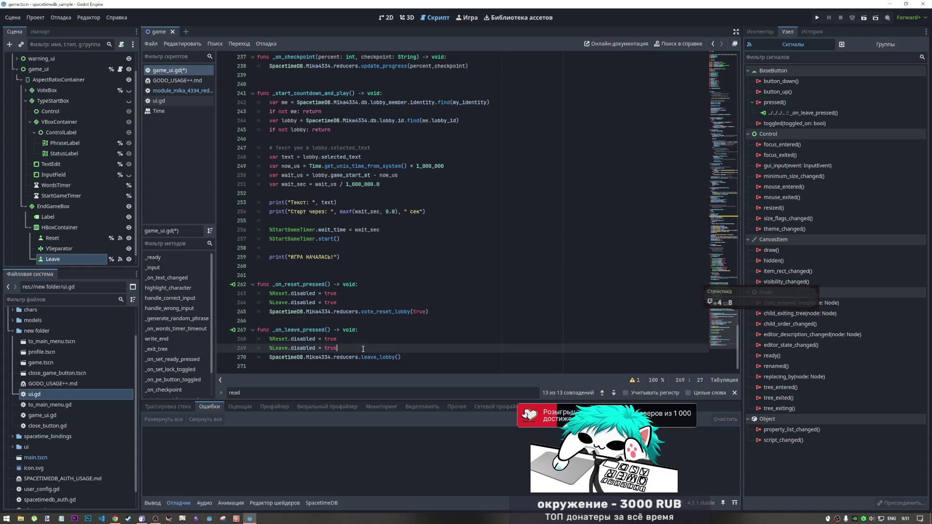
pyautogui.press('Return')
pyautogui.hotkey('ctrl', 'v')
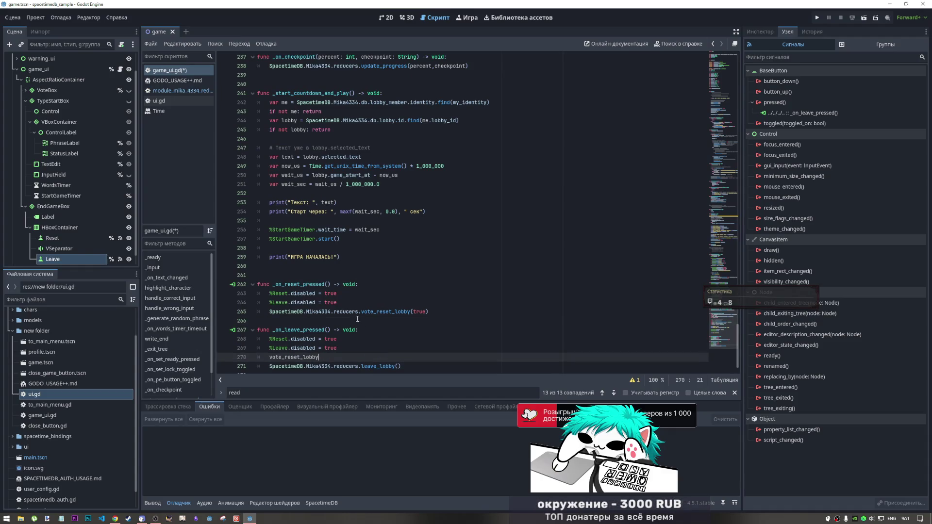
# Step: Complete line 270 as SpacetimeDB.Mika4334.reducers.vote_reset_lobby(false) using the copied prefix and autocomplete
pyautogui.moveTo(361, 312); pyautogui.dragTo(269, 313)
pyautogui.hotkey('ctrl', 'c')
pyautogui.click(270, 357)
pyautogui.hotkey('ctrl', 'v')
pyautogui.press('BackSpace')
pyautogui.write('.')
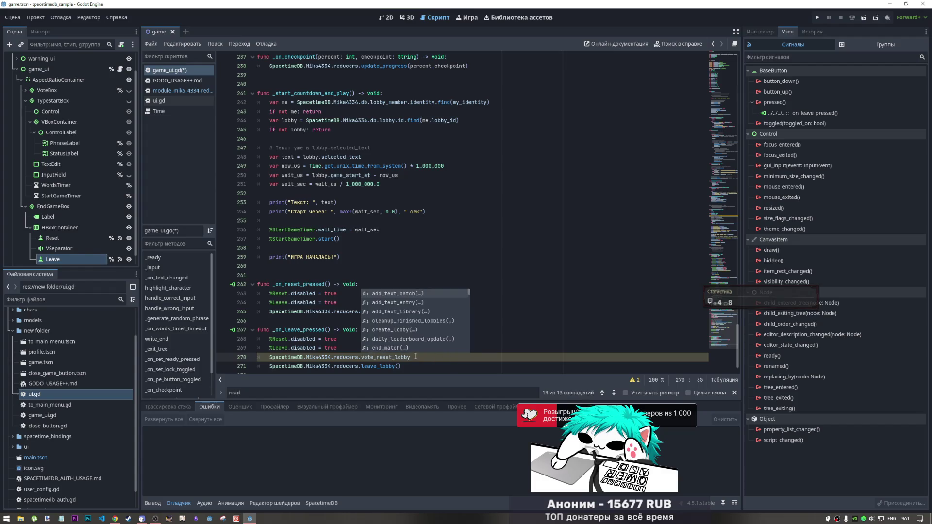
pyautogui.click(415, 357)
pyautogui.write('(')
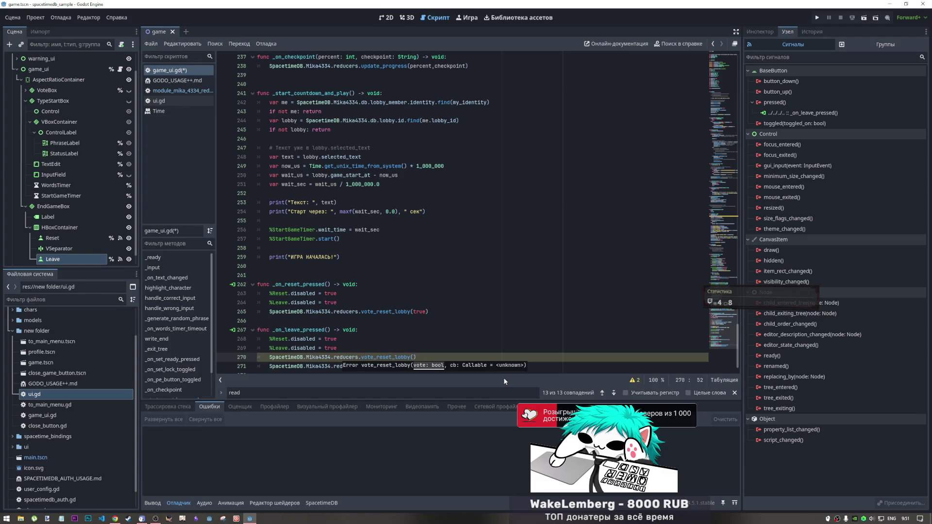
pyautogui.write('true')
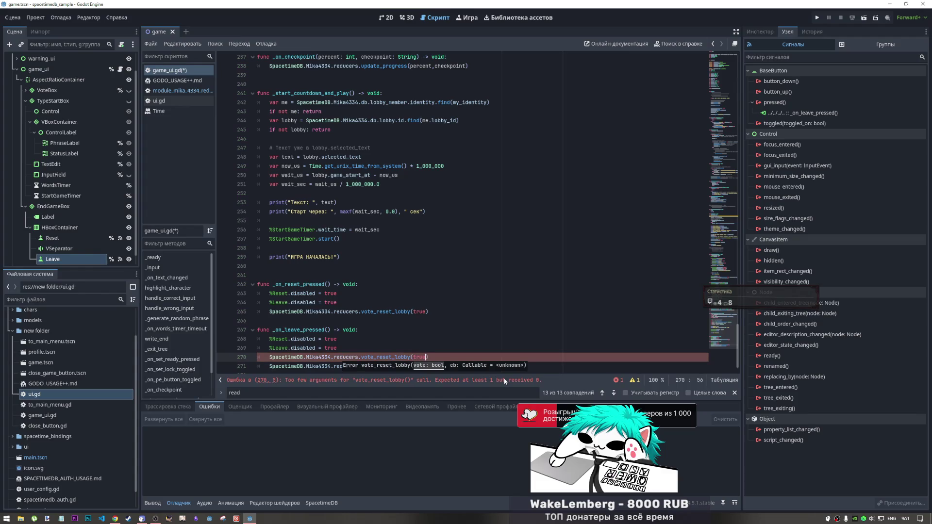
pyautogui.press('BackSpace')
pyautogui.press('BackSpace')
pyautogui.press('BackSpace')
pyautogui.write('fa')
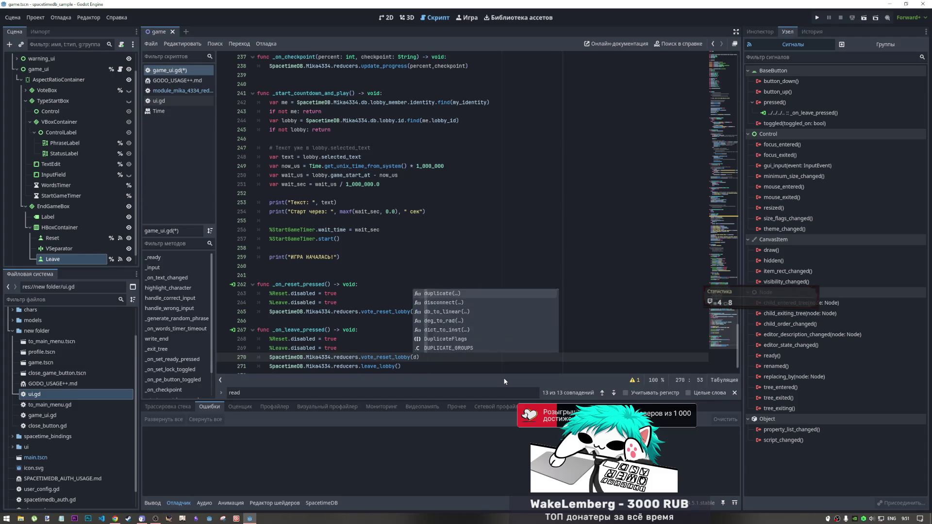
pyautogui.write('lse')
# Step: Add an unindented empty line after the leave_lobby call at the end of the script
pyautogui.press('Up')
pyautogui.click(416, 365)
pyautogui.click(455, 356)
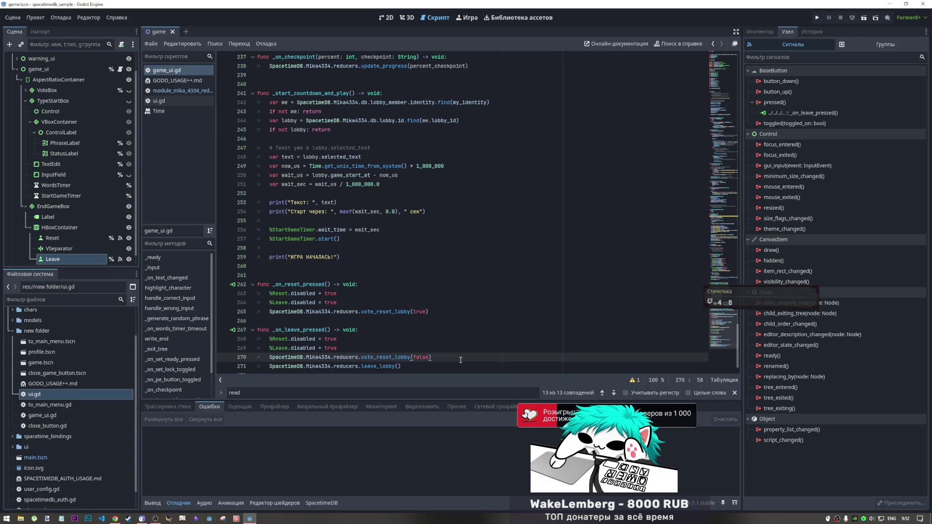
pyautogui.press('Up')
pyautogui.press('Up')
pyautogui.press('Up')
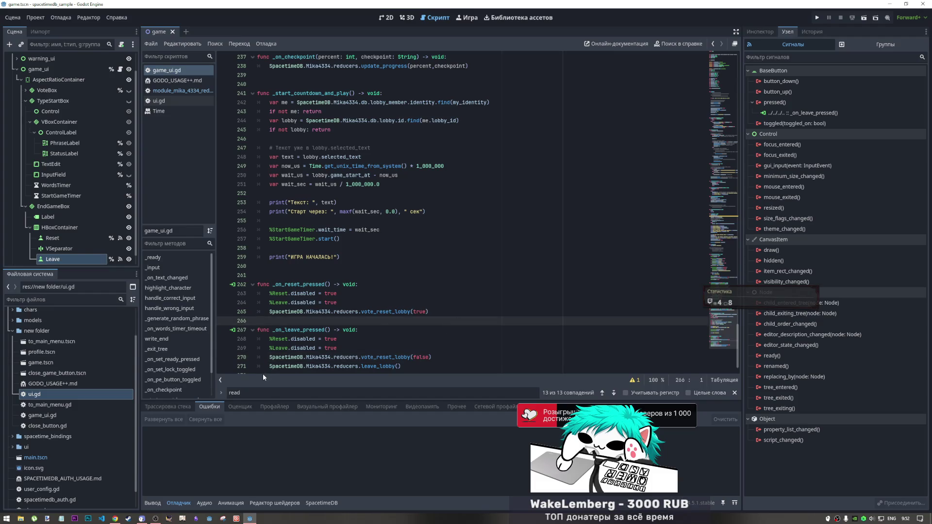
pyautogui.click(412, 366)
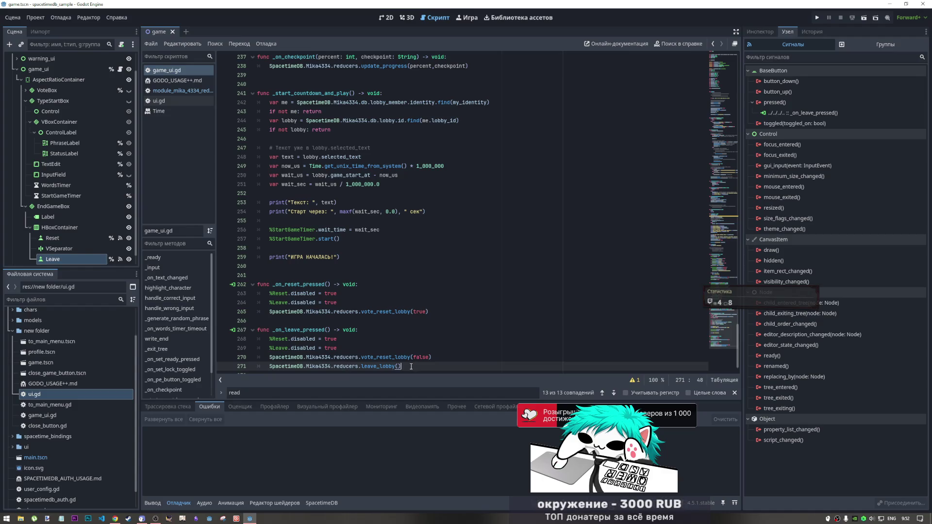
pyautogui.press('Return')
pyautogui.press('BackSpace')
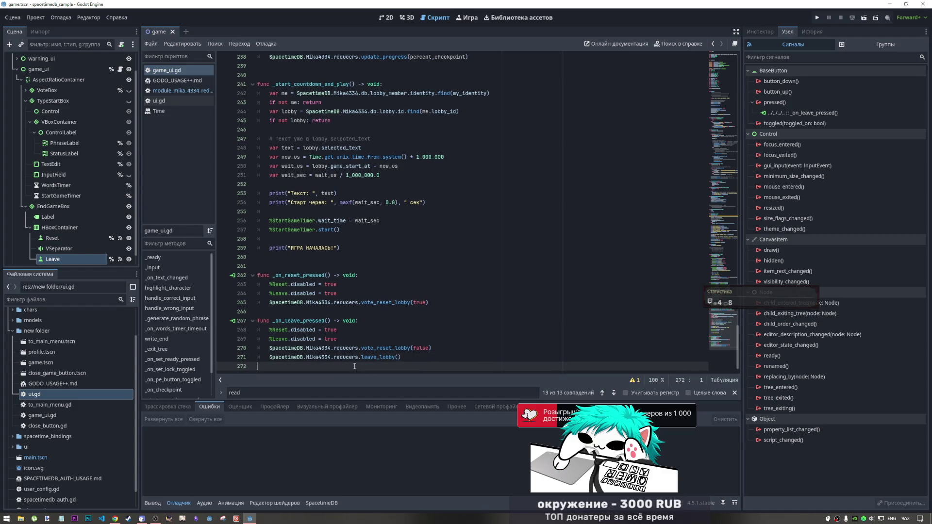
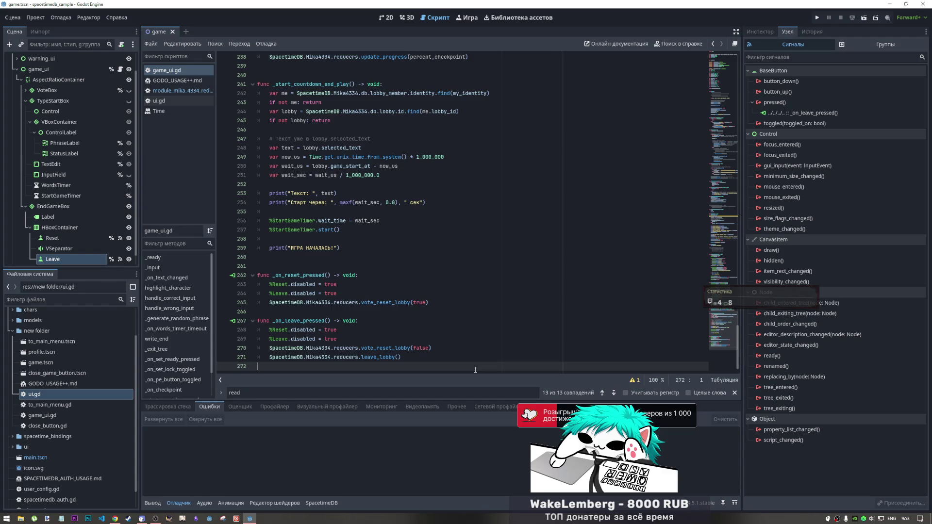
# Step: Review the vote_reset_lobby and leave_lobby calls in game_ui.gd's reset and leave handlers
pyautogui.click(364, 359)
pyautogui.click(364, 365)
pyautogui.click(393, 348)
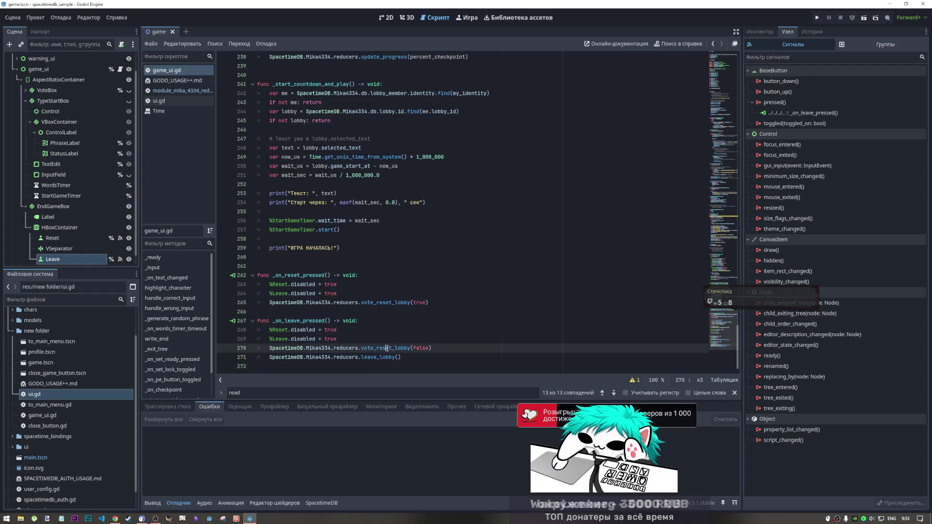
pyautogui.click(442, 356)
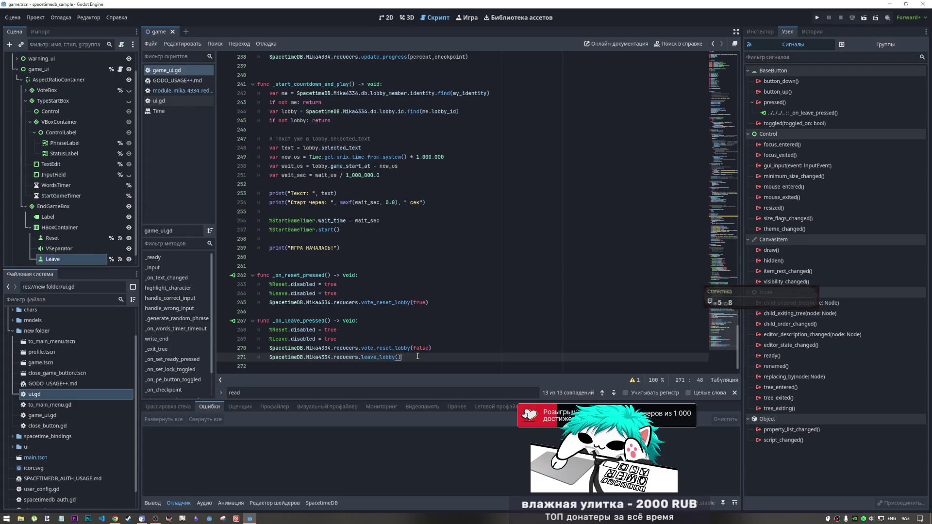
pyautogui.click(390, 302)
pyautogui.click(435, 302)
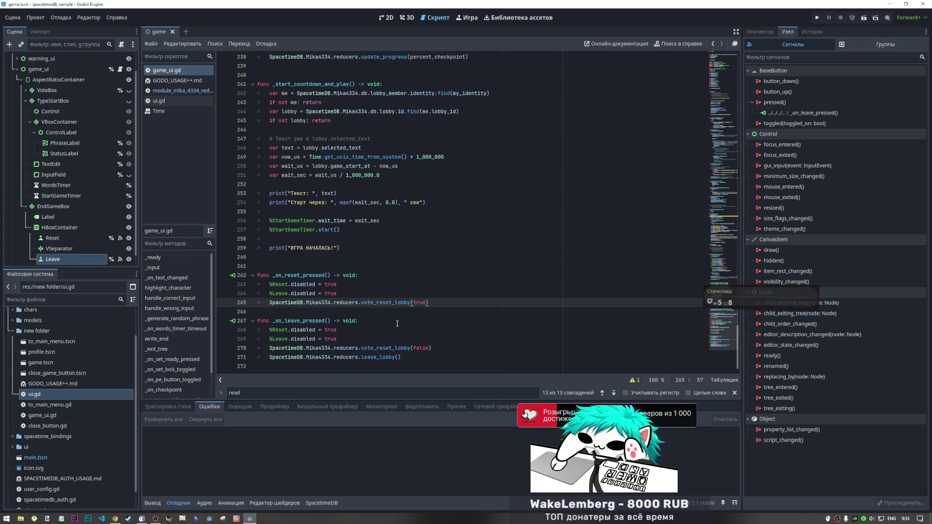
pyautogui.click(359, 276)
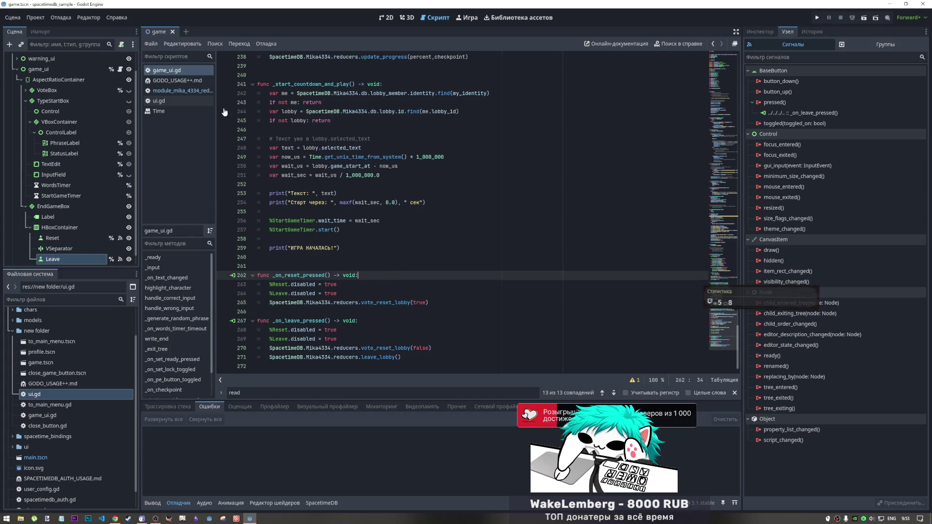
pyautogui.click(312, 266)
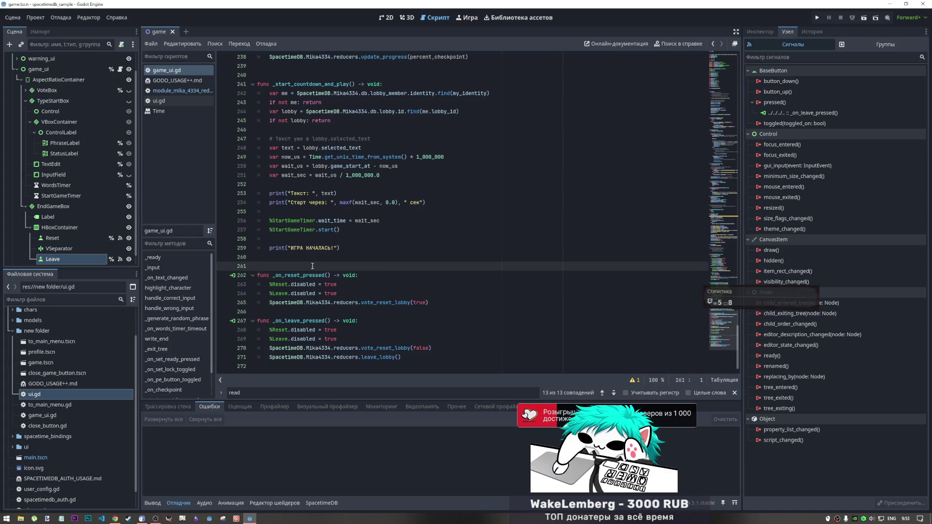
pyautogui.click(440, 305)
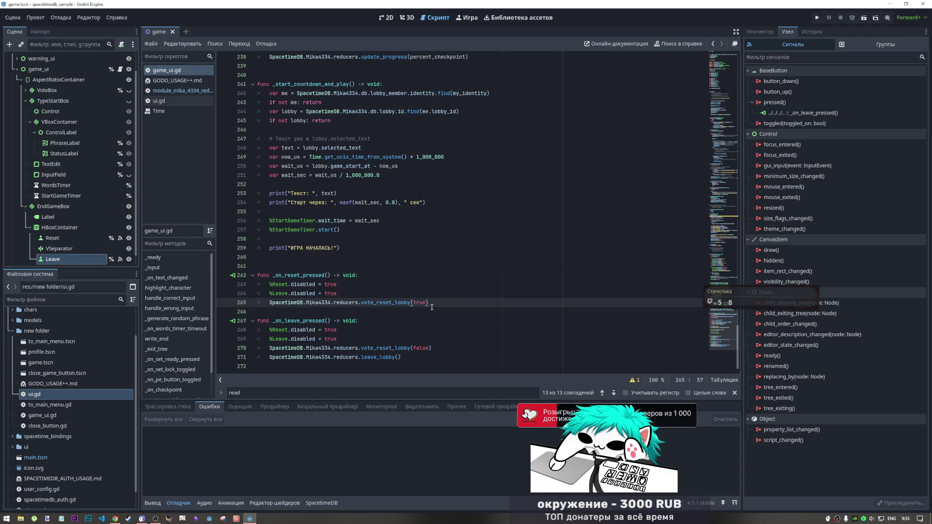
# Step: Delete the leave_lobby call from the leave handler, then undo to restore it
pyautogui.click(402, 358)
pyautogui.moveTo(402, 358); pyautogui.dragTo(270, 358)
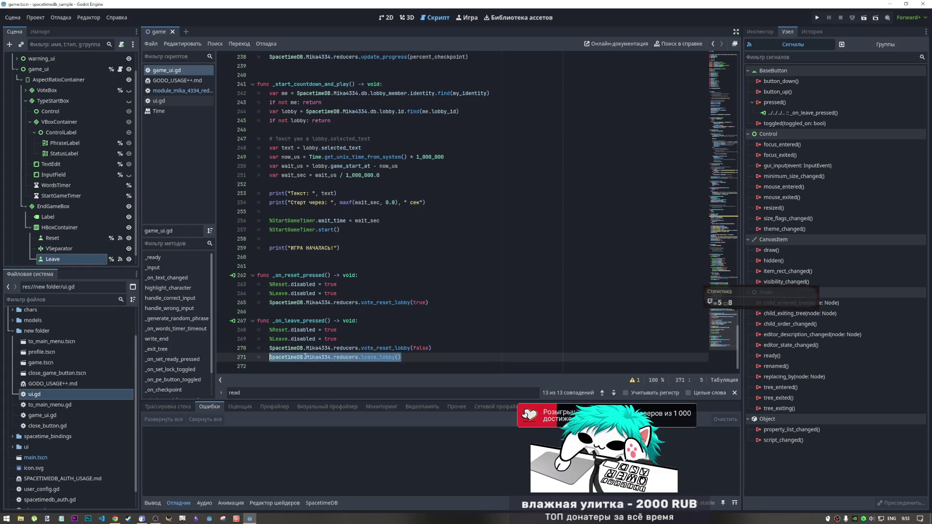
pyautogui.press('Delete')
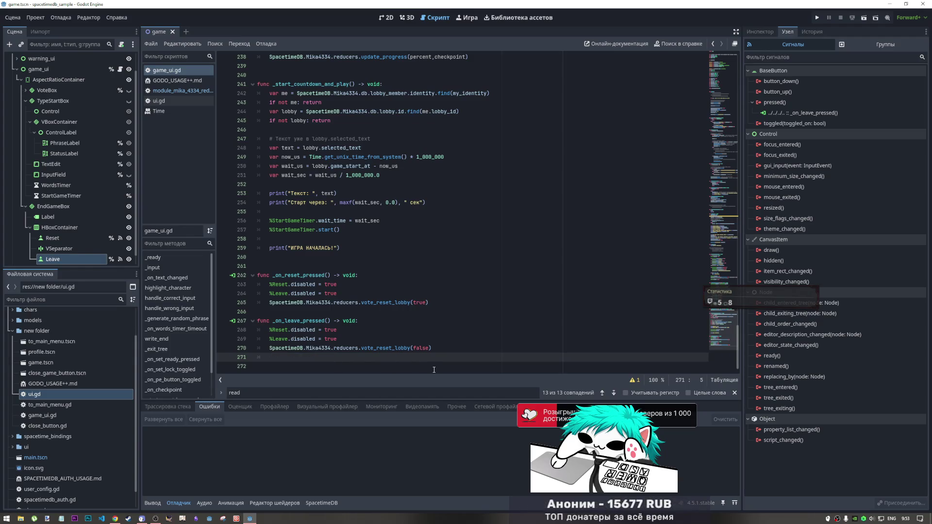
pyautogui.hotkey('ctrl', 'z')
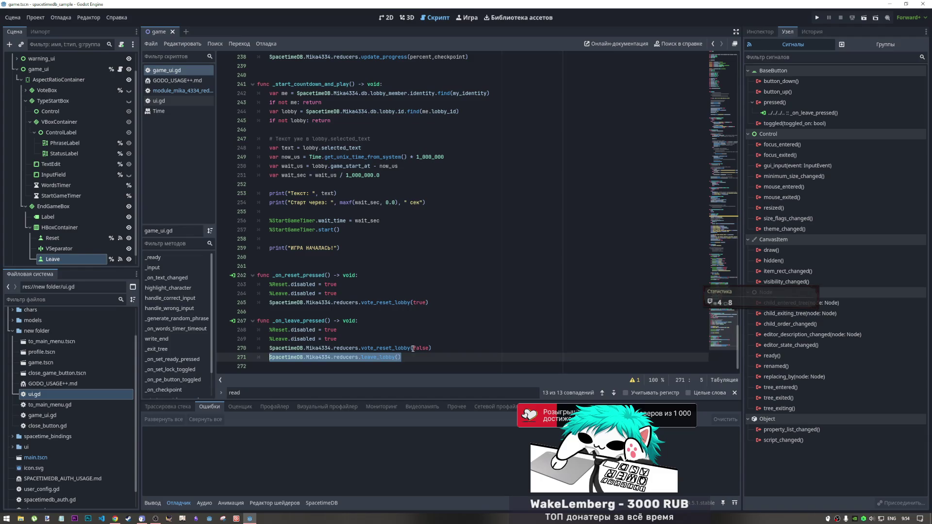
pyautogui.click(430, 349)
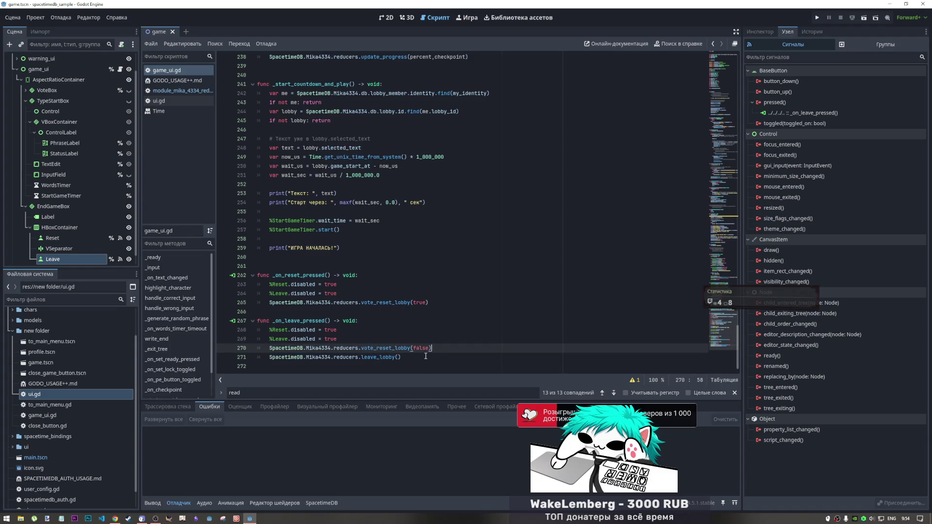
pyautogui.click(423, 357)
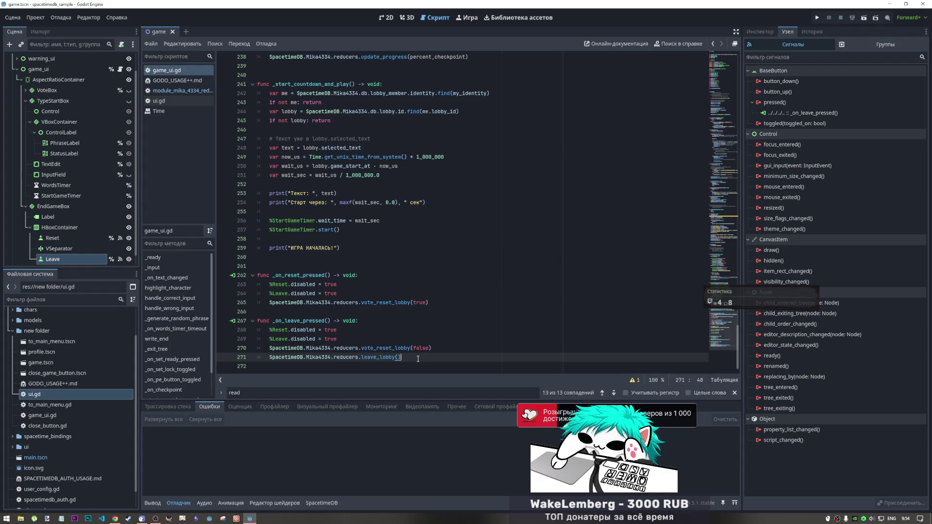
pyautogui.click(378, 229)
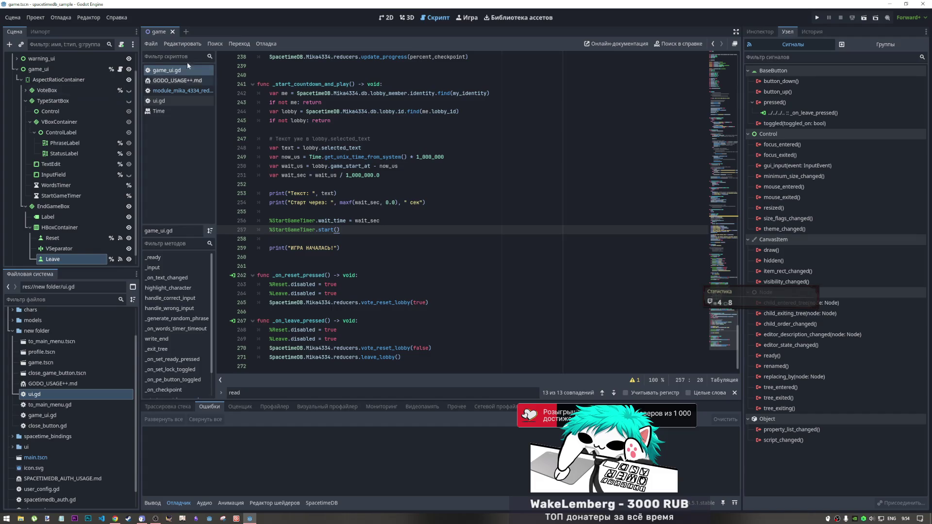
# Step: In the 2D view, select EndGameBox, briefly toggle its visibility, and browse its children
pyautogui.hotkey('ctrl', 'F1')
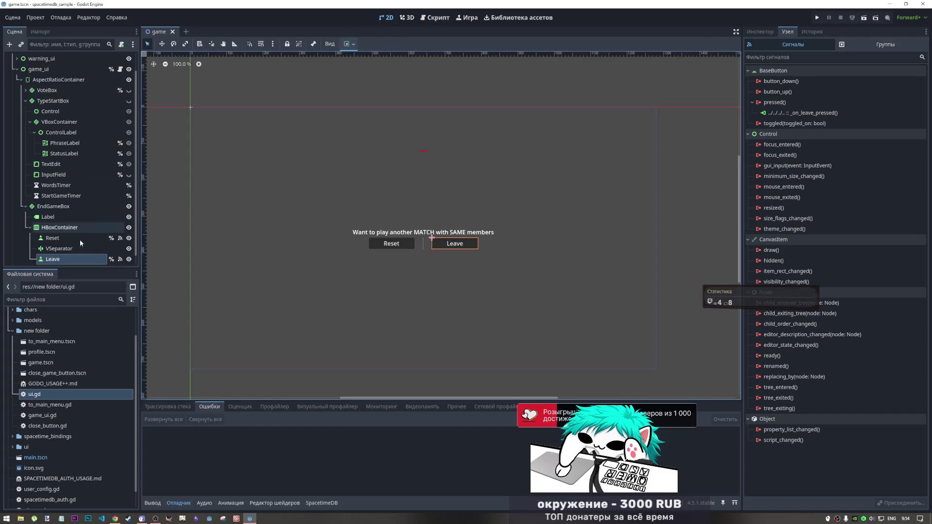
pyautogui.click(79, 207)
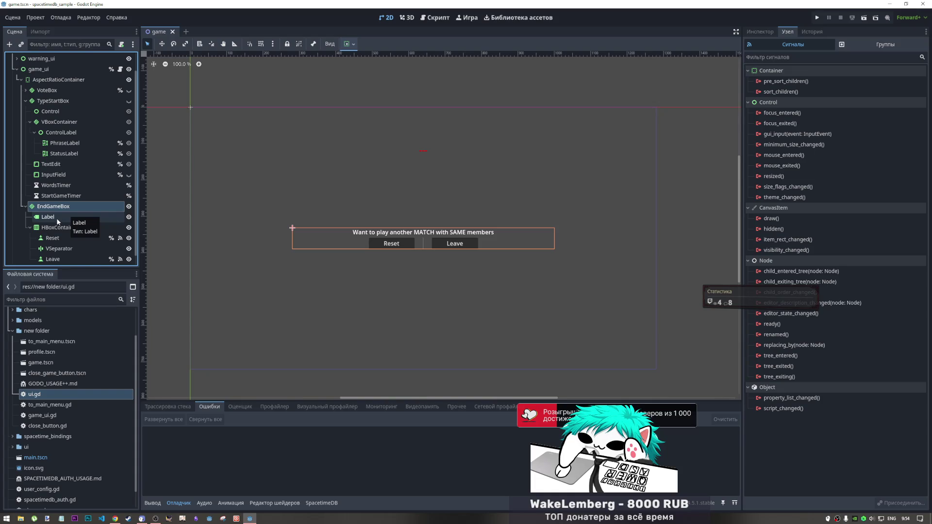
pyautogui.click(25, 206)
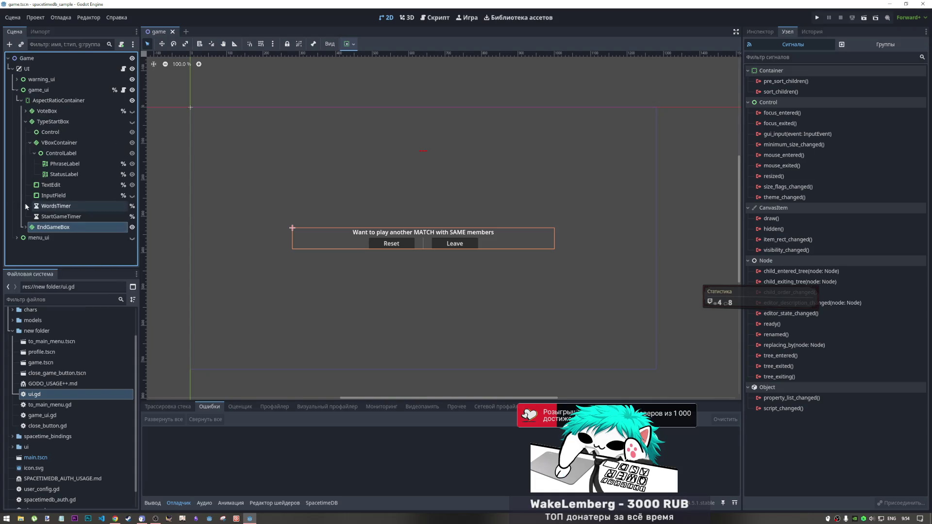
pyautogui.click(132, 227)
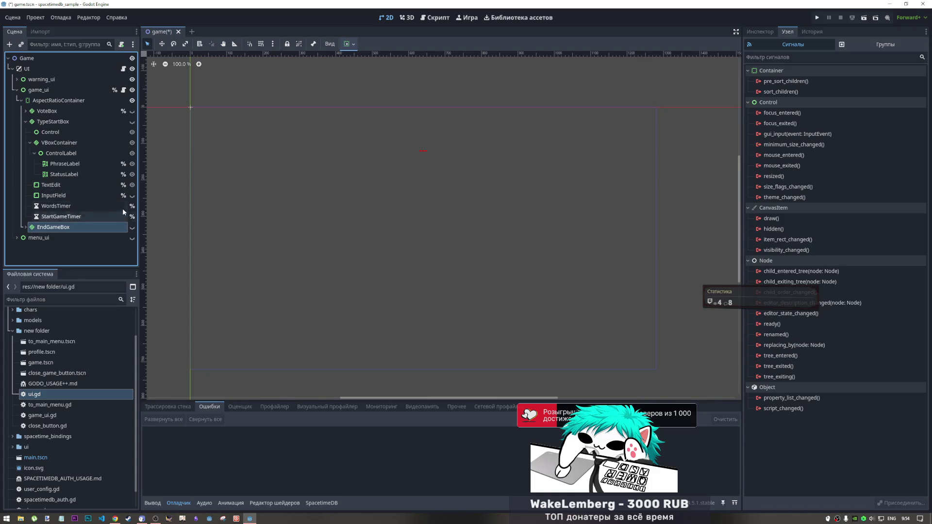
pyautogui.click(130, 228)
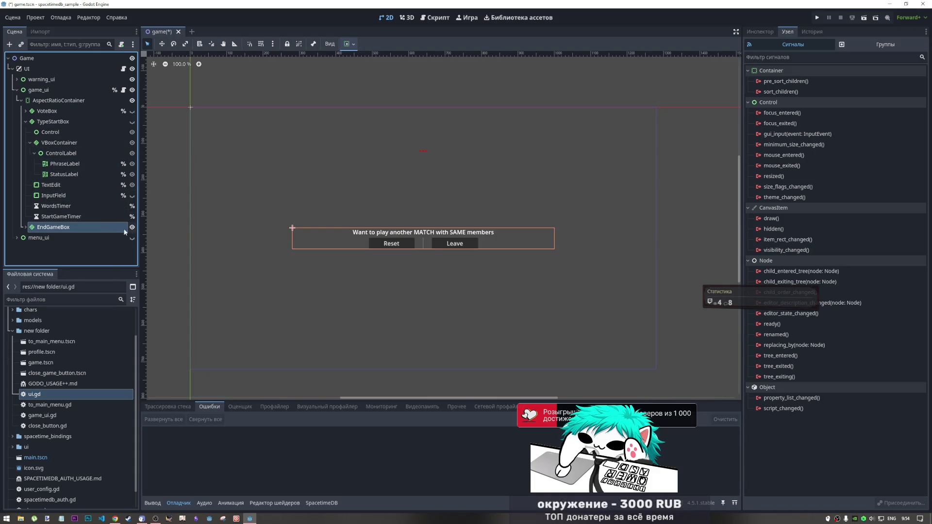
pyautogui.click(26, 227)
pyautogui.scroll(-2, 48, 228)
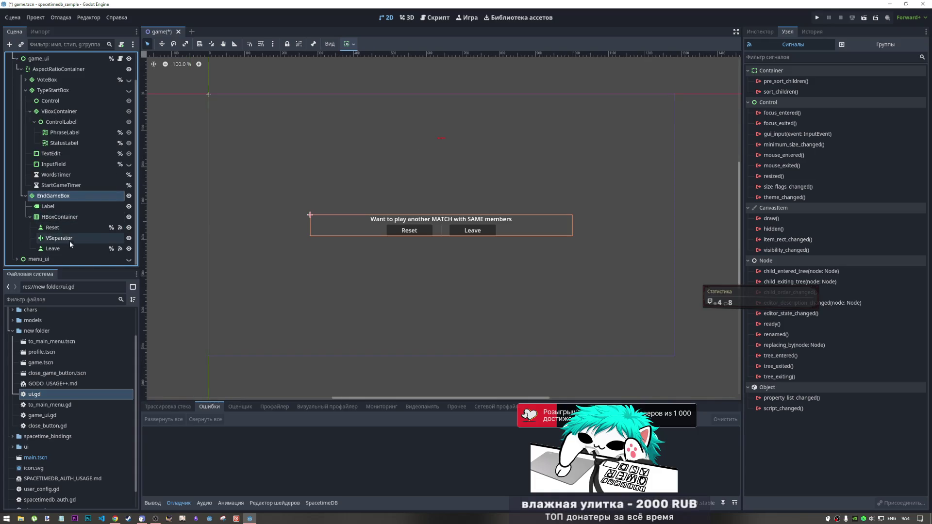
pyautogui.click(25, 196)
pyautogui.scroll(4, 389, 218)
pyautogui.scroll(-5, 380, 218)
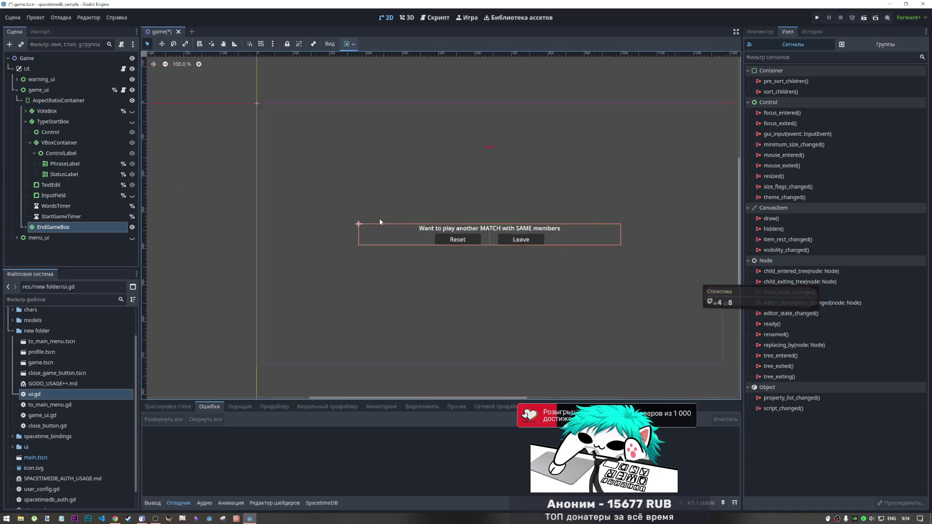
pyautogui.scroll(3, 416, 220)
pyautogui.scroll(-3, 415, 220)
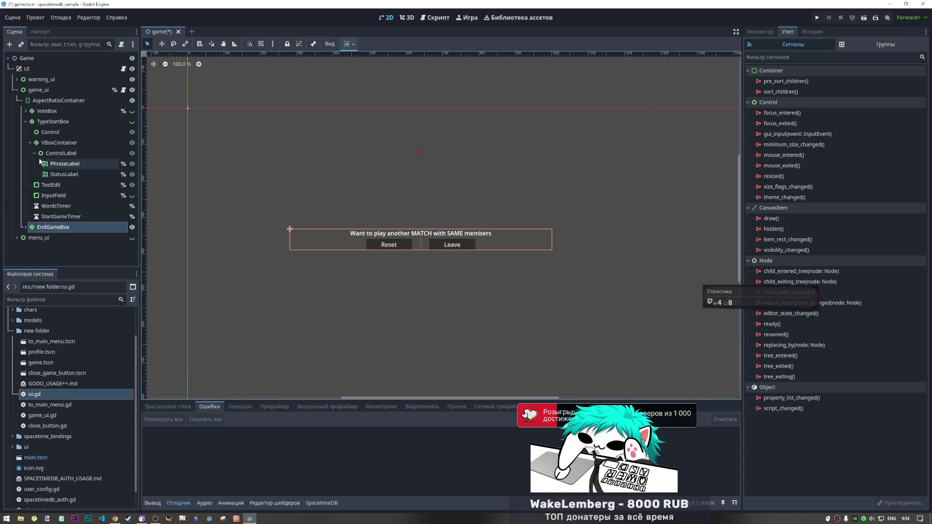
# Step: Hide EndGameBox, make TypeStartBox visible, and select TypeStartBox
pyautogui.click(25, 121)
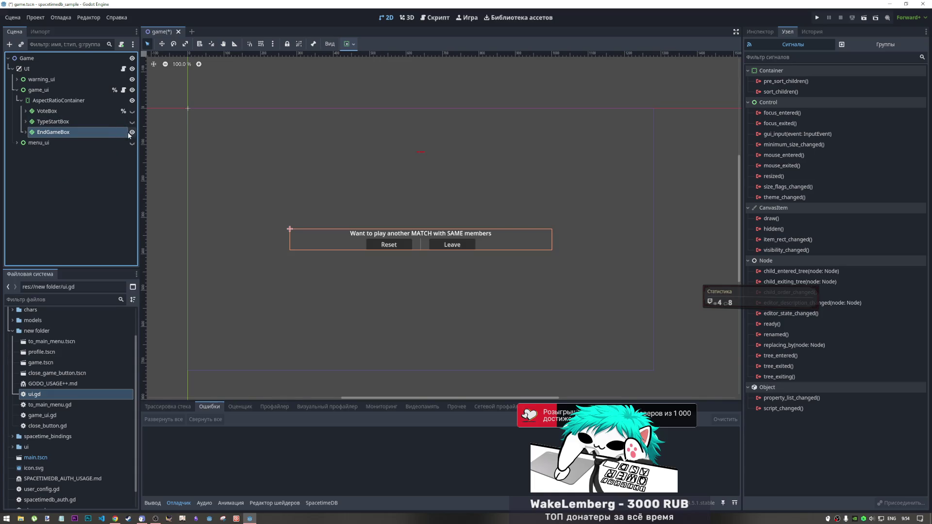
pyautogui.click(131, 132)
pyautogui.click(131, 121)
pyautogui.click(32, 125)
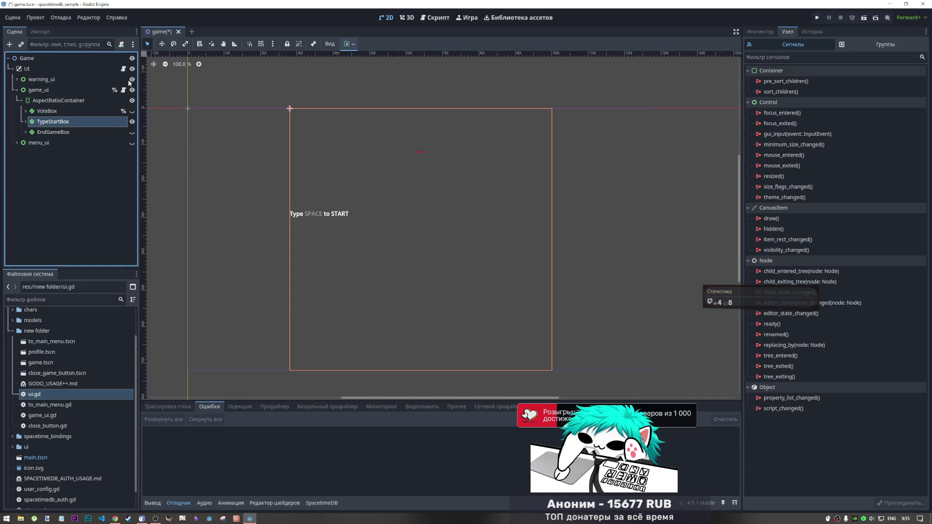
pyautogui.click(435, 19)
# Step: Look over the wo_ph test phrases and commented selected_words lines in game_ui.gd's _ready
pyautogui.scroll(-2, 718, 321)
pyautogui.moveTo(718, 321); pyautogui.dragTo(709, 56)
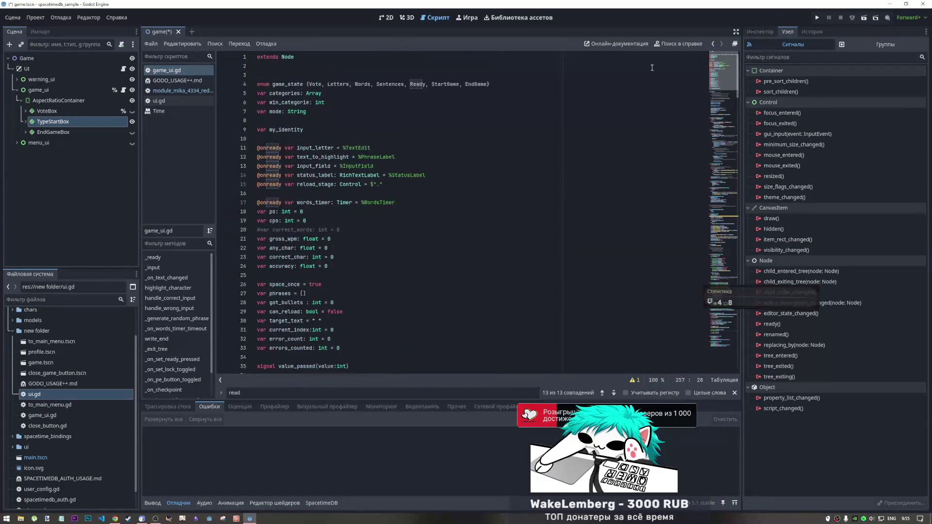
pyautogui.scroll(-3, 324, 172)
pyautogui.scroll(-5, 323, 172)
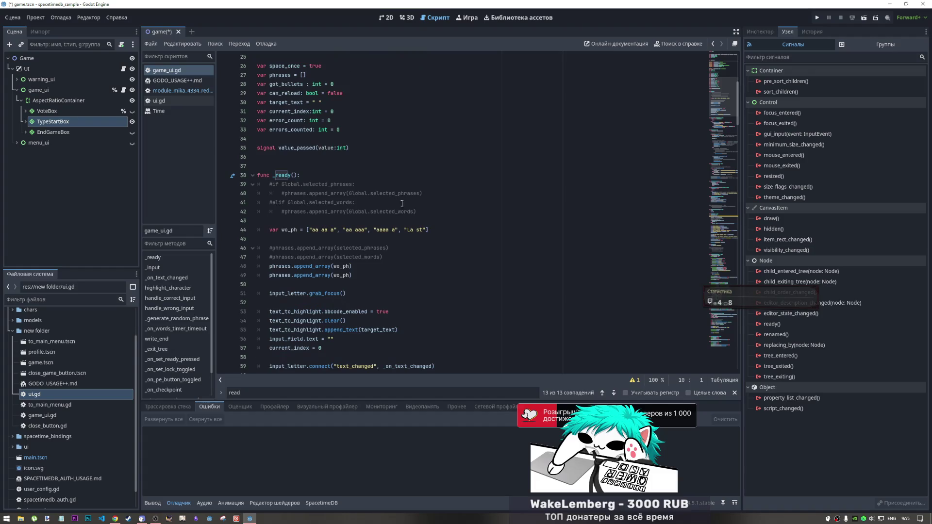
pyautogui.click(435, 230)
pyautogui.click(389, 212)
pyautogui.scroll(-4, 417, 223)
pyautogui.scroll(4, 418, 224)
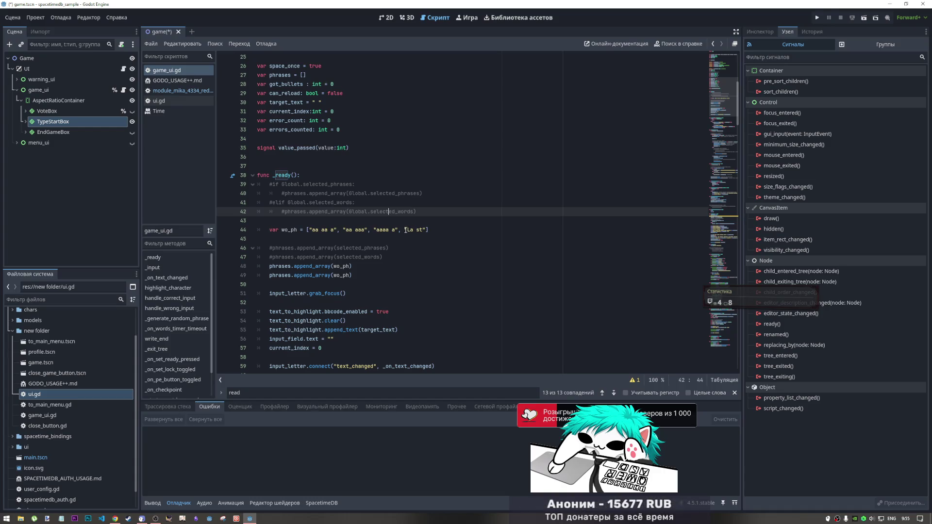
pyautogui.scroll(-1, 306, 213)
pyautogui.scroll(8, 327, 217)
# Step: Search the generated module reducers script for 'text'
pyautogui.click(187, 92)
pyautogui.scroll(5, 394, 221)
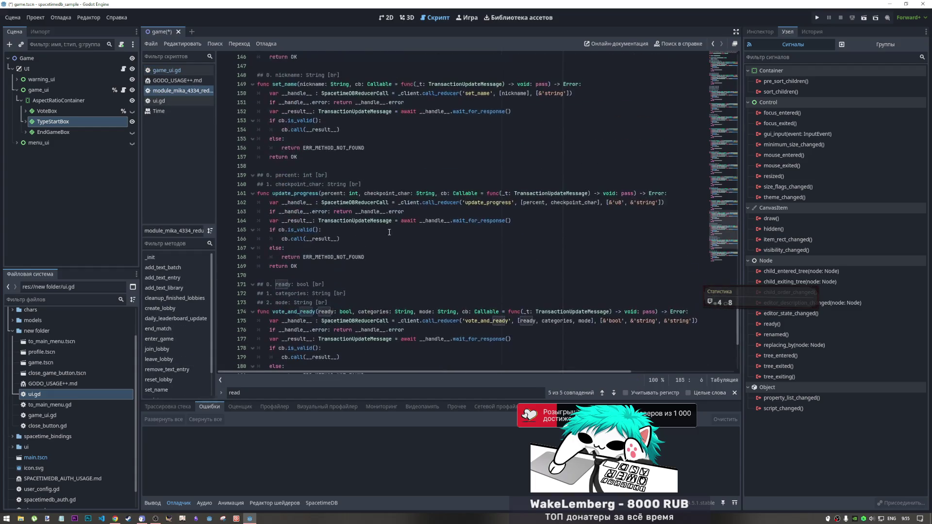
pyautogui.hotkey('ctrl', 'f')
pyautogui.write('text')
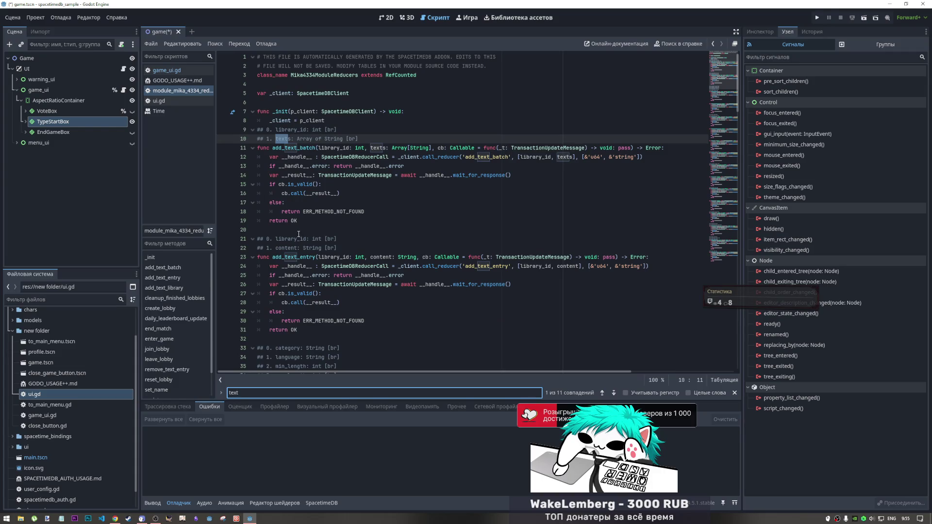
# Step: Step through the matches to the 11th 'text' match on line 128, in remove_text_entry
pyautogui.click(614, 394)
pyautogui.click(613, 394)
pyautogui.click(614, 393)
pyautogui.click(613, 394)
pyautogui.click(613, 393)
pyautogui.click(614, 394)
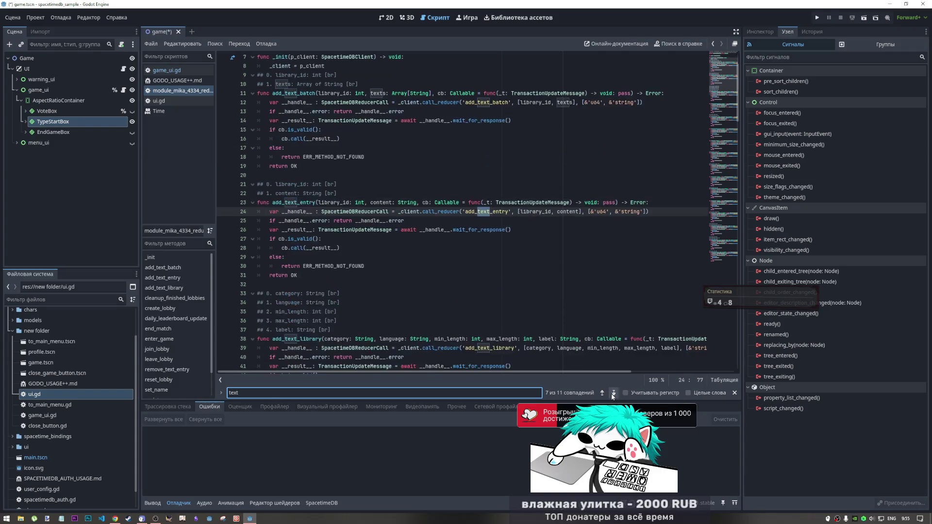
pyautogui.click(614, 394)
pyautogui.click(613, 394)
pyautogui.click(613, 394)
pyautogui.click(614, 394)
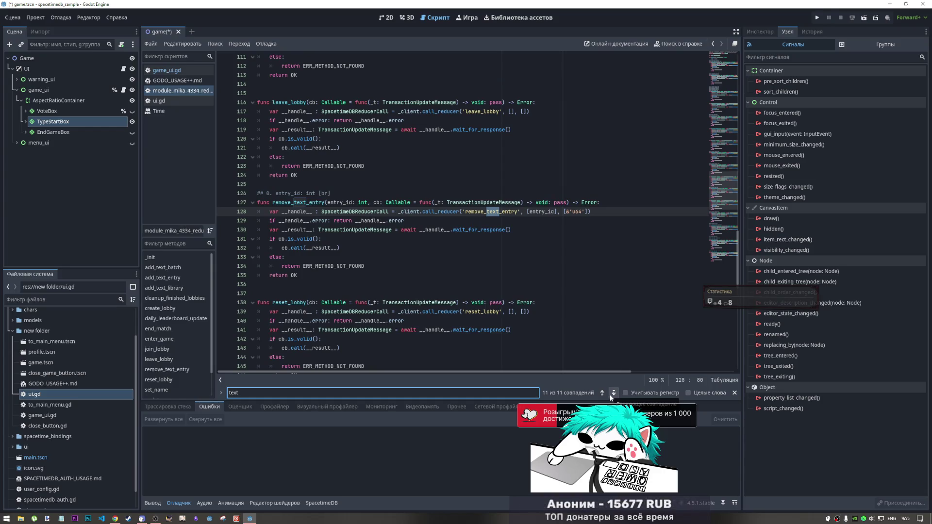
pyautogui.click(614, 394)
pyautogui.click(613, 394)
pyautogui.click(614, 394)
pyautogui.click(613, 394)
pyautogui.click(613, 397)
pyautogui.click(613, 396)
pyautogui.click(612, 396)
pyautogui.click(612, 397)
pyautogui.click(612, 396)
pyautogui.click(613, 396)
pyautogui.click(613, 397)
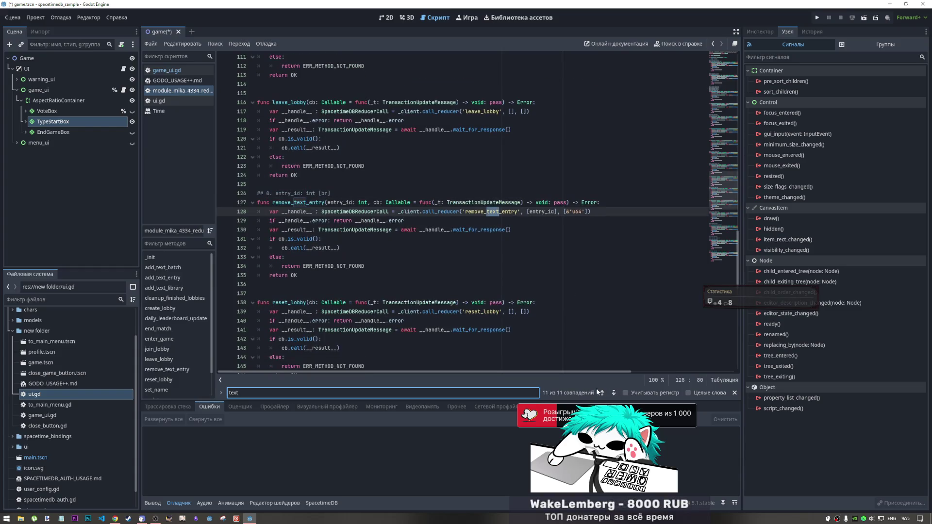
pyautogui.press('BackSpace')
pyautogui.press('BackSpace')
pyautogui.press('BackSpace')
# Step: Search game_ui.gd for 'start_' and select the _start_countdown_and_play function
pyautogui.write('sta')
pyautogui.click(167, 70)
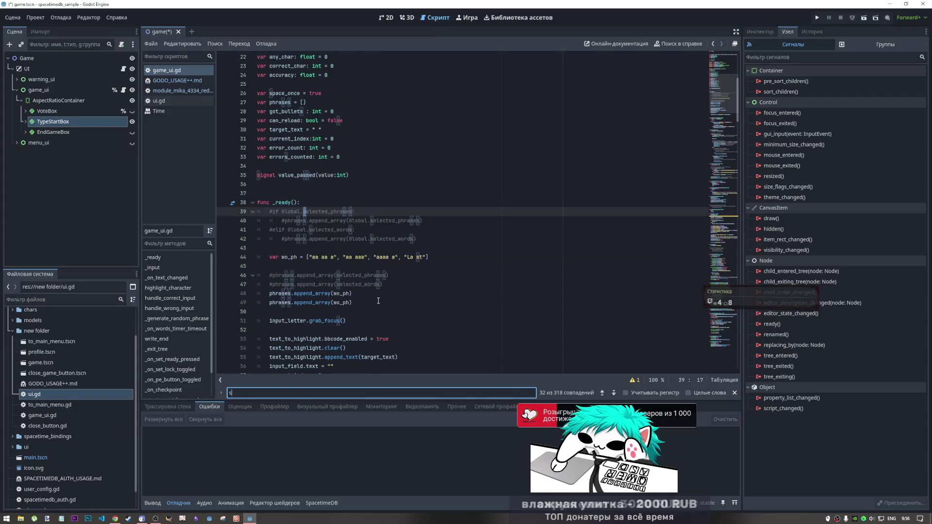
pyautogui.write('rt_')
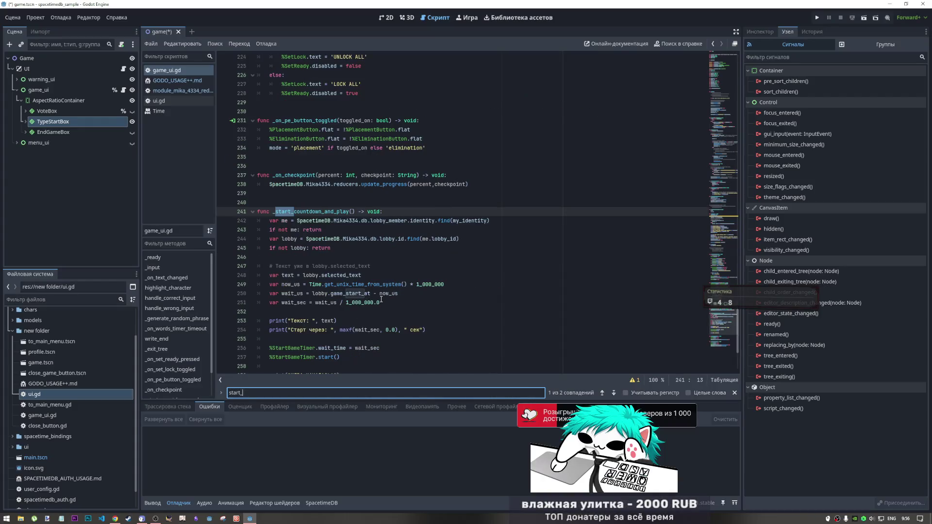
pyautogui.click(369, 285)
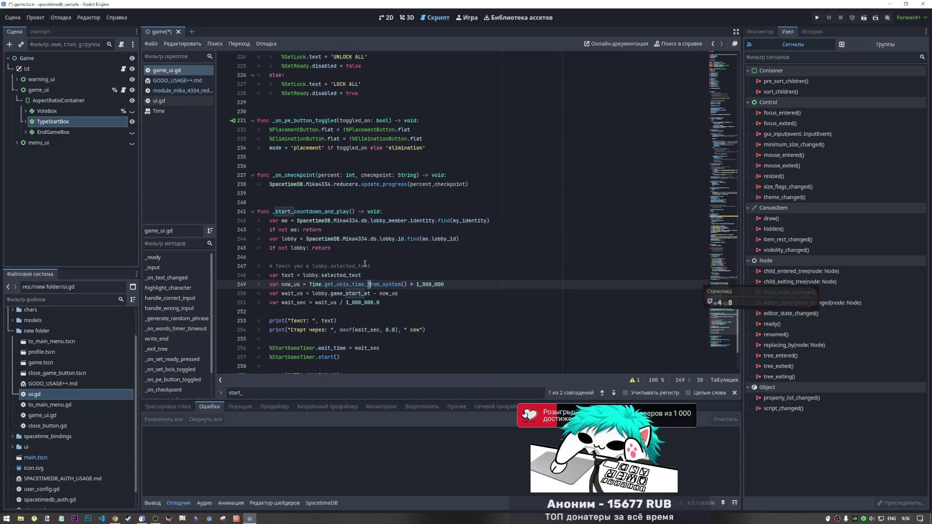
pyautogui.scroll(-3, 340, 243)
pyautogui.moveTo(311, 202)
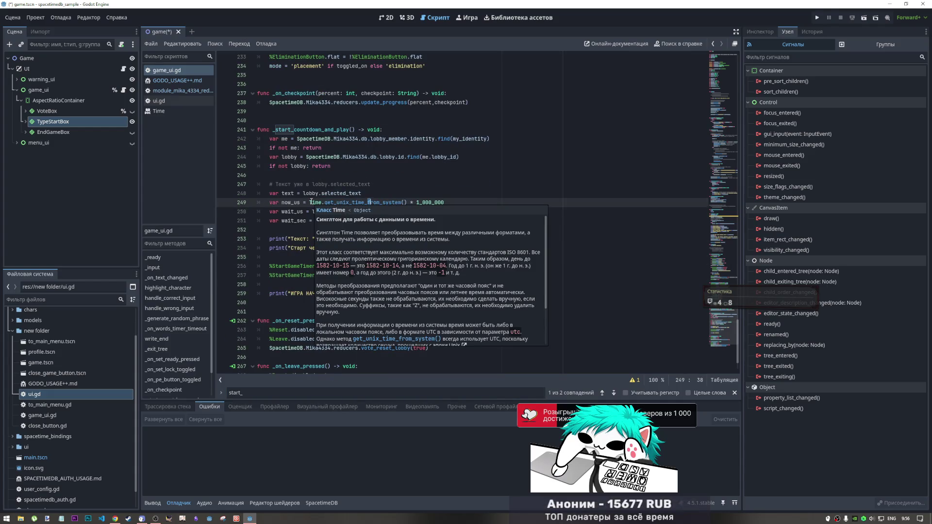
pyautogui.click(340, 285)
pyautogui.moveTo(340, 294); pyautogui.dragTo(240, 121)
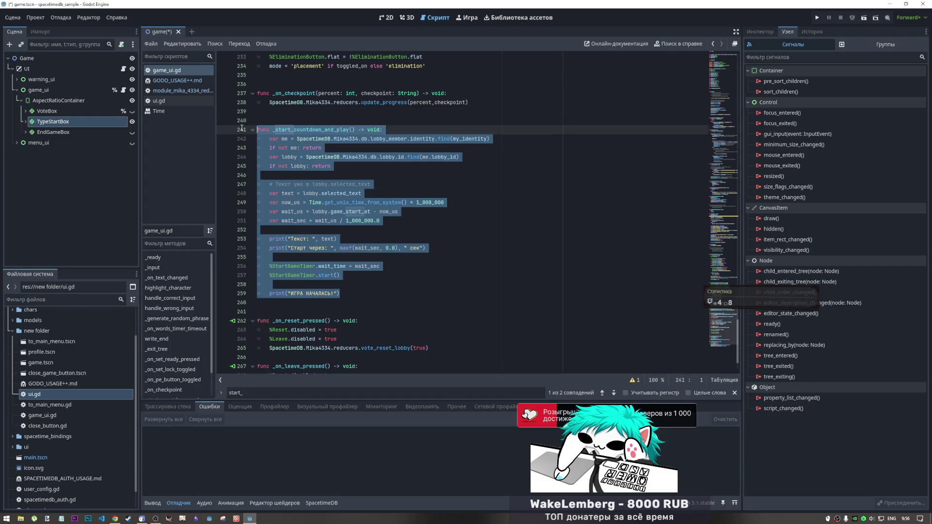
# Step: Cut _on_checkpoint and _start_countdown_and_play together from their old location
pyautogui.click(262, 112)
pyautogui.press('BackSpace')
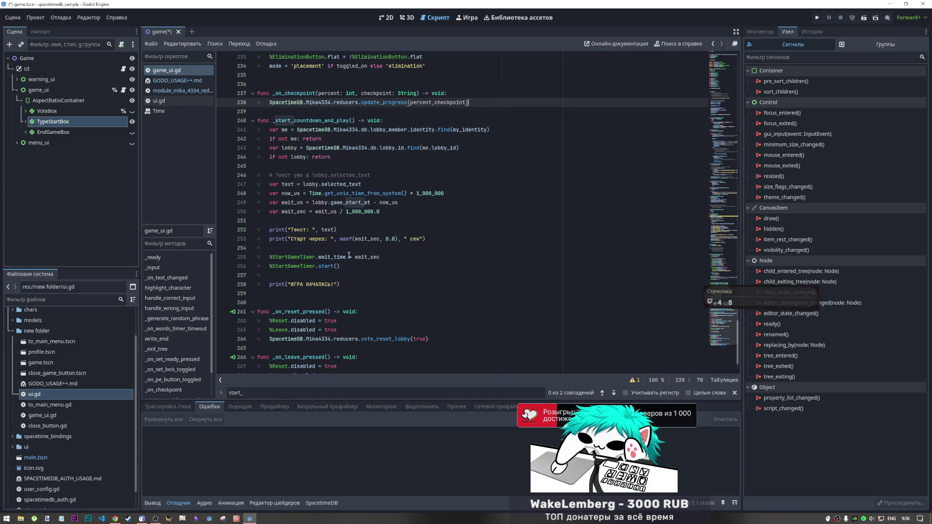
pyautogui.moveTo(341, 285)
pyautogui.mouseDown()
pyautogui.moveTo(250, 168)
pyautogui.moveTo(242, 97)
pyautogui.mouseUp()
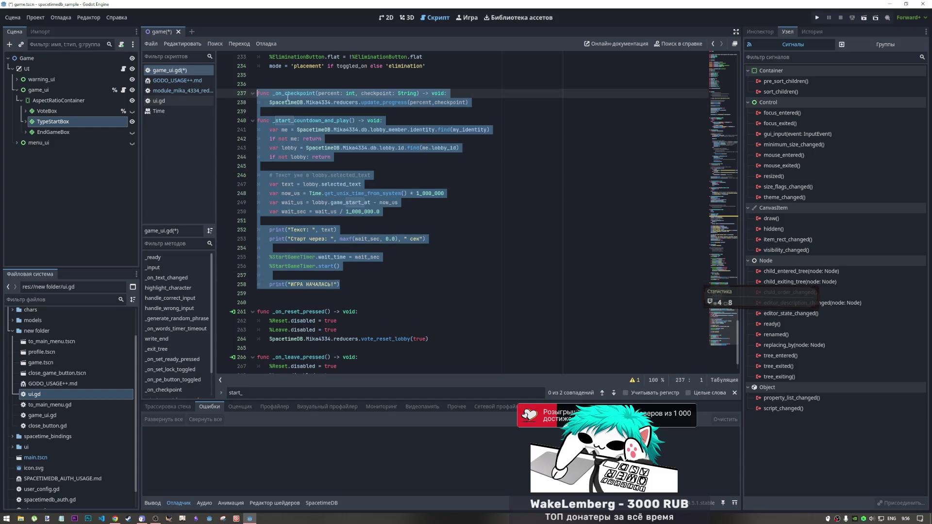
pyautogui.press('BackSpace')
pyautogui.hotkey('ctrl', 'shift', 'k')
# Step: Paste both functions right after _ready at line 62
pyautogui.scroll(10, 323, 145)
pyautogui.press('Up')
pyautogui.press('Up')
pyautogui.press('Up')
pyautogui.press('End')
pyautogui.scroll(6, 291, 273)
pyautogui.scroll(20, 291, 273)
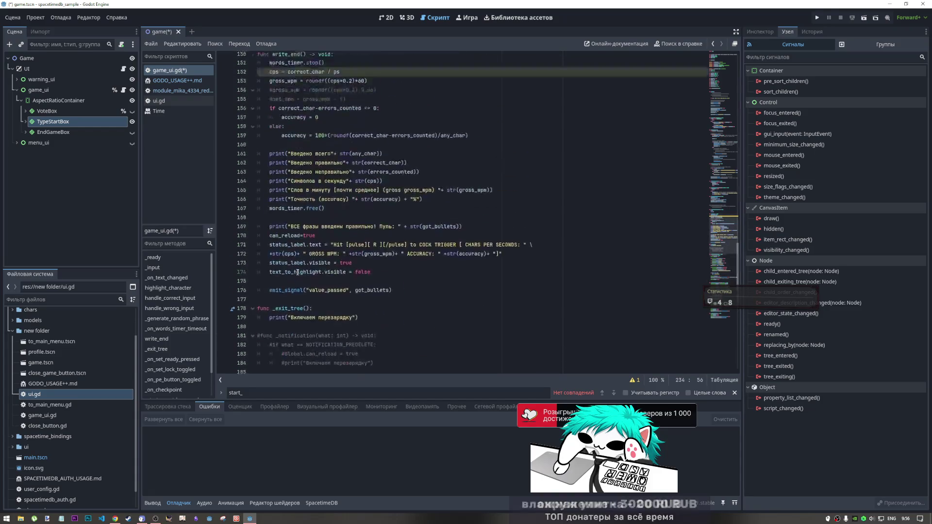
pyautogui.scroll(11, 302, 214)
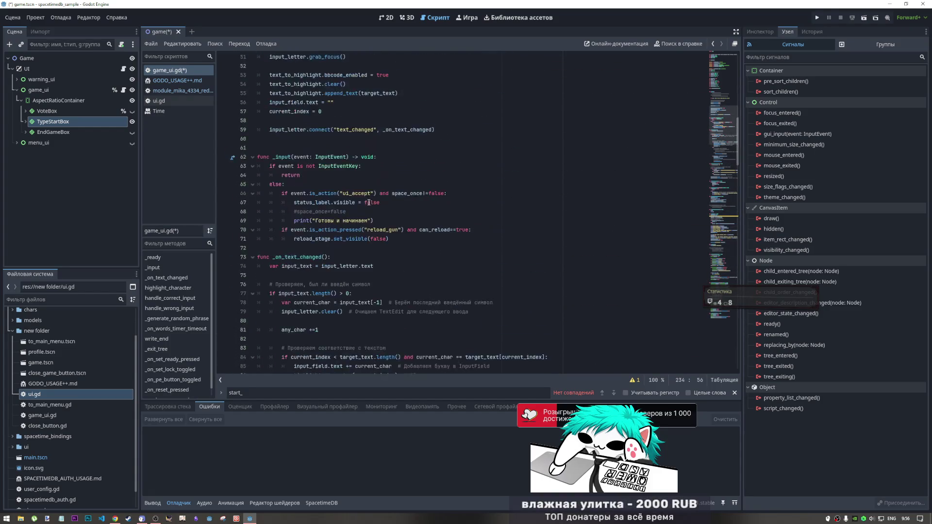
pyautogui.scroll(-3, 346, 199)
pyautogui.click(255, 220)
pyautogui.press('Return')
pyautogui.press('Return')
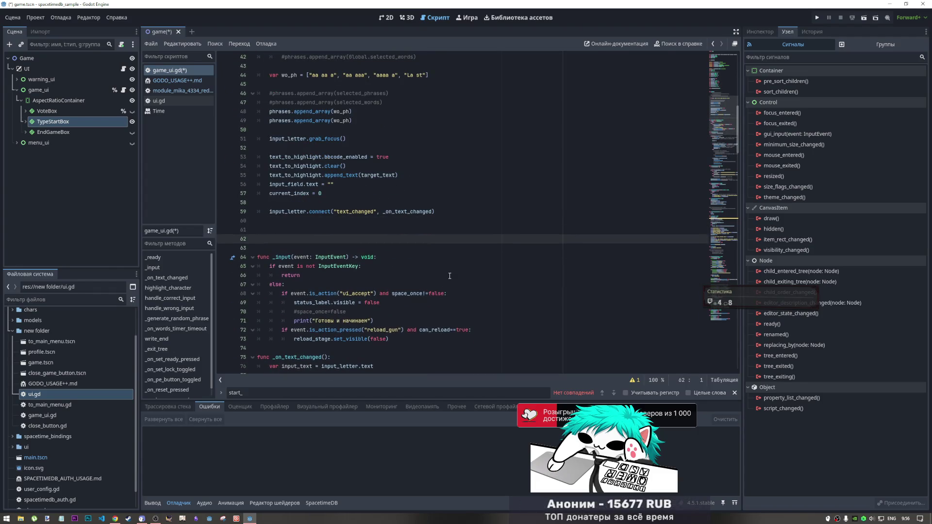
pyautogui.write('func _on_checkpoint(percent: int, checkpoint: String) -> void: \tSpacetimeDB.Mika4334.reducers.update_progress(percent,checkpoint)  func _start_countdown_and_play() -> void: \tvar me = SpacetimeDB.Mika4334.db.lobby_member.identity.find(my_identity) \tif not me: return \tvar lobby = SpacetimeDB.Mika4334.db.lobby.id.find(me.lobby_id) \tif not lobby: return \t \t# Текст уже в lobby.selected_text \tvar text = lobby.selected_text \tvar now_us = Time.get_unix_time_from_system() * 1_000_000 \tvar wait_us = lobby.game_start_at - now_us \tvar wait_sec = wait_us / 1_000_000.0 \t \tprint("Текст: ", text) \tprint("Старт через: ", maxf(wait_sec, 0.0), " сек") \t \t%StartGameTimer.wait_time = wait_sec \t%StartGameTimer.start() \t \tprint("ИГРА НАЧАЛАСЬ!")')
pyautogui.click(462, 219)
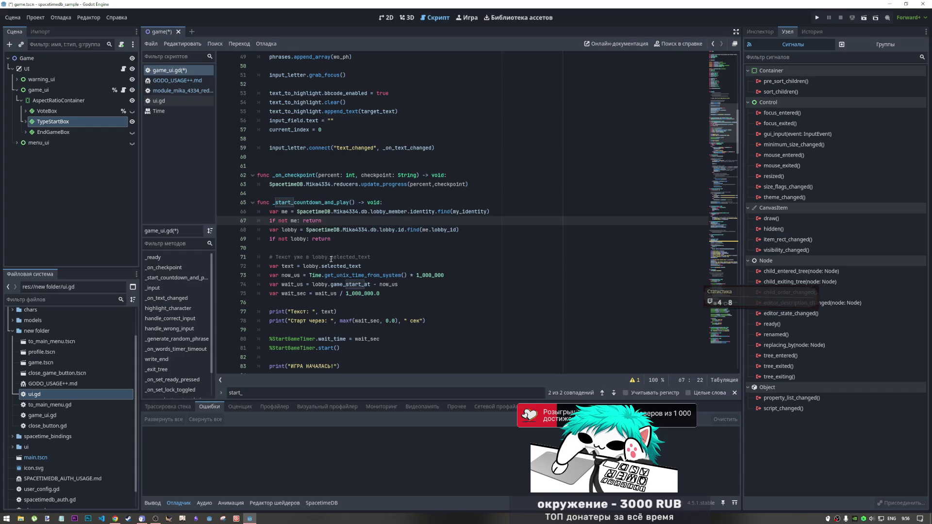
pyautogui.scroll(-2, 328, 265)
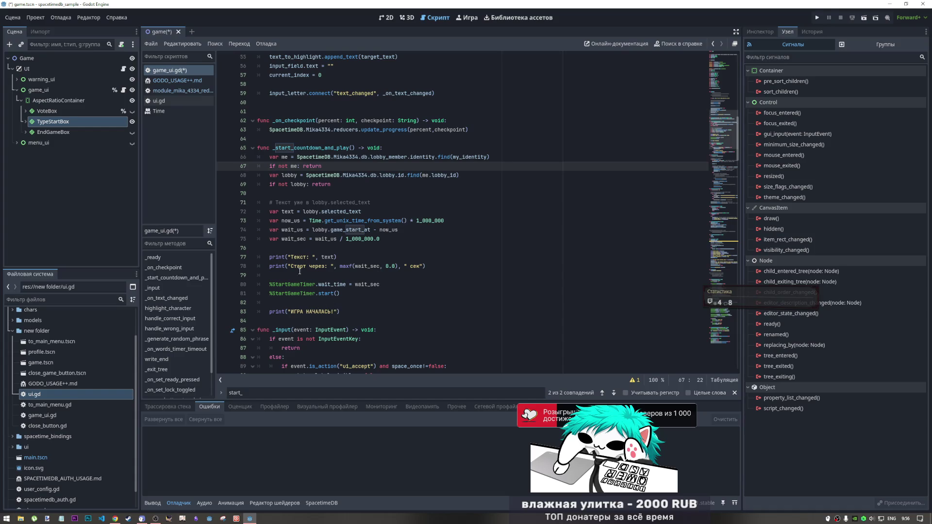
pyautogui.click(29, 113)
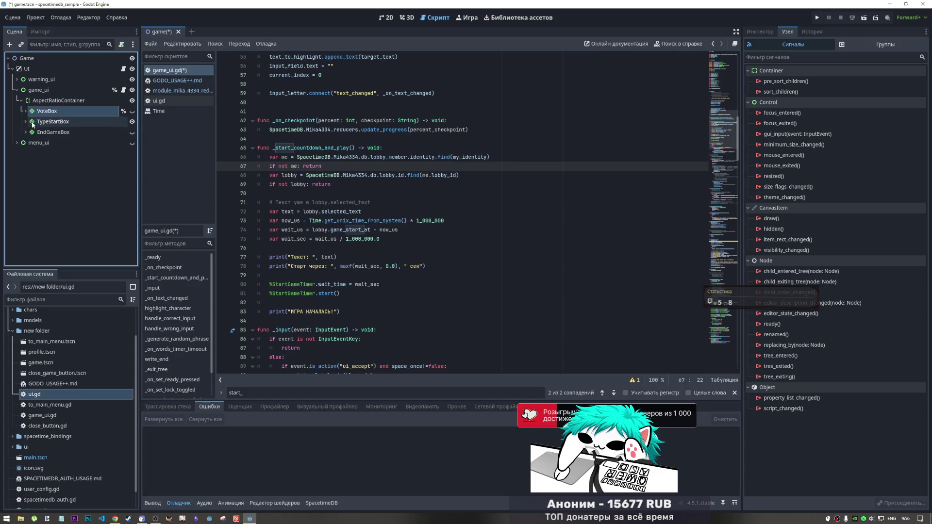
pyautogui.scroll(-5, 366, 273)
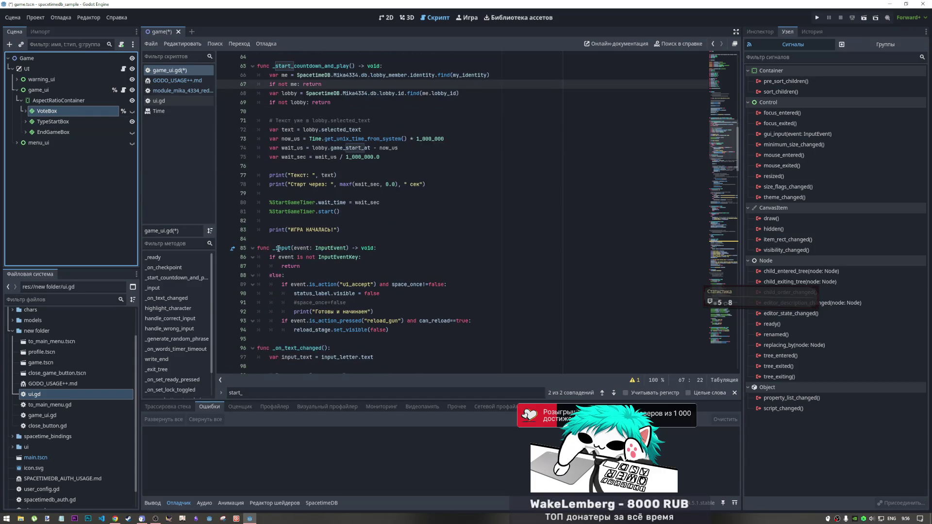
pyautogui.scroll(-1, 366, 273)
pyautogui.click(308, 203)
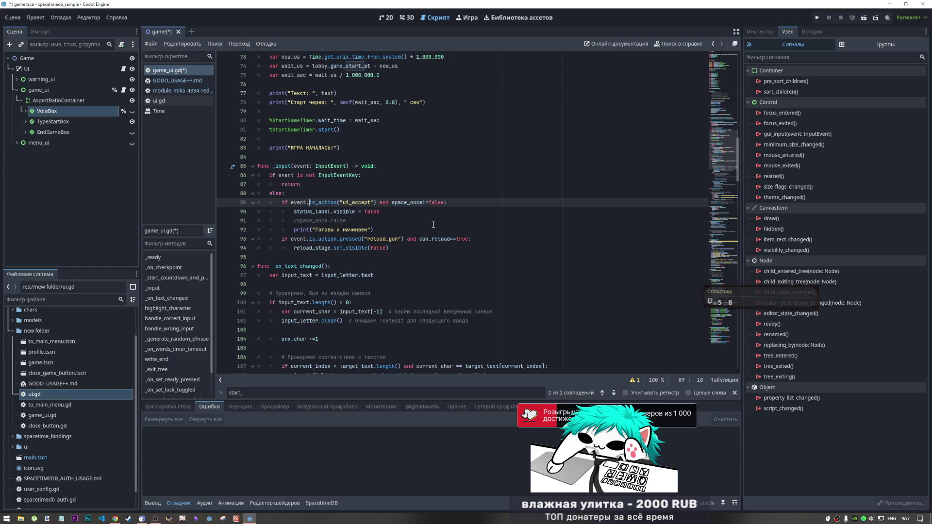
pyautogui.click(320, 230)
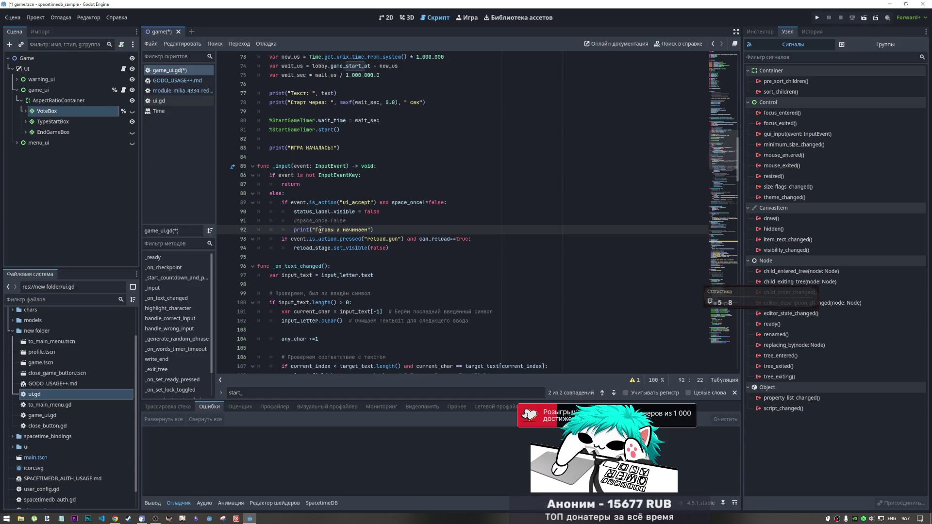
pyautogui.scroll(-1, 311, 221)
pyautogui.scroll(-1, 311, 221)
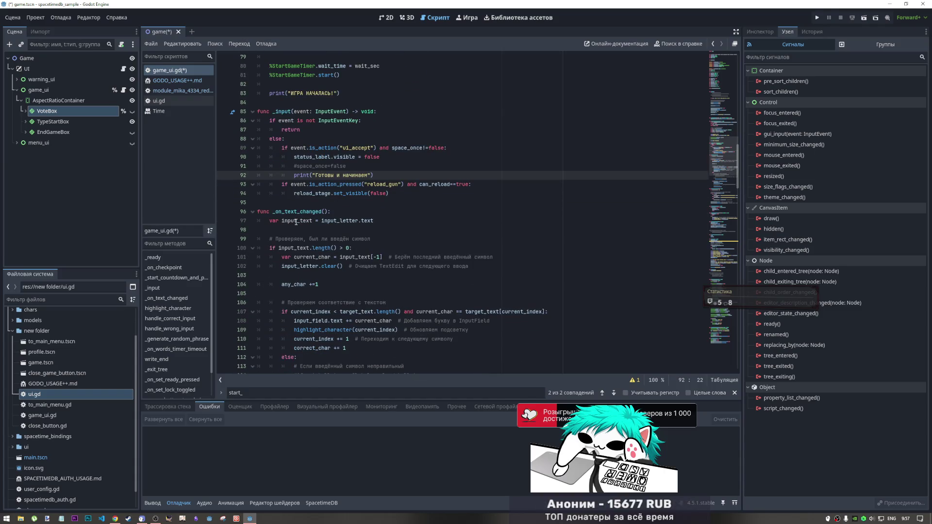
pyautogui.click(371, 214)
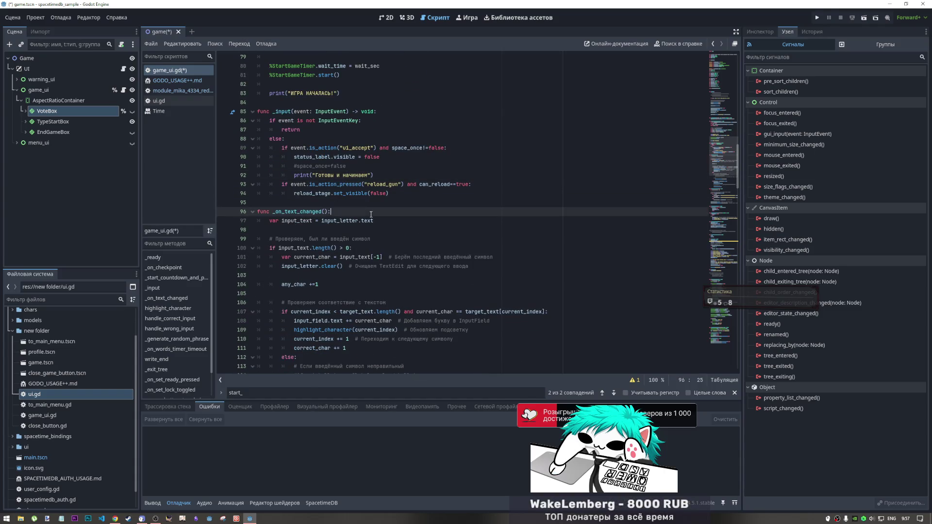
pyautogui.moveTo(374, 221)
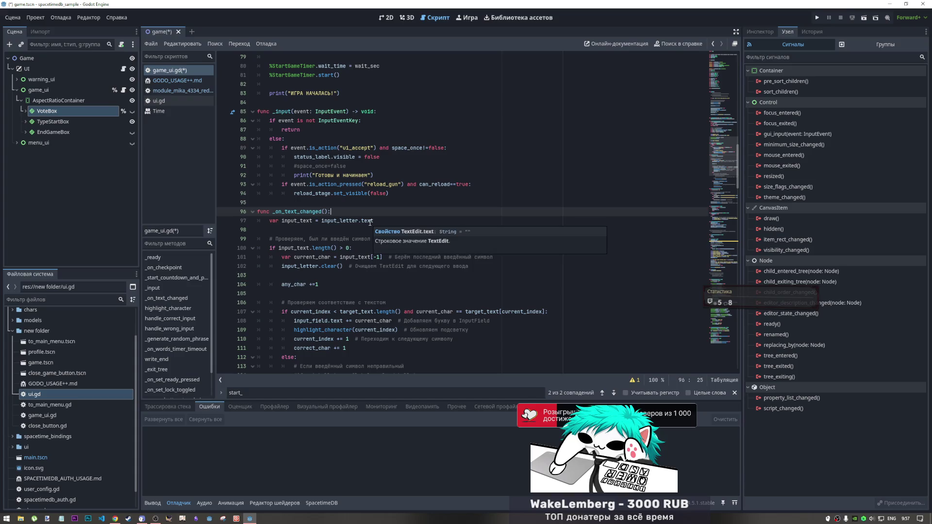
pyautogui.scroll(-2, 370, 222)
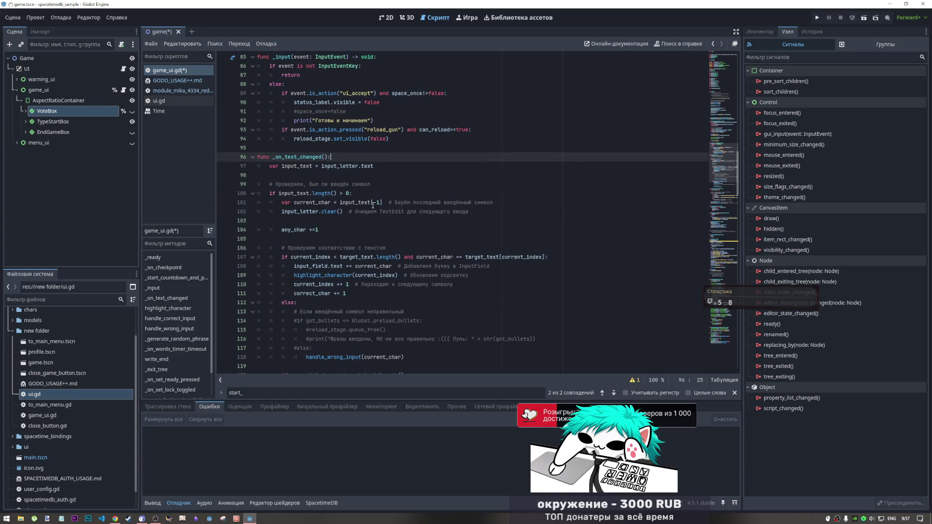
pyautogui.scroll(1, 372, 203)
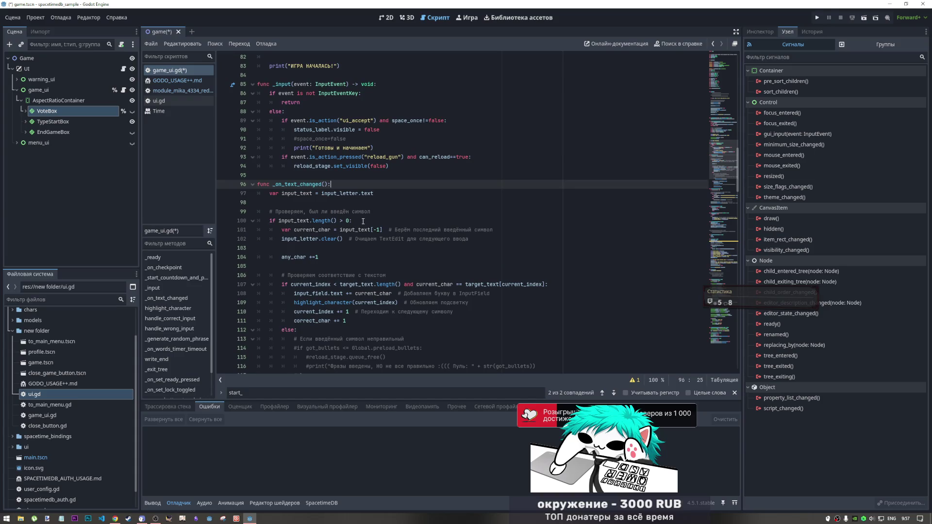
pyautogui.click(376, 194)
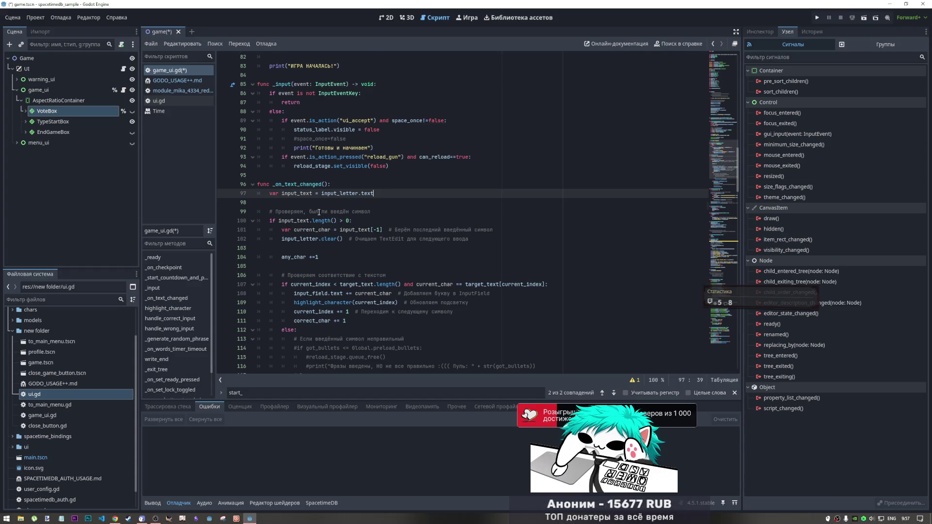
pyautogui.scroll(2, 319, 212)
pyautogui.moveTo(335, 267)
pyautogui.mouseDown()
pyautogui.moveTo(382, 268)
pyautogui.moveTo(359, 258)
pyautogui.moveTo(351, 267)
pyautogui.moveTo(397, 267)
pyautogui.mouseUp()
pyautogui.scroll(-1, 320, 269)
pyautogui.press('End')
pyautogui.scroll(-3, 333, 277)
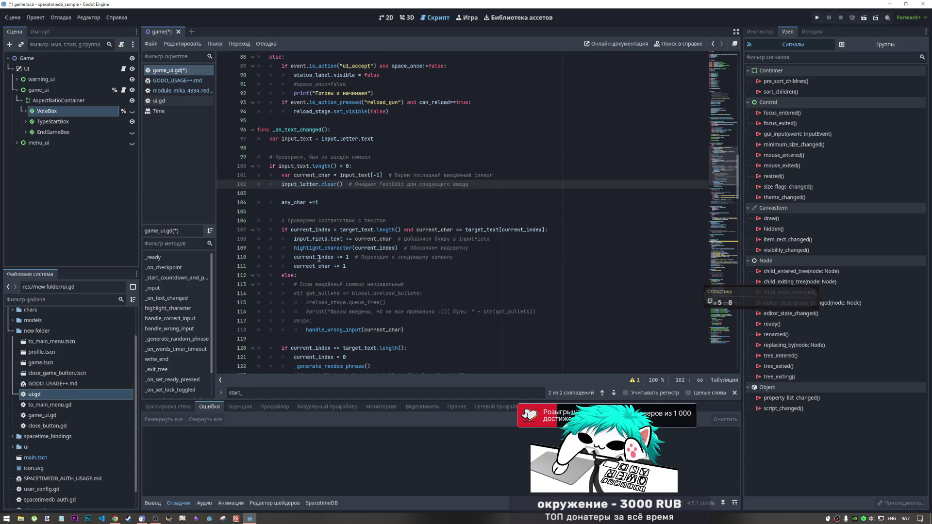
pyautogui.scroll(-2, 319, 258)
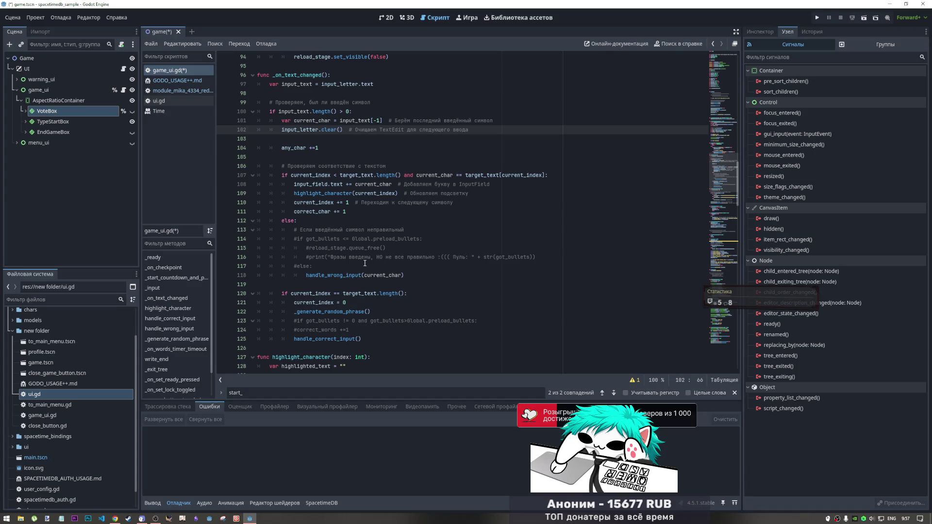
pyautogui.scroll(-2, 365, 263)
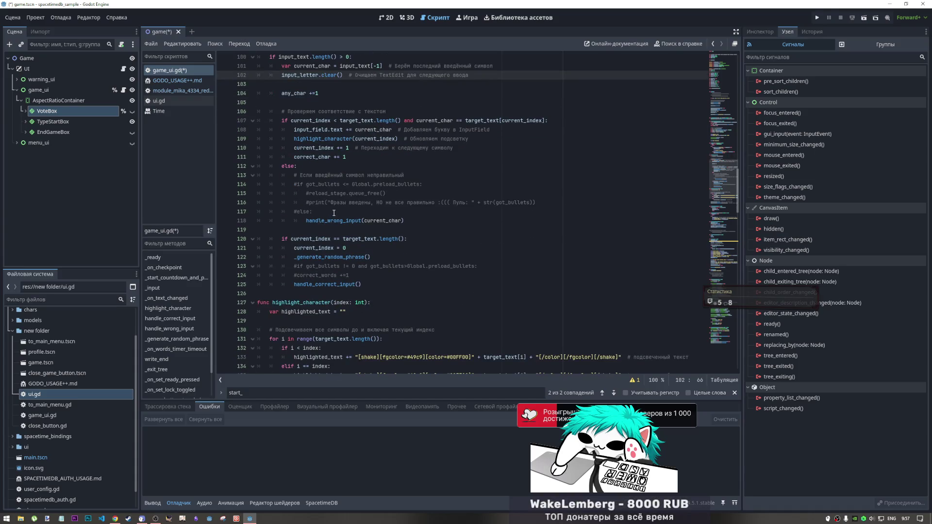
pyautogui.click(346, 221)
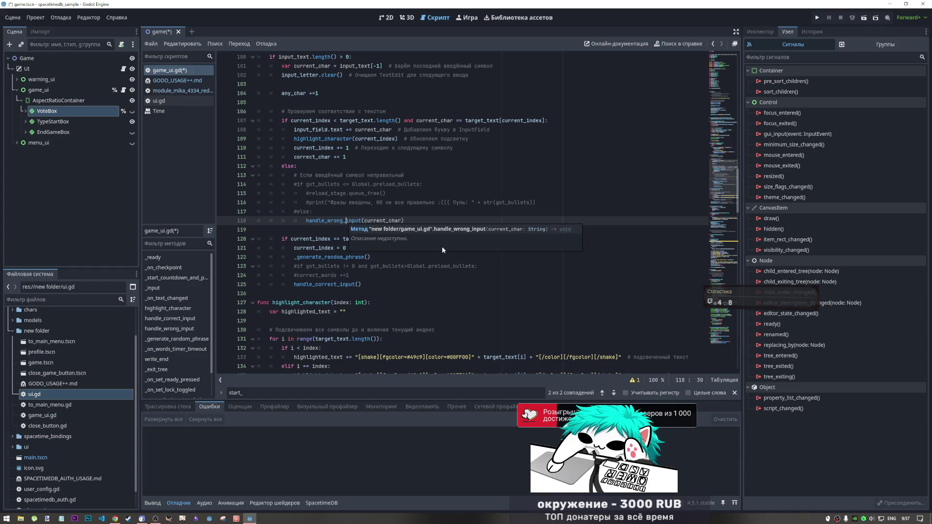
pyautogui.scroll(6, 396, 204)
pyautogui.scroll(10, 396, 204)
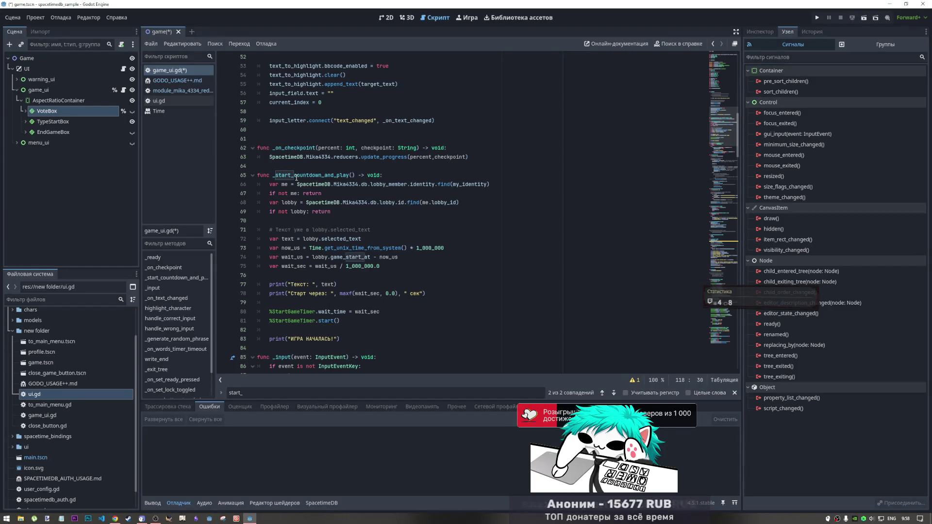
# Step: Review the lobby lookup in _start_countdown_and_play, then right-click 'new folder' in FileSystem
pyautogui.moveTo(361, 239); pyautogui.dragTo(302, 238)
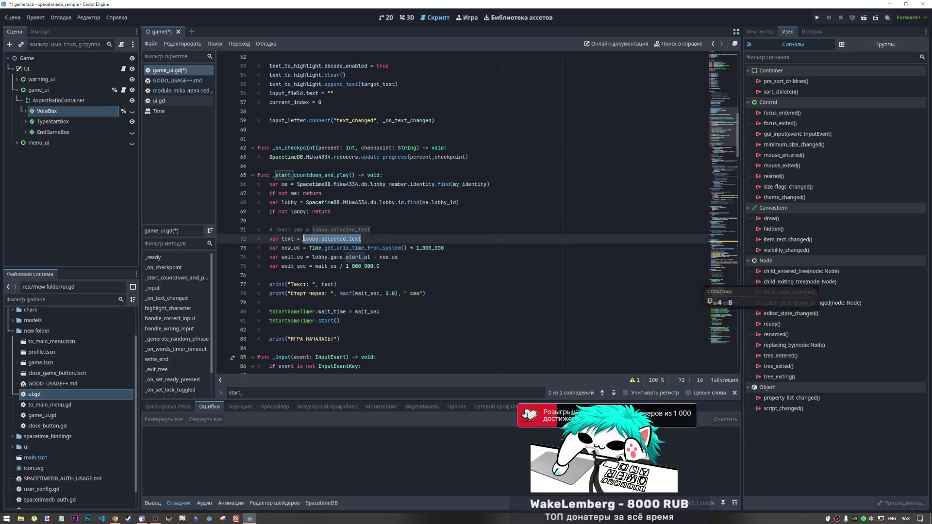
pyautogui.moveTo(288, 203); pyautogui.dragTo(422, 203)
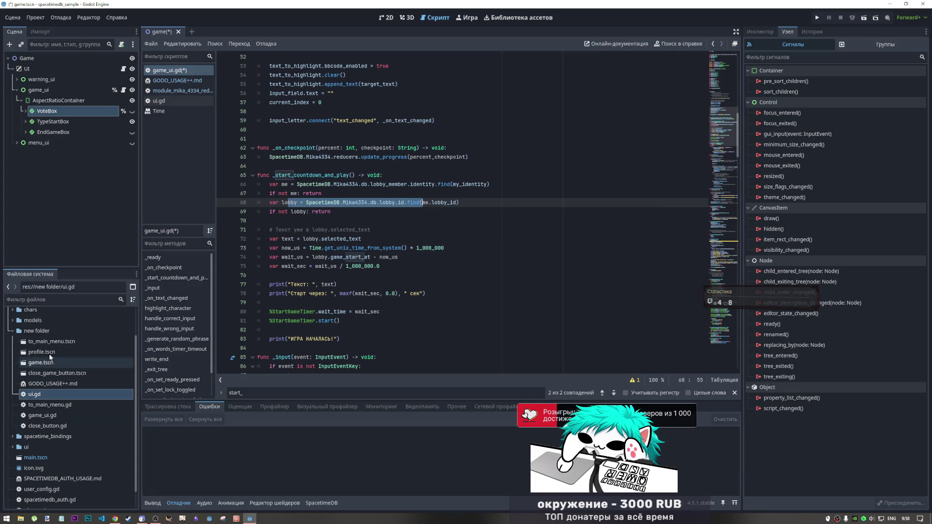
pyautogui.click(49, 331)
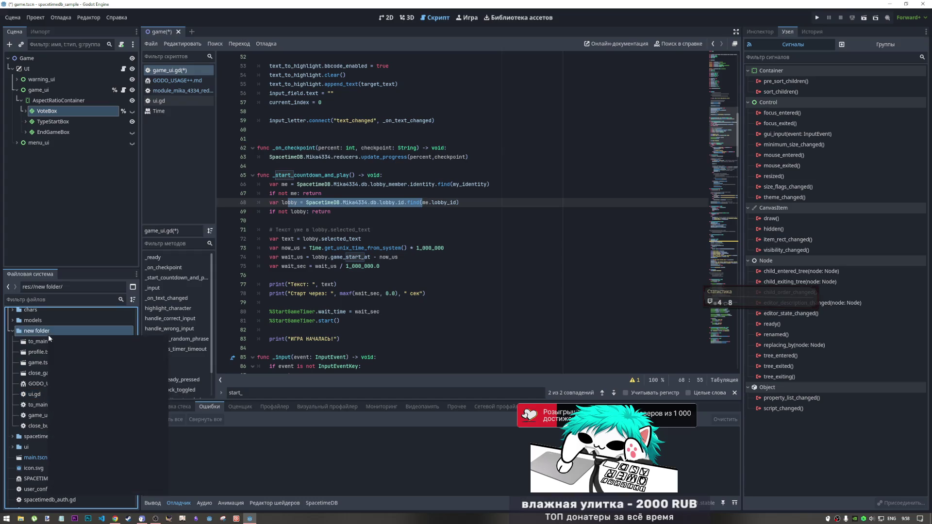
pyautogui.rightClick(49, 334)
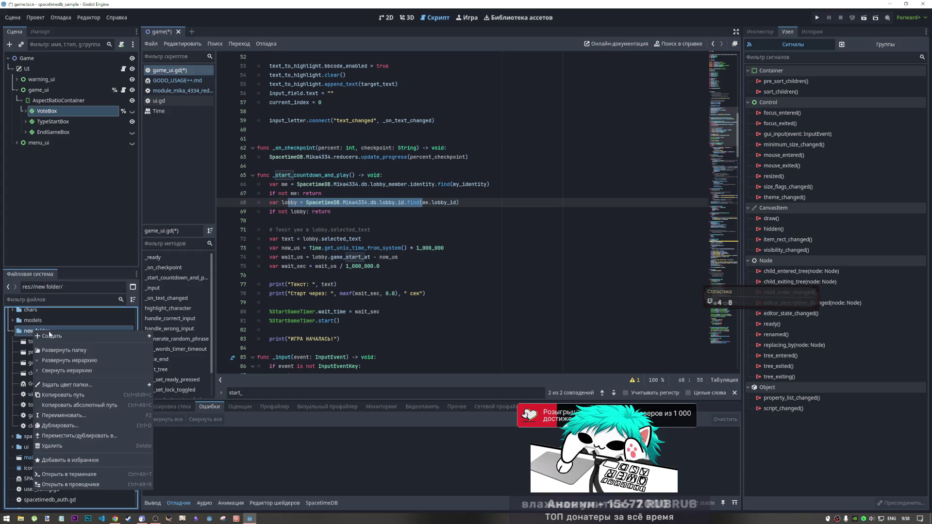
# Step: Create a new script named admin_script.gd in the new folder
pyautogui.moveTo(48, 334)
pyautogui.click(180, 356)
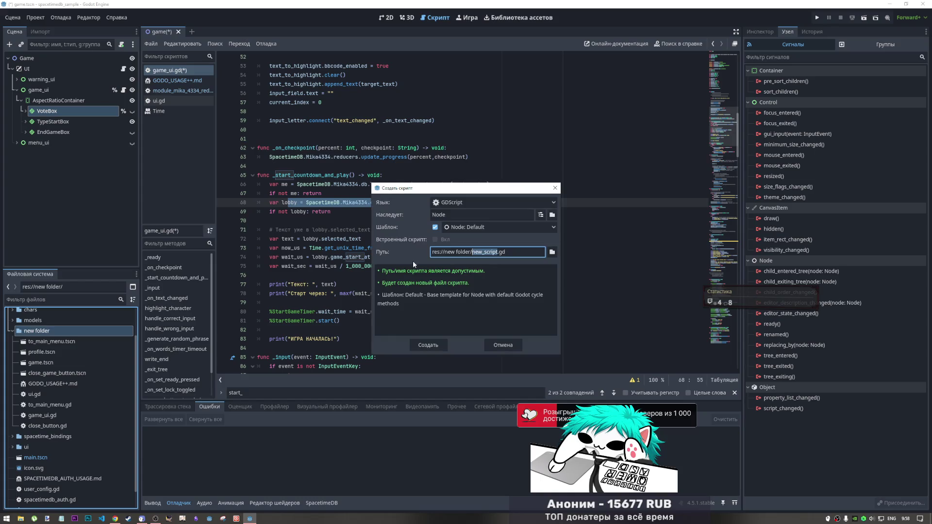
pyautogui.press('Left')
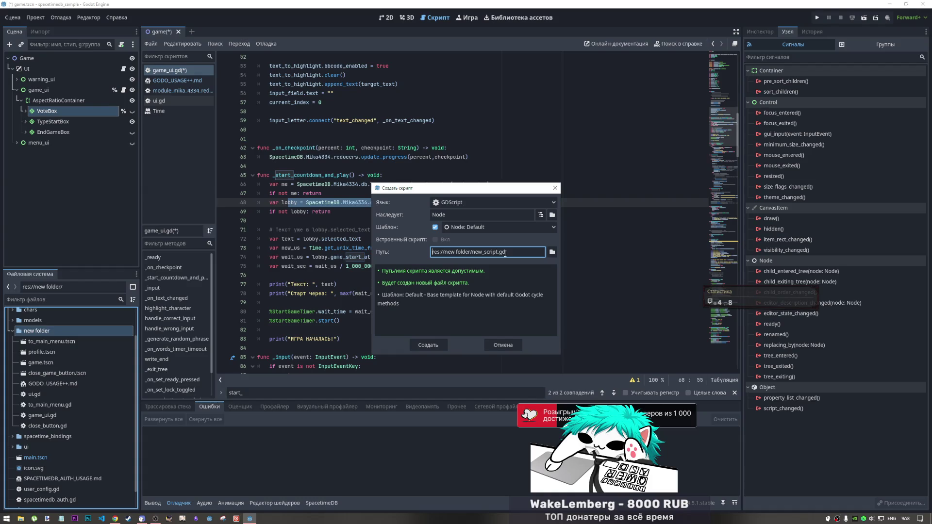
pyautogui.moveTo(471, 252); pyautogui.dragTo(484, 252)
pyautogui.write('admin')
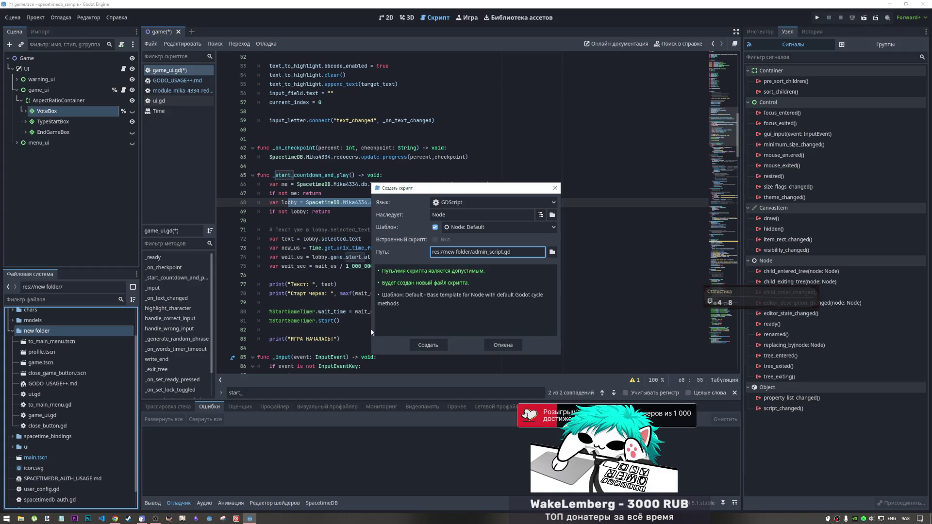
pyautogui.click(429, 346)
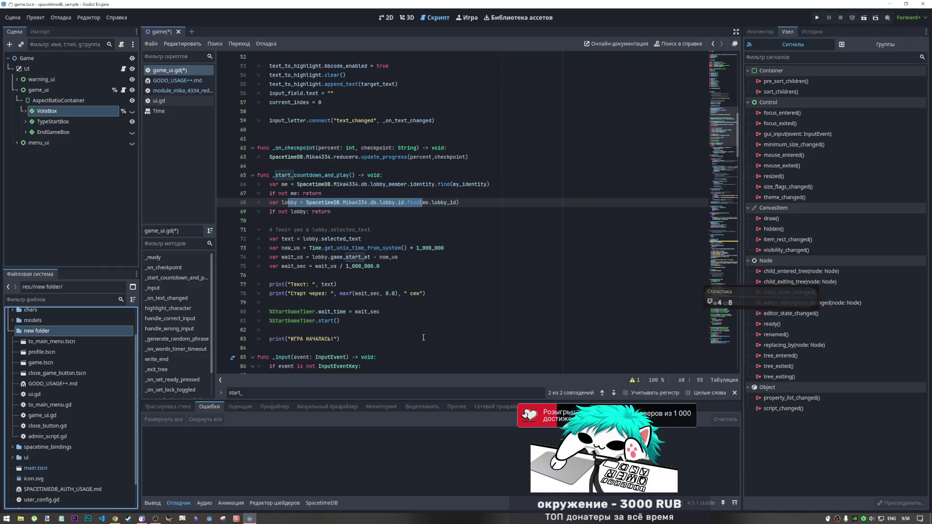
# Step: Open admin_script.gd and delete the template code below _ready's header
pyautogui.doubleClick(43, 436)
pyautogui.click(298, 180)
pyautogui.moveTo(298, 181)
pyautogui.mouseDown()
pyautogui.moveTo(262, 94)
pyautogui.moveTo(257, 102)
pyautogui.moveTo(267, 102)
pyautogui.mouseUp()
pyautogui.press('BackSpace')
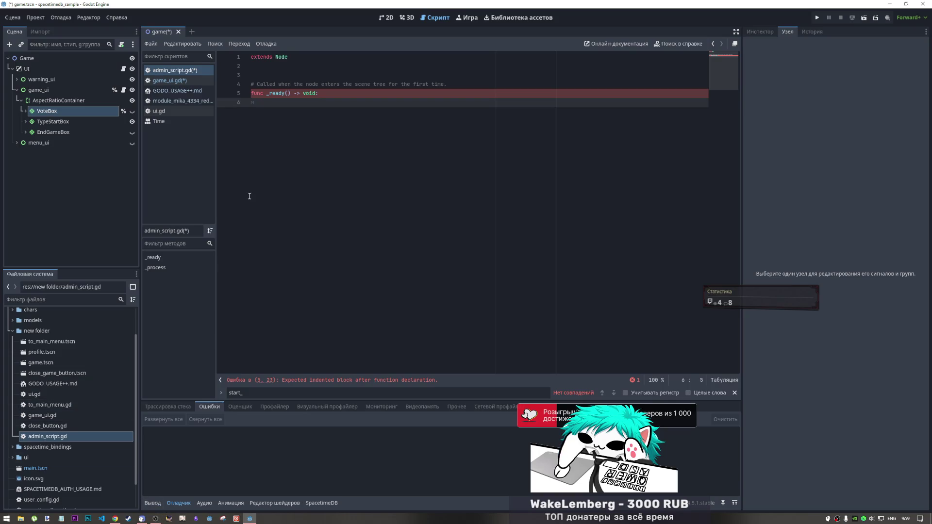
# Step: Search GODO_USAGE++.md for 'add' and select the add_text_library reducer name
pyautogui.click(203, 93)
pyautogui.hotkey('ctrl', 'f')
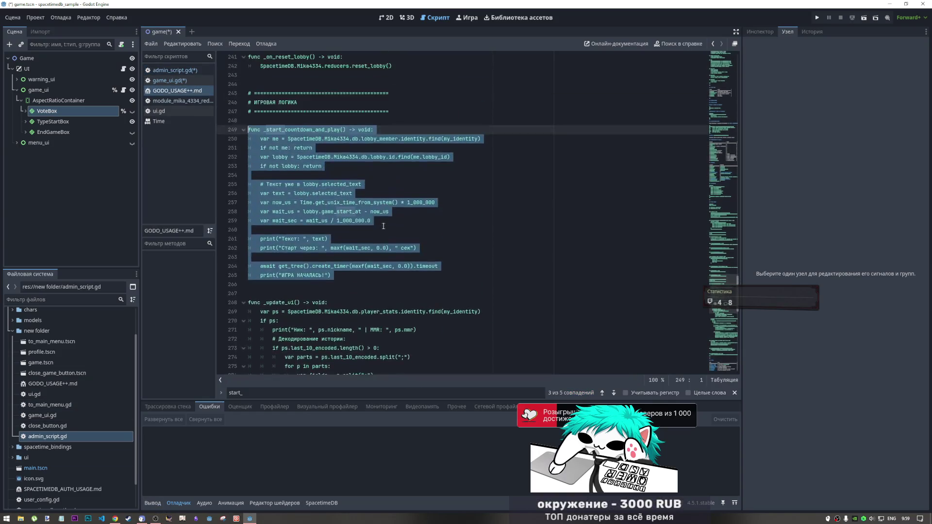
pyautogui.write('add')
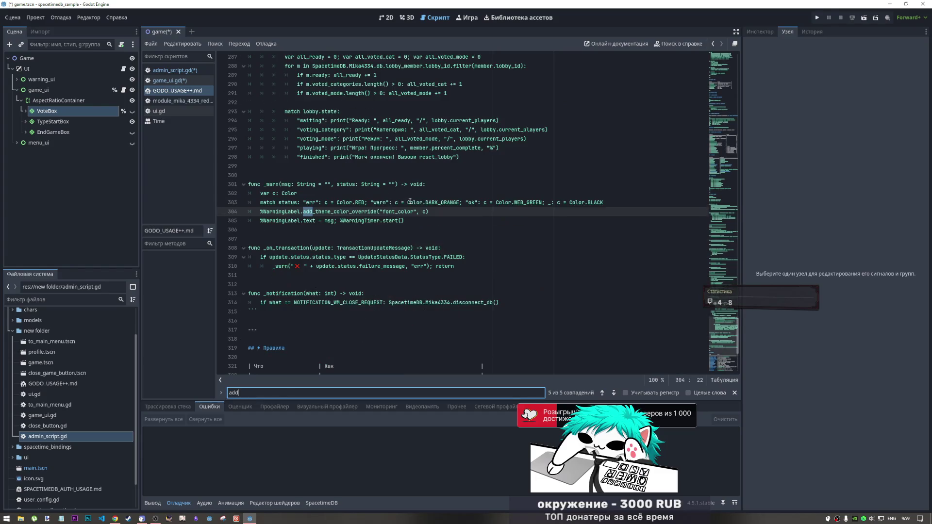
pyautogui.moveTo(725, 336); pyautogui.dragTo(722, 168)
pyautogui.click(287, 210)
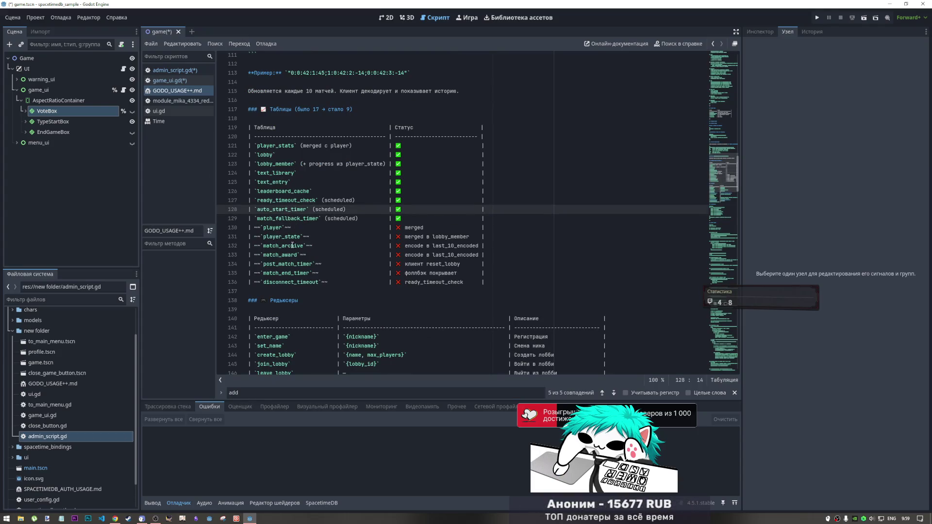
pyautogui.scroll(-6, 291, 238)
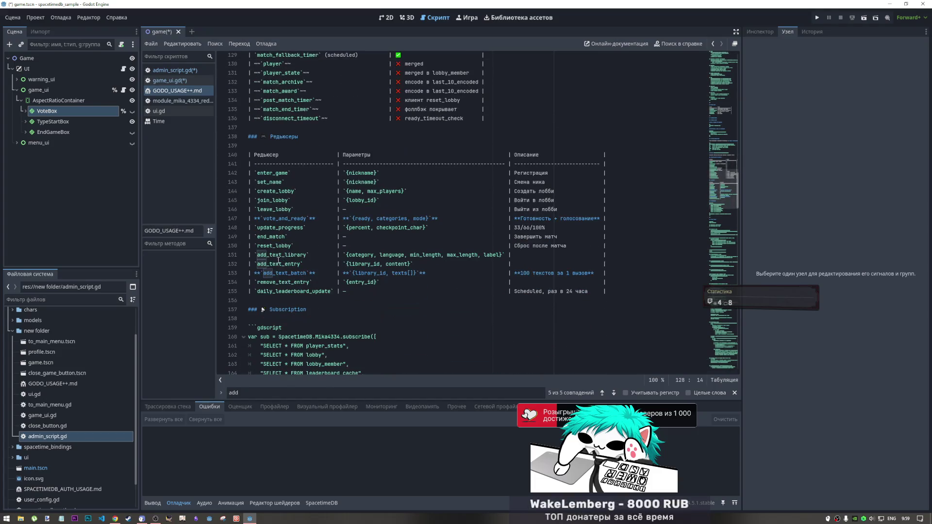
pyautogui.doubleClick(288, 256)
pyautogui.click(310, 256)
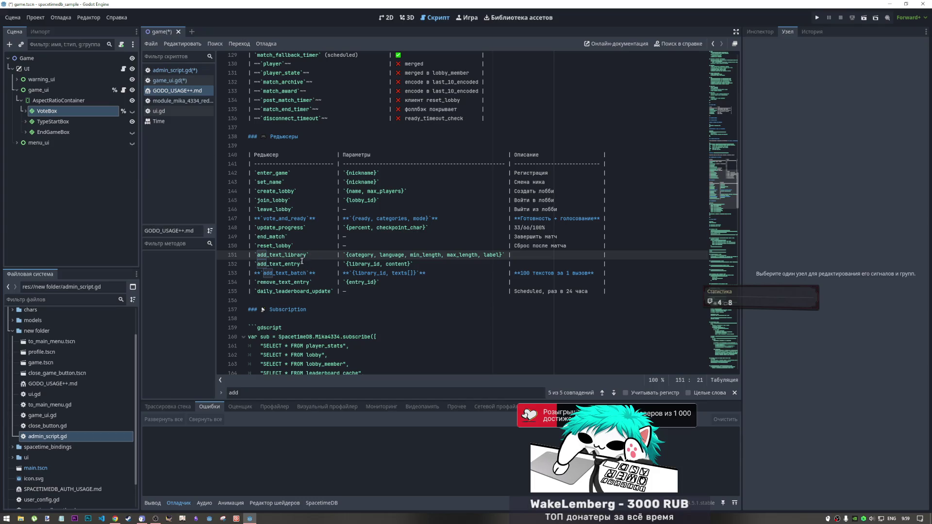
pyautogui.moveTo(309, 255); pyautogui.dragTo(258, 254)
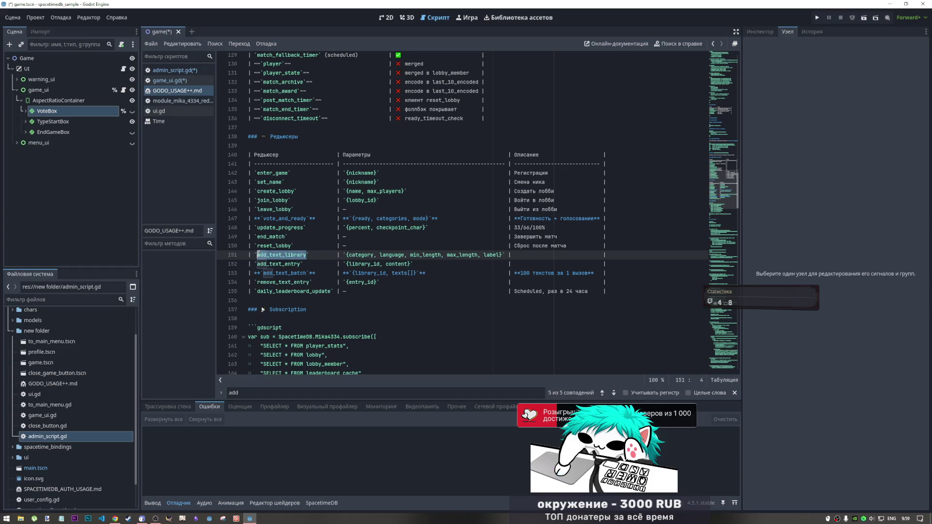
# Step: Close admin_script.gd discarding its edits, then save the game scene and game_ui.gd
pyautogui.click(189, 71)
pyautogui.middleClick(192, 72)
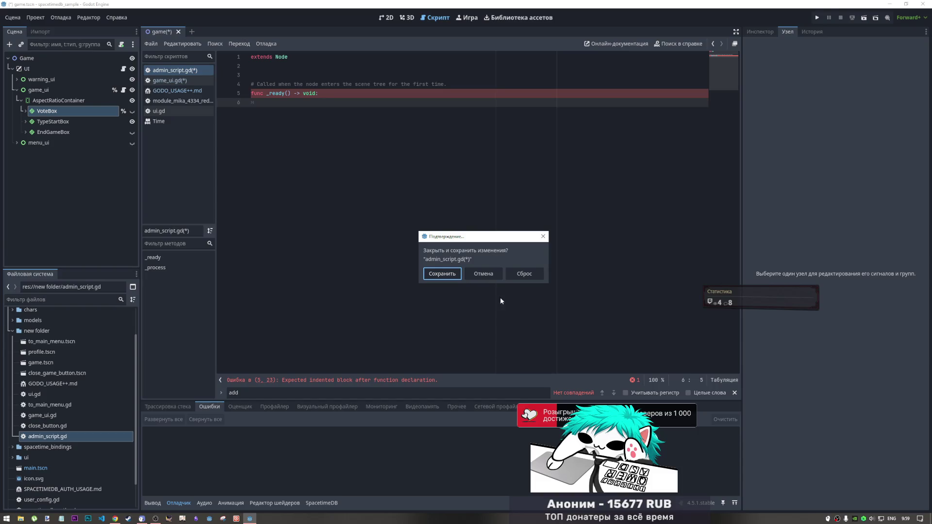
pyautogui.click(525, 274)
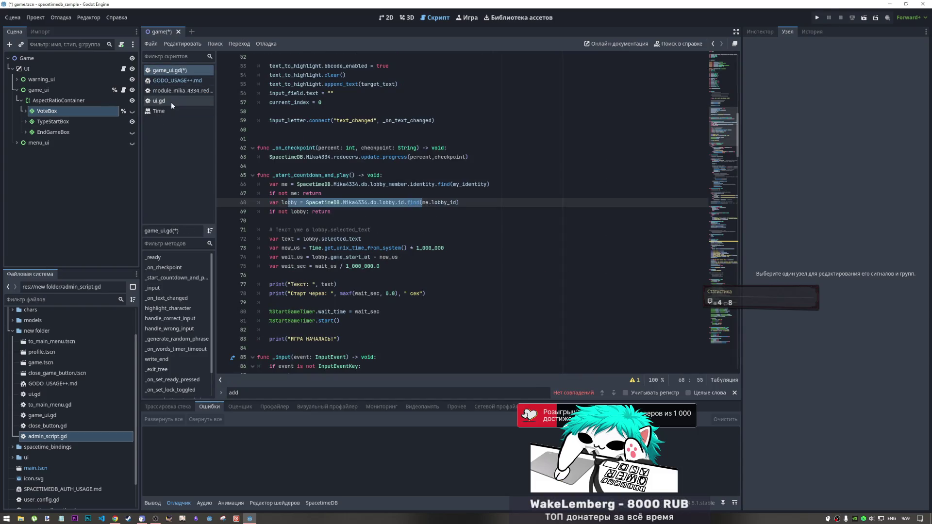
pyautogui.click(369, 193)
pyautogui.hotkey('ctrl', 's')
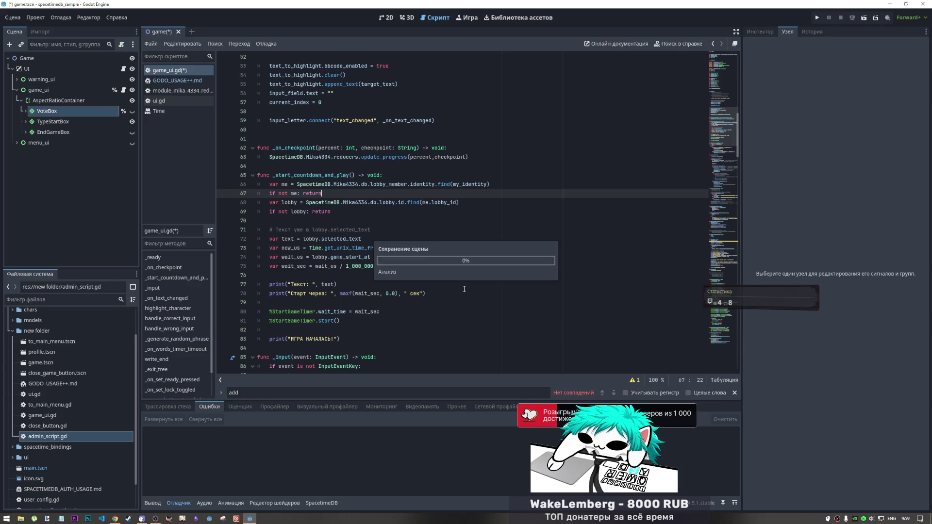
pyautogui.click(735, 393)
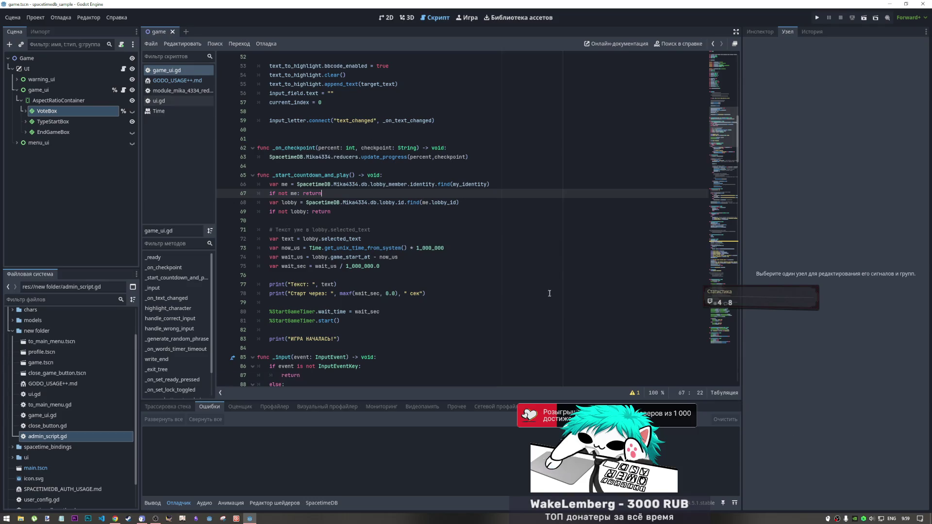
# Step: Open ui.gd and uncomment the connected-signal hookup on line 13
pyautogui.click(159, 101)
pyautogui.scroll(20, 373, 234)
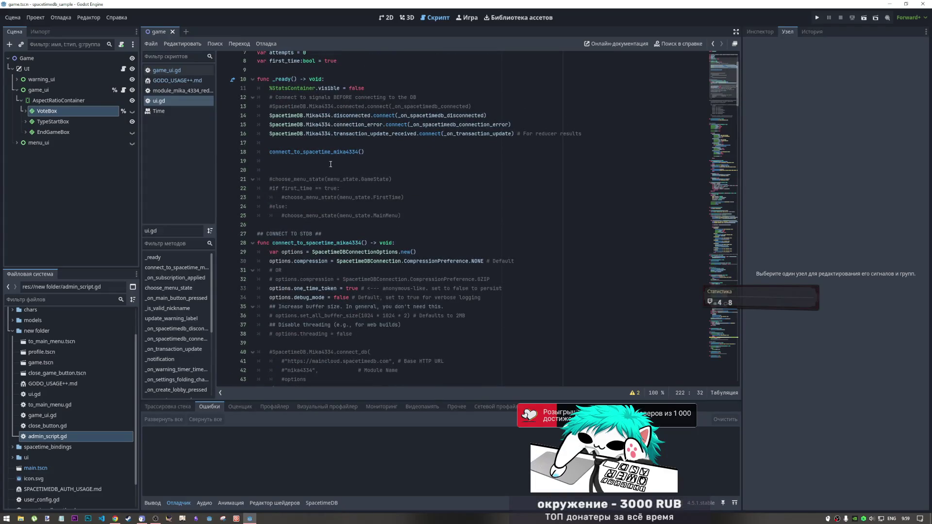
pyautogui.click(340, 161)
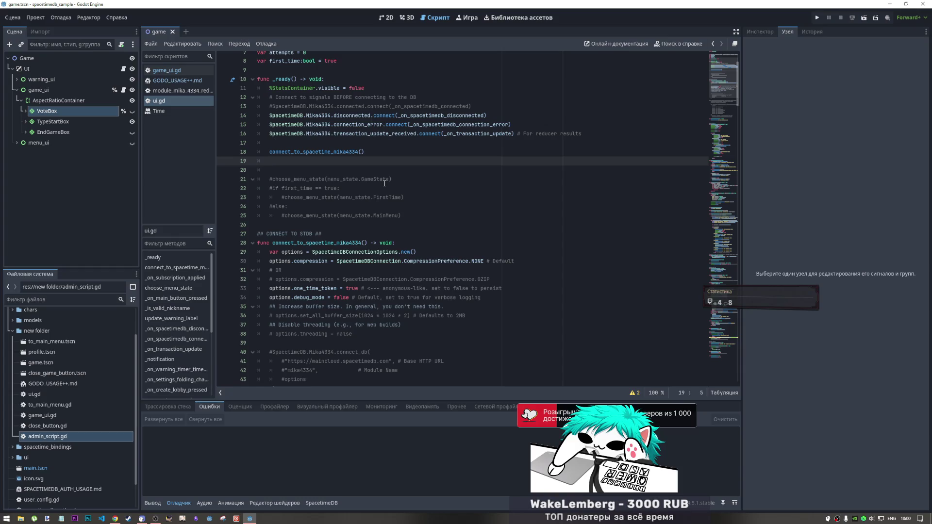
pyautogui.click(472, 106)
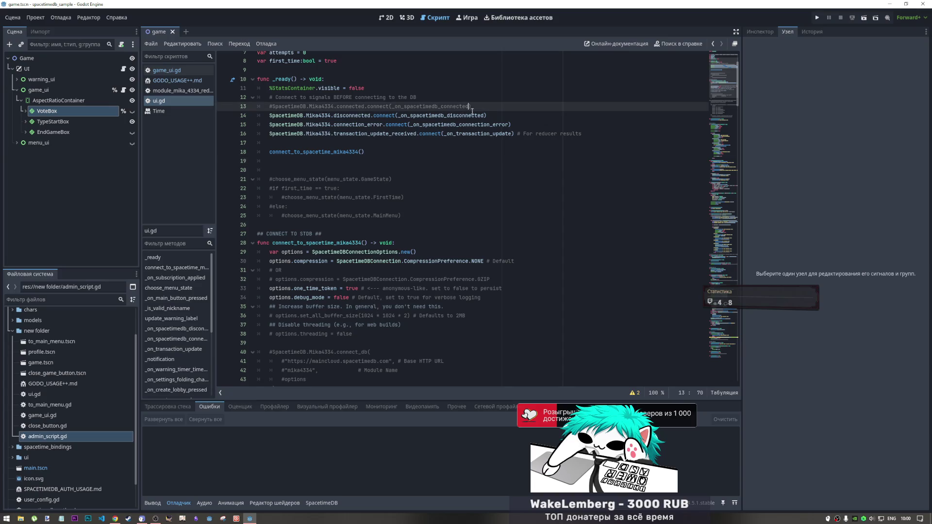
pyautogui.hotkey('ctrl', 'k')
pyautogui.click(451, 170)
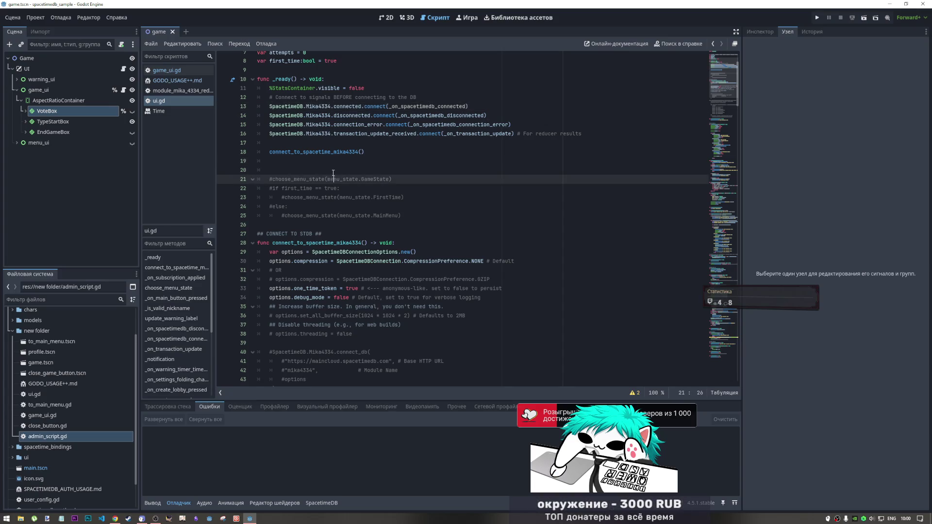
pyautogui.scroll(-8, 424, 209)
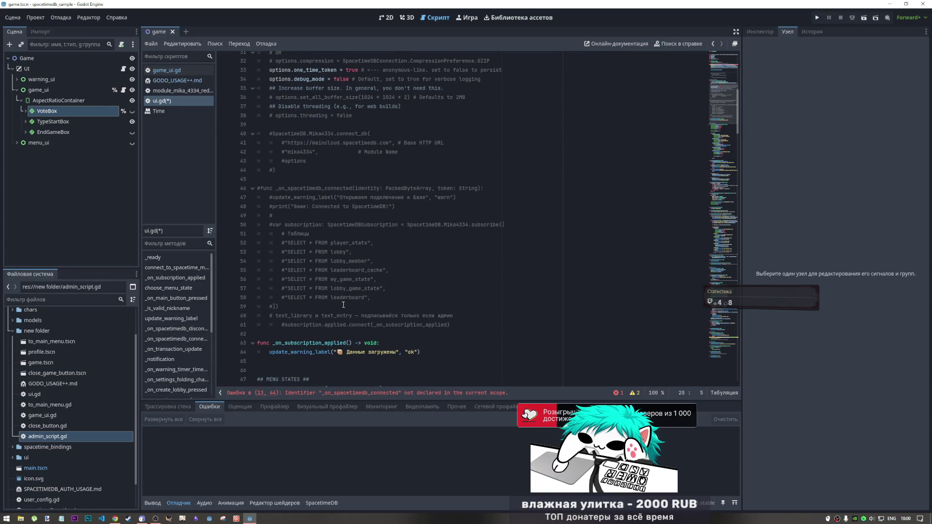
# Step: Comment out line 13's _on_spacetimedb_connected hookup again and select all of ui.gd's code
pyautogui.moveTo(353, 316); pyautogui.dragTo(275, 316)
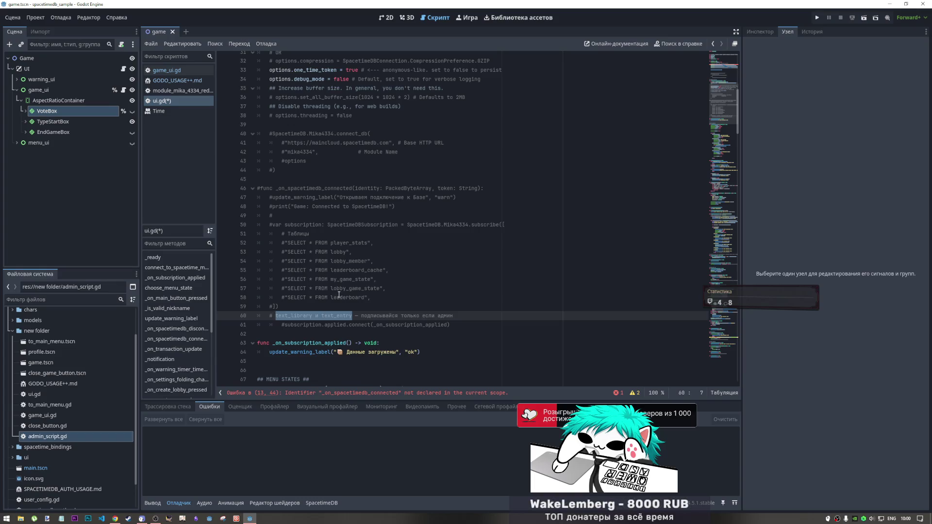
pyautogui.scroll(10, 484, 165)
pyautogui.click(484, 164)
pyautogui.hotkey('ctrl', 'k')
pyautogui.scroll(-14, 293, 238)
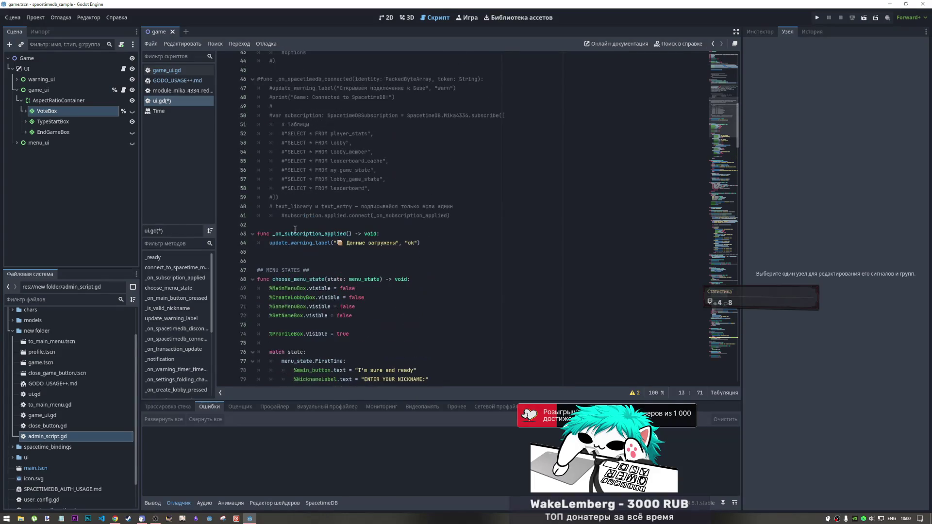
pyautogui.moveTo(428, 223); pyautogui.dragTo(79, 1)
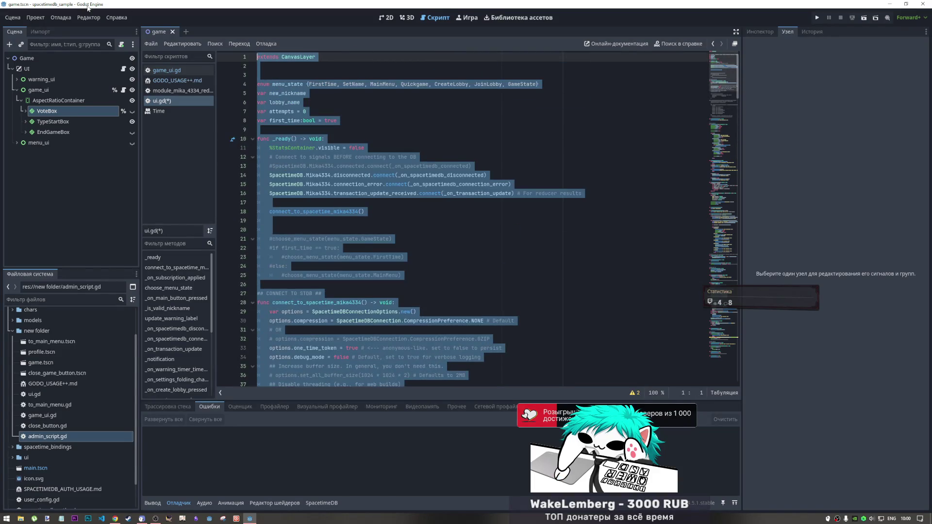
# Step: Close the module script, then paste ui.gd's code over admin_script.gd's template code
pyautogui.middleClick(172, 91)
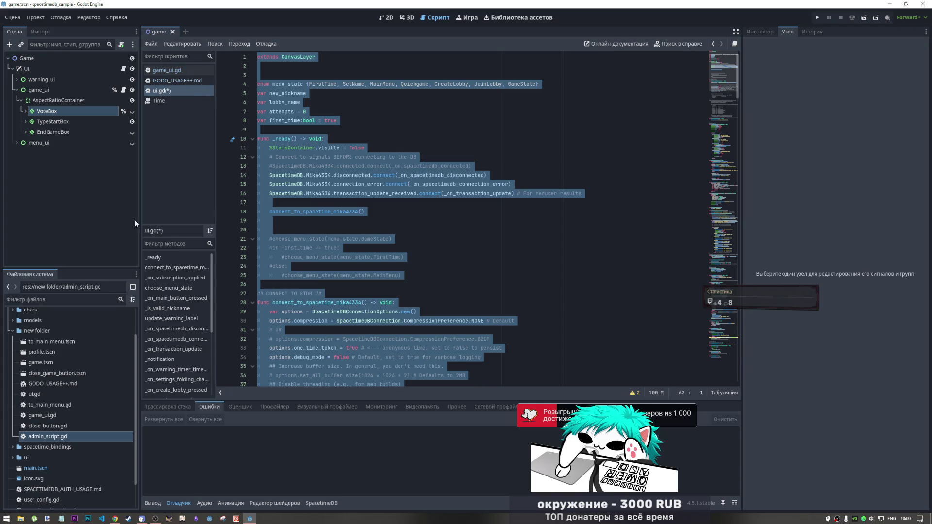
pyautogui.doubleClick(72, 436)
pyautogui.click(316, 162)
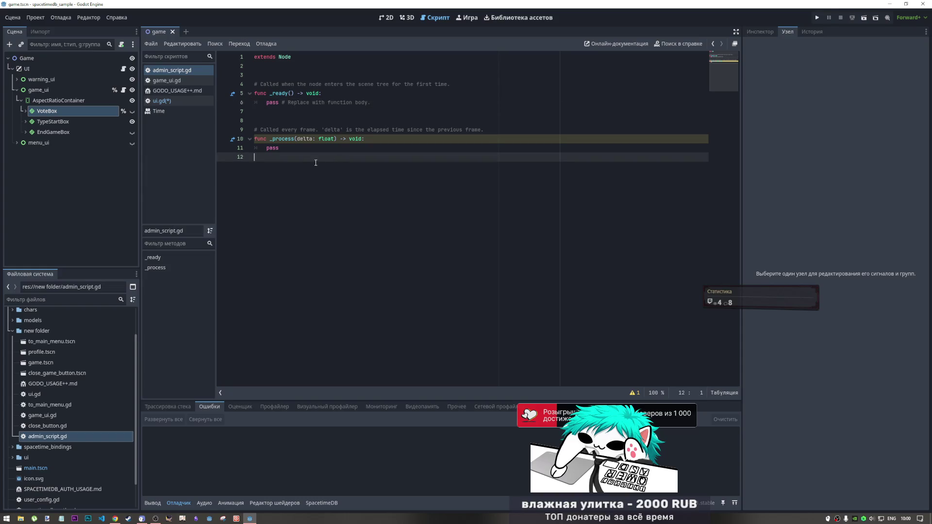
pyautogui.moveTo(316, 162); pyautogui.dragTo(232, 88)
pyautogui.hotkey('ctrl', 'v')
# Step: Delete the duplicate extends CanvasLayer line and the blank lines it left
pyautogui.scroll(10, 261, 104)
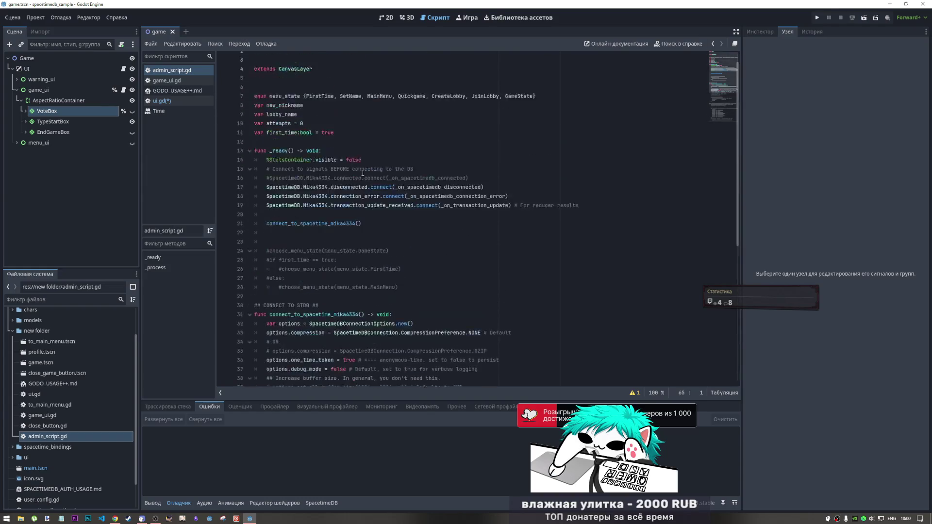
pyautogui.click(262, 104)
pyautogui.hotkey('shift', 'Up')
pyautogui.hotkey('shift', 'Up')
pyautogui.hotkey('shift', 'Up')
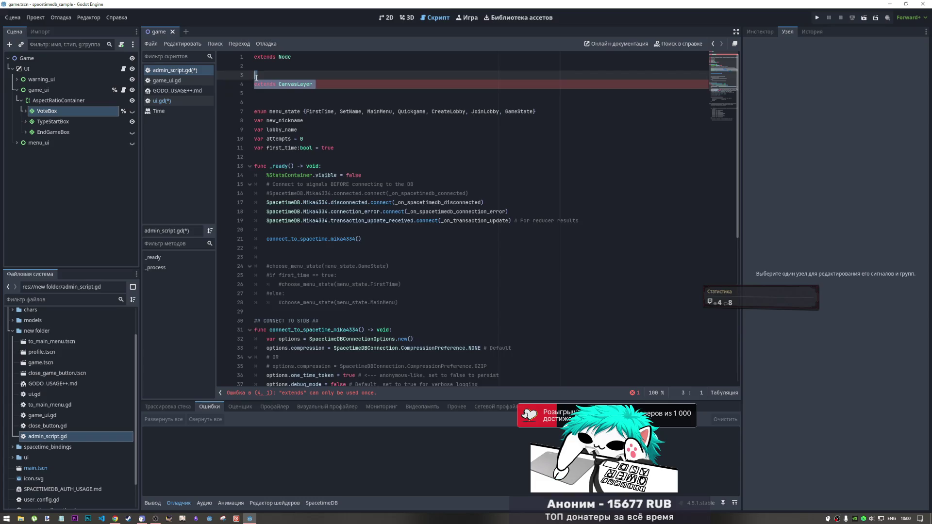
pyautogui.press('BackSpace')
pyautogui.press('Up')
# Step: Uncomment the connected-signal hookup on line 13 and comment out signal connections 14–16
pyautogui.click(332, 184)
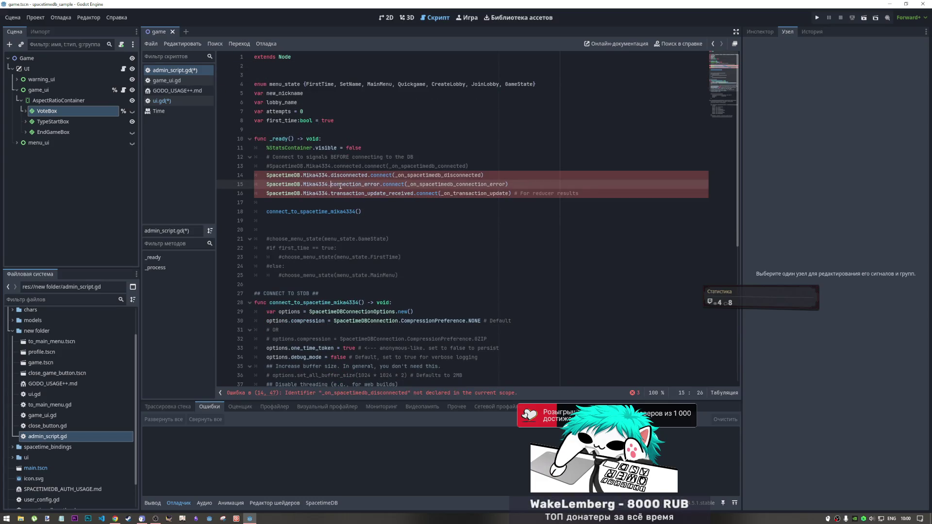
pyautogui.click(440, 167)
pyautogui.hotkey('ctrl', 'k')
pyautogui.click(450, 193)
pyautogui.keyDown('shift'); pyautogui.click(409, 175); pyautogui.keyUp('shift')
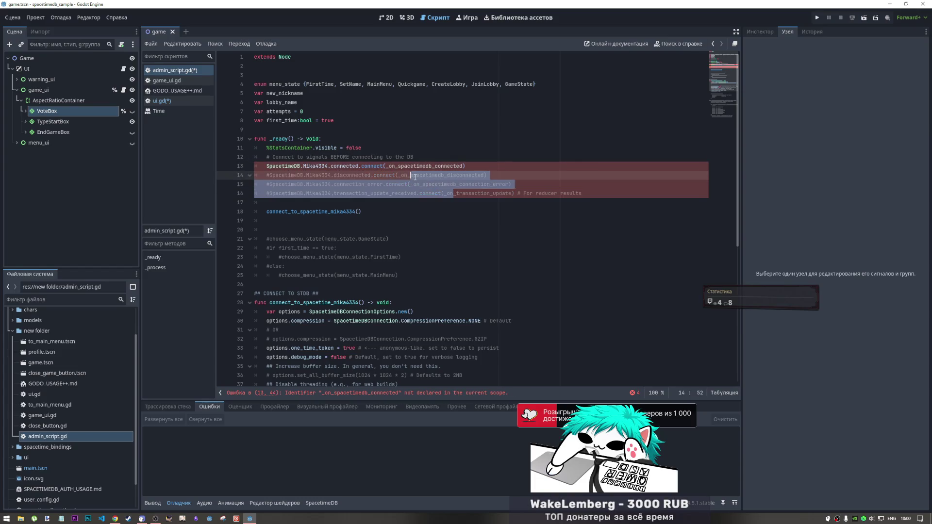
pyautogui.hotkey('ctrl', 'k')
# Step: Uncomment the connect_db call and the _on_spacetimedb_connected handler block
pyautogui.scroll(-1, 340, 211)
pyautogui.scroll(-8, 340, 211)
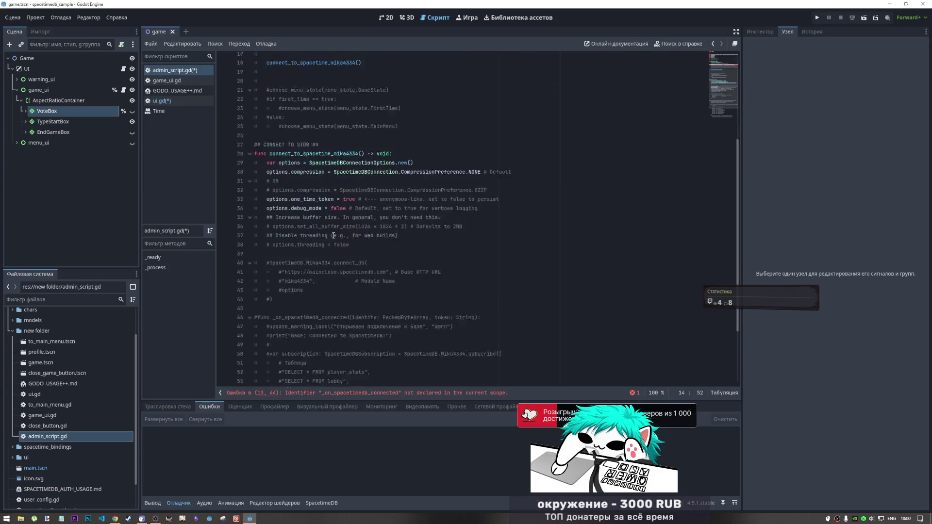
pyautogui.moveTo(349, 358); pyautogui.dragTo(273, 357)
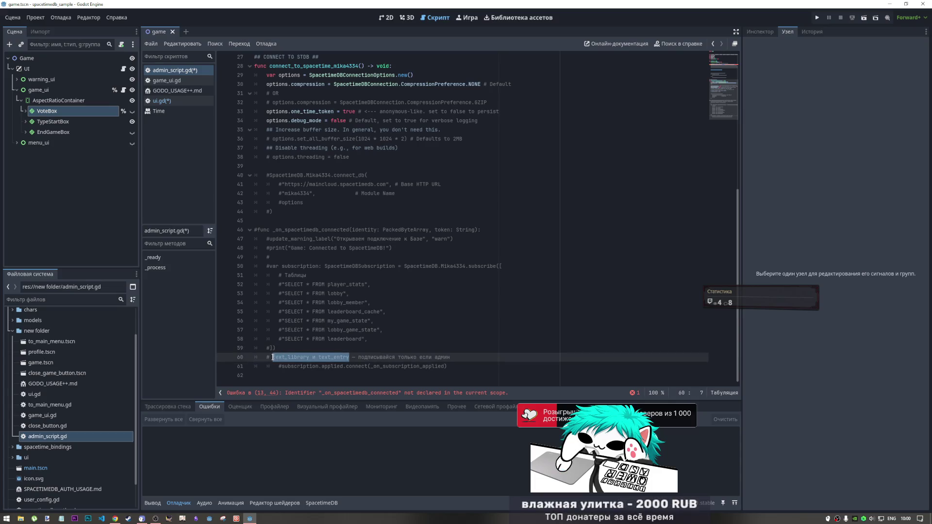
pyautogui.click(365, 287)
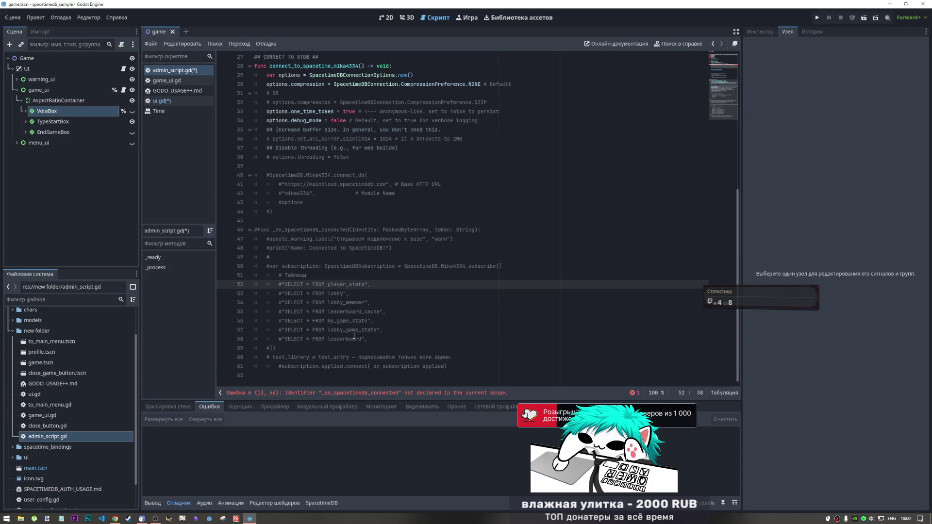
pyautogui.moveTo(449, 367)
pyautogui.mouseDown()
pyautogui.moveTo(228, 127)
pyautogui.moveTo(216, 180)
pyautogui.moveTo(213, 173)
pyautogui.mouseUp()
pyautogui.hotkey('ctrl', 'k')
pyautogui.click(320, 257)
# Step: Replace player_stats with text_library and lobby with text_entry in the subscription queries
pyautogui.click(325, 339)
pyautogui.moveTo(366, 339); pyautogui.dragTo(373, 287)
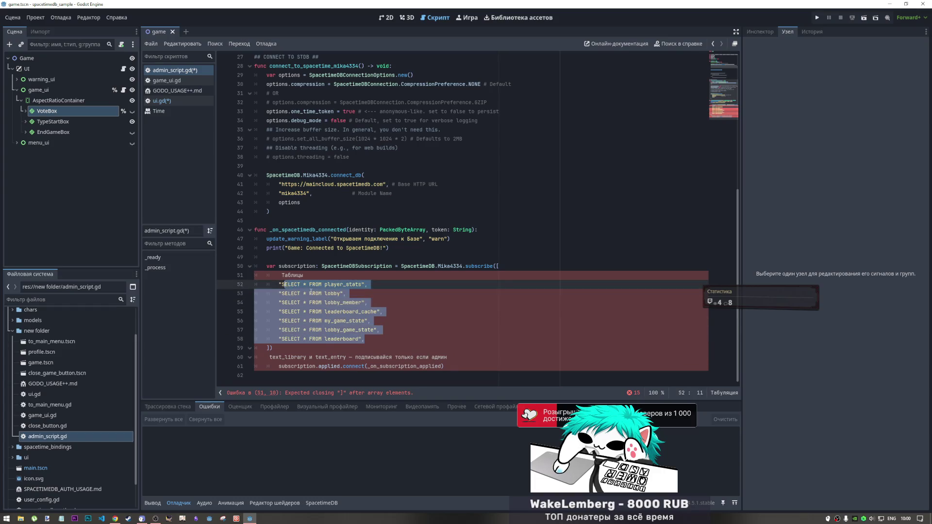
pyautogui.click(374, 299)
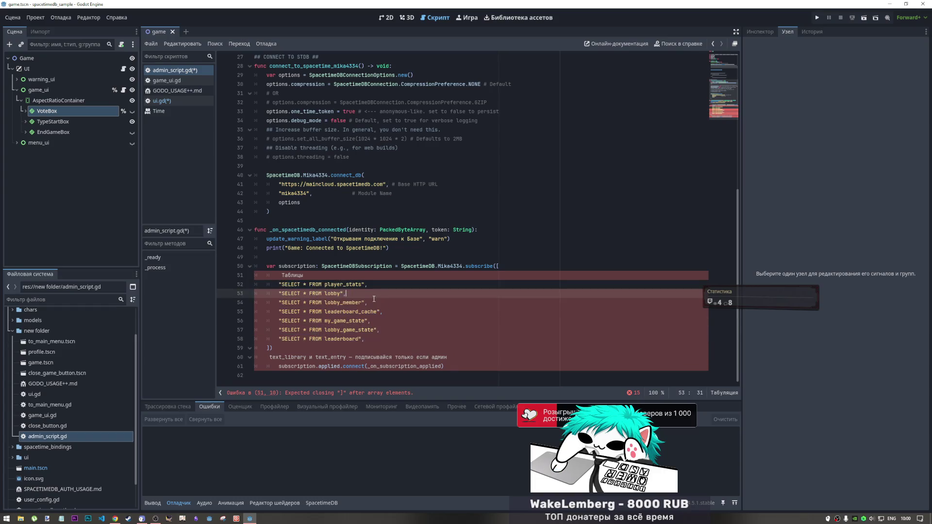
pyautogui.doubleClick(334, 294)
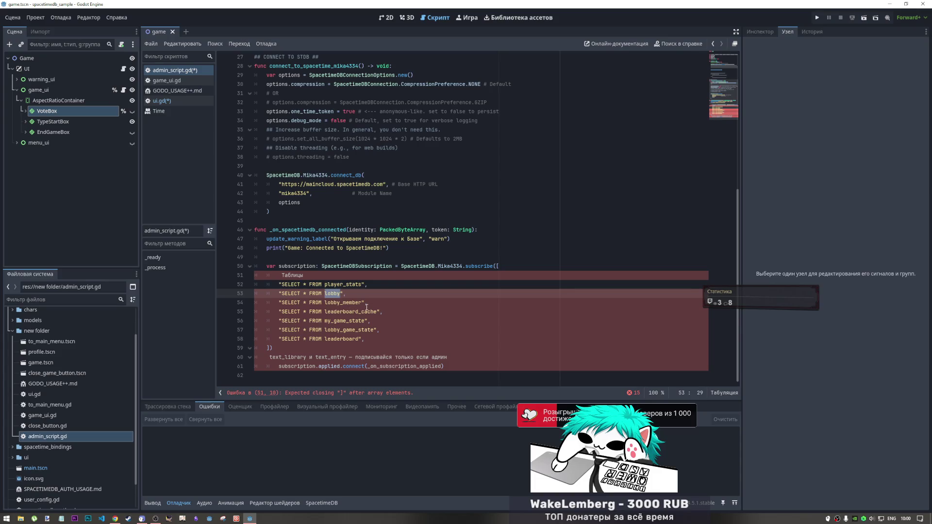
pyautogui.doubleClick(289, 358)
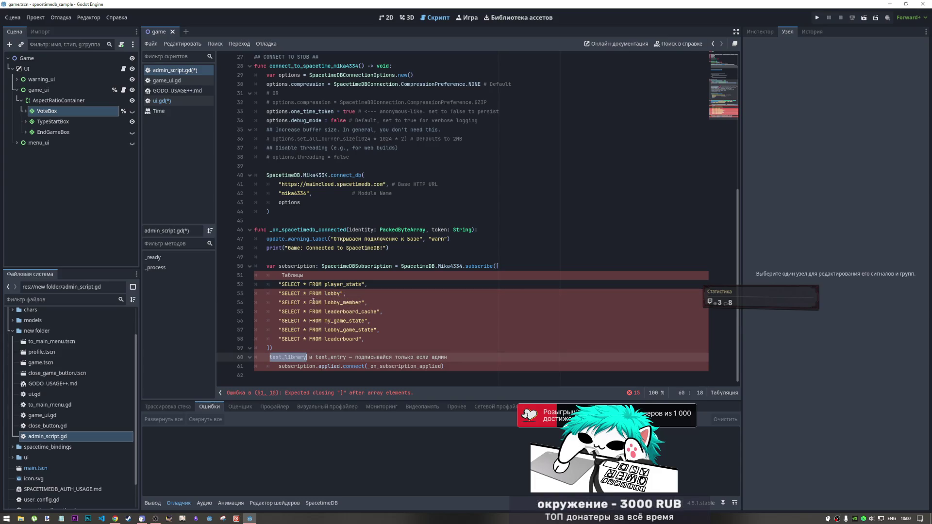
pyautogui.hotkey('ctrl', 'c')
pyautogui.doubleClick(333, 285)
pyautogui.hotkey('ctrl', 'v')
pyautogui.doubleClick(330, 358)
pyautogui.hotkey('ctrl', 'c')
pyautogui.doubleClick(334, 294)
pyautogui.hotkey('ctrl', 'v')
# Step: Delete the leftover 'text_library и text_entry' note line and re-indent the subscription.applied.connect line
pyautogui.click(328, 330)
pyautogui.moveTo(390, 345); pyautogui.dragTo(340, 294)
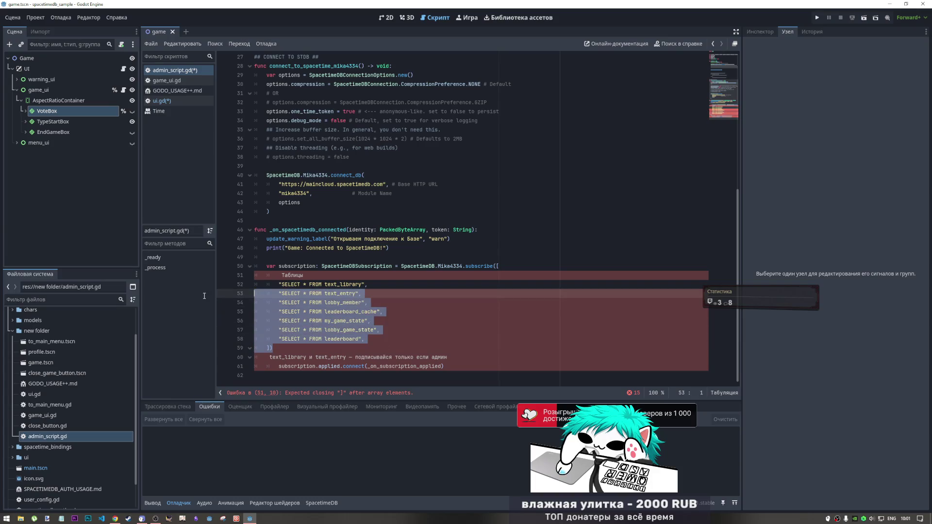
pyautogui.click(378, 330)
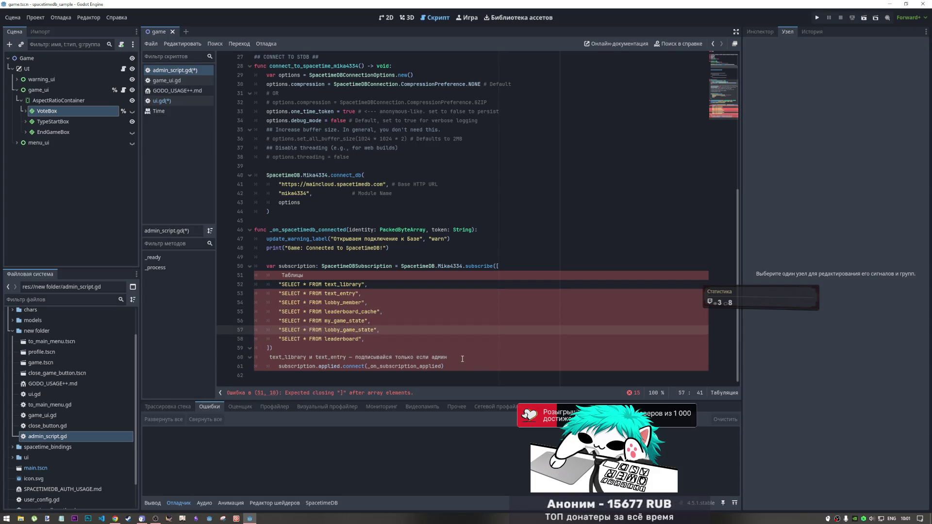
pyautogui.moveTo(278, 366); pyautogui.dragTo(240, 357)
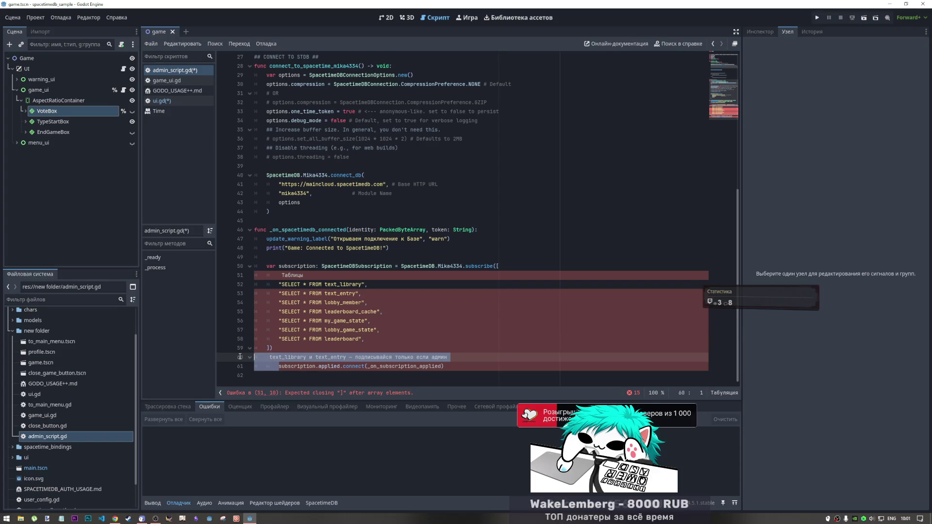
pyautogui.press('BackSpace')
pyautogui.press('Tab')
# Step: Remove the five unused table queries and turn the Таблицы line into a comment
pyautogui.click(351, 329)
pyautogui.moveTo(365, 339)
pyautogui.mouseDown()
pyautogui.moveTo(243, 286)
pyautogui.moveTo(224, 307)
pyautogui.mouseUp()
pyautogui.press('BackSpace')
pyautogui.press('BackSpace')
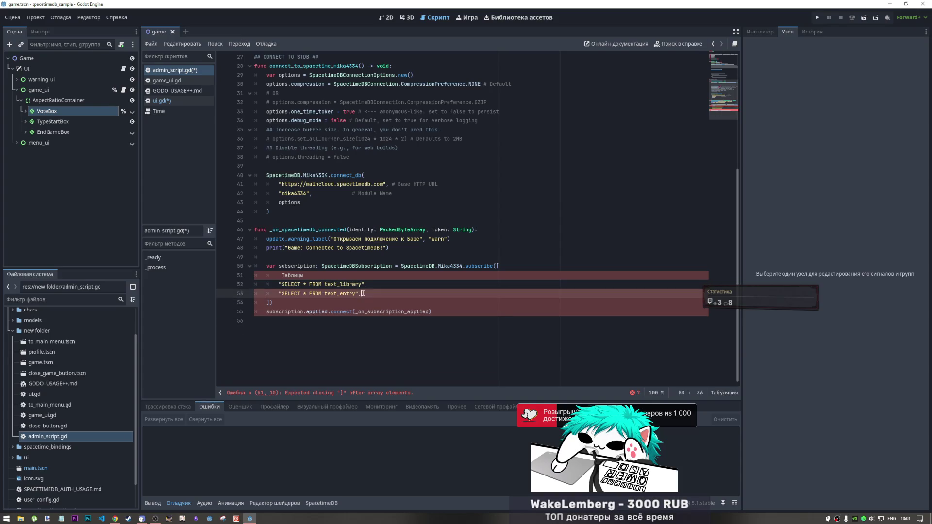
pyautogui.press('Down')
pyautogui.click(310, 273)
pyautogui.hotkey('ctrl', 'k')
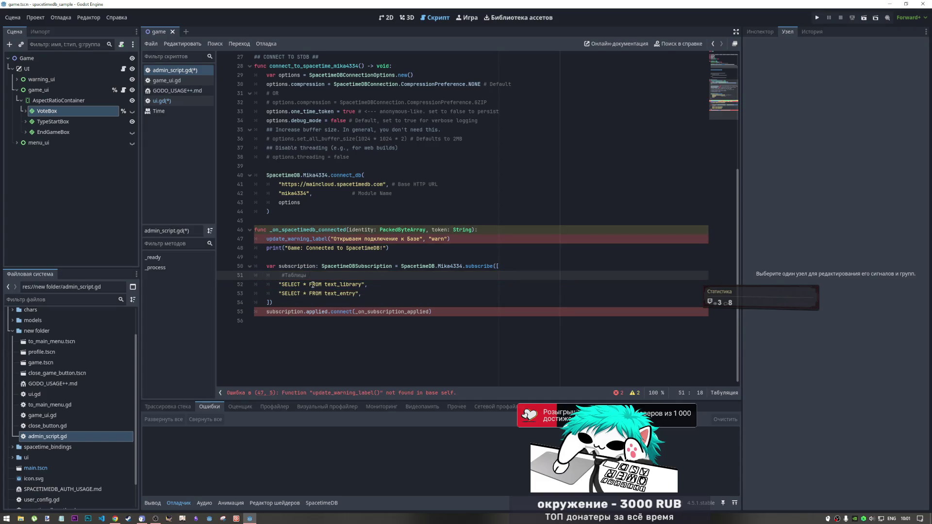
pyautogui.click(482, 267)
# Step: Comment out the update_warning_label call on line 47
pyautogui.scroll(4, 340, 282)
pyautogui.scroll(-2, 309, 298)
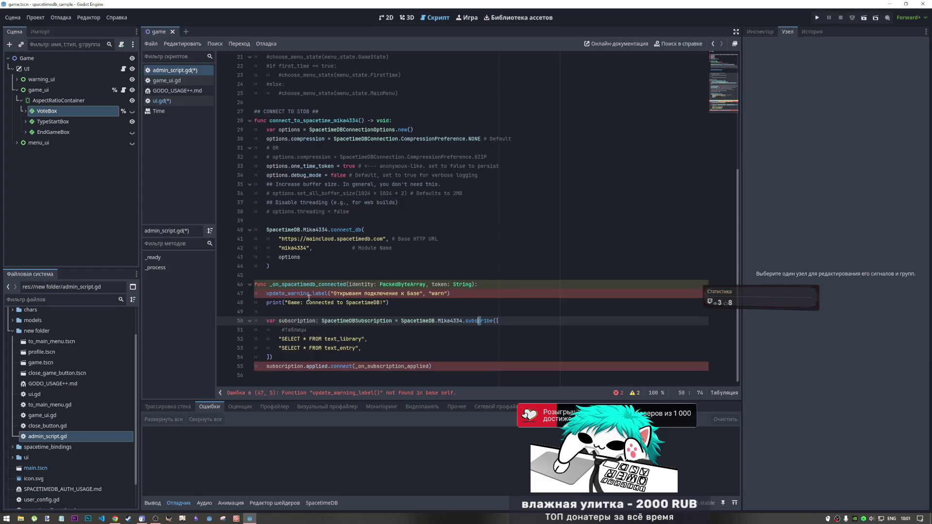
pyautogui.click(345, 294)
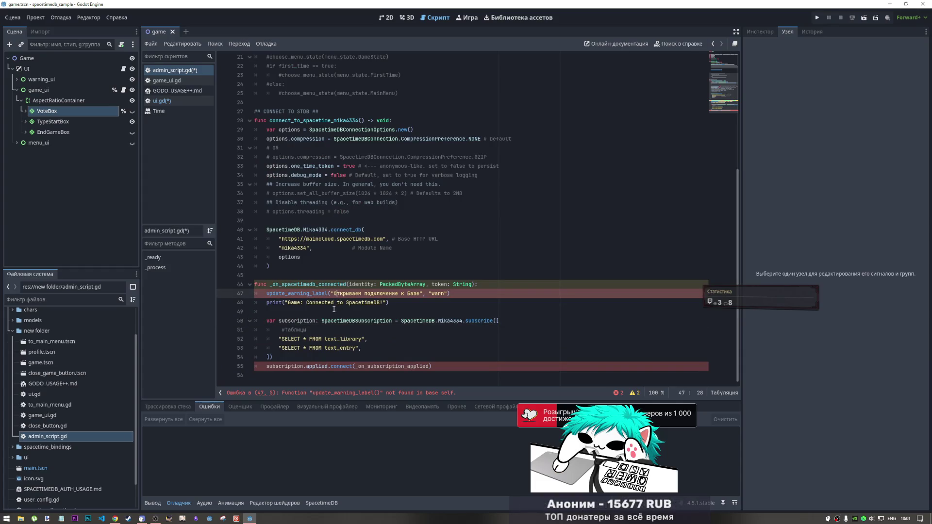
pyautogui.press('Left')
pyautogui.press('Left')
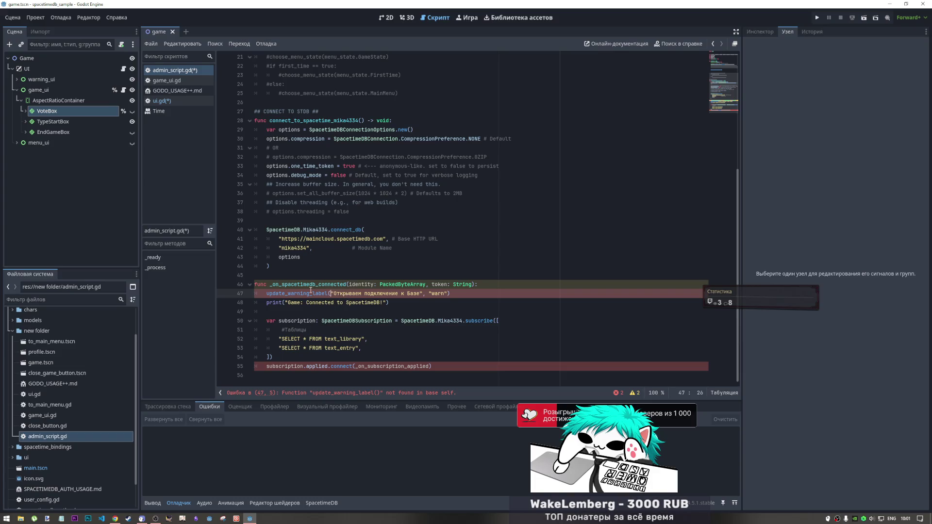
pyautogui.tripleClick(338, 292)
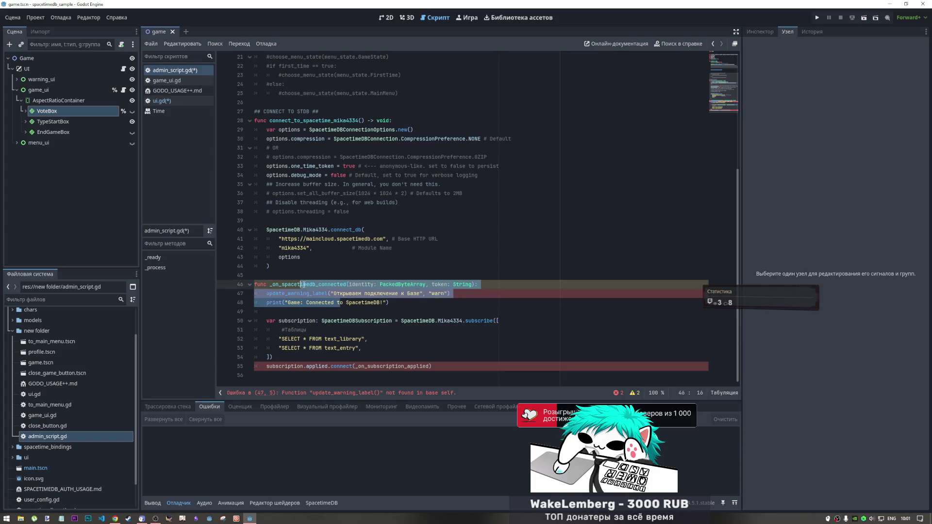
pyautogui.click(306, 292)
pyautogui.hotkey('ctrl', 'k')
pyautogui.click(321, 275)
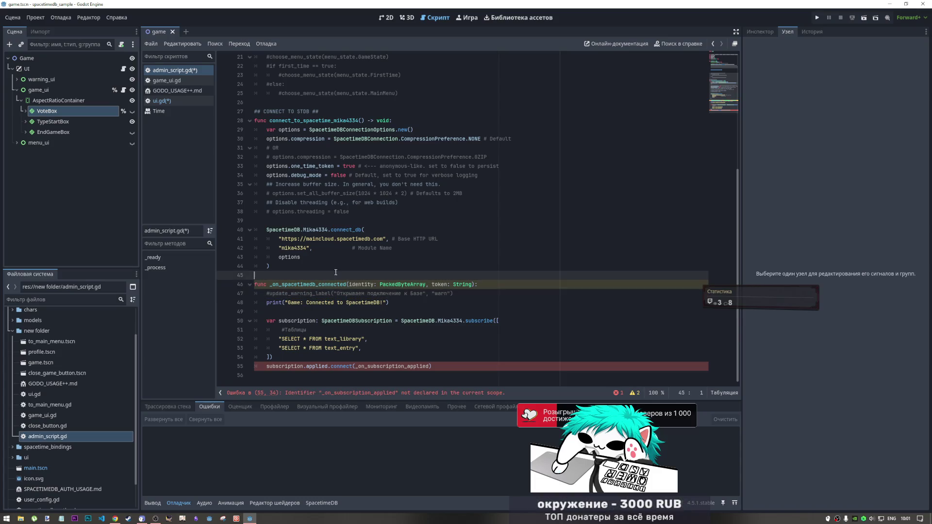
# Step: Change one_time_token from true to false
pyautogui.scroll(2, 284, 288)
pyautogui.scroll(2, 284, 288)
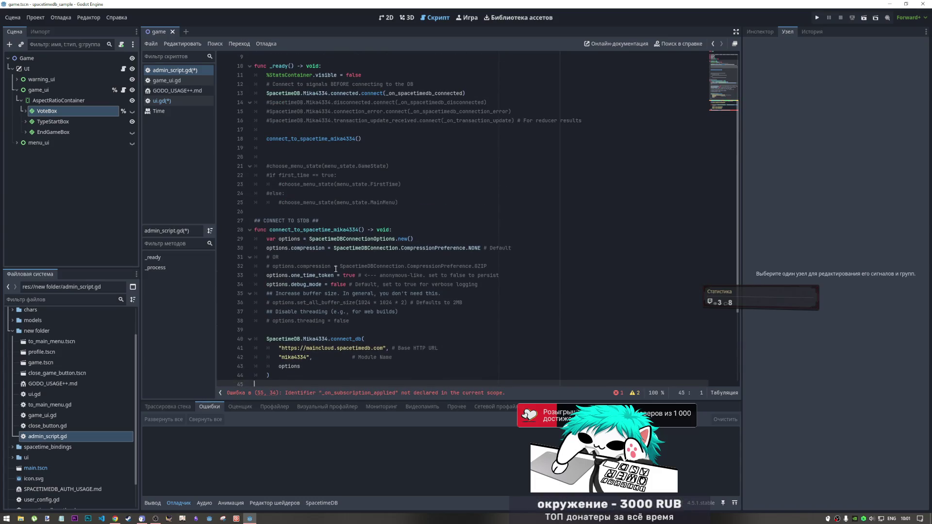
pyautogui.doubleClick(346, 275)
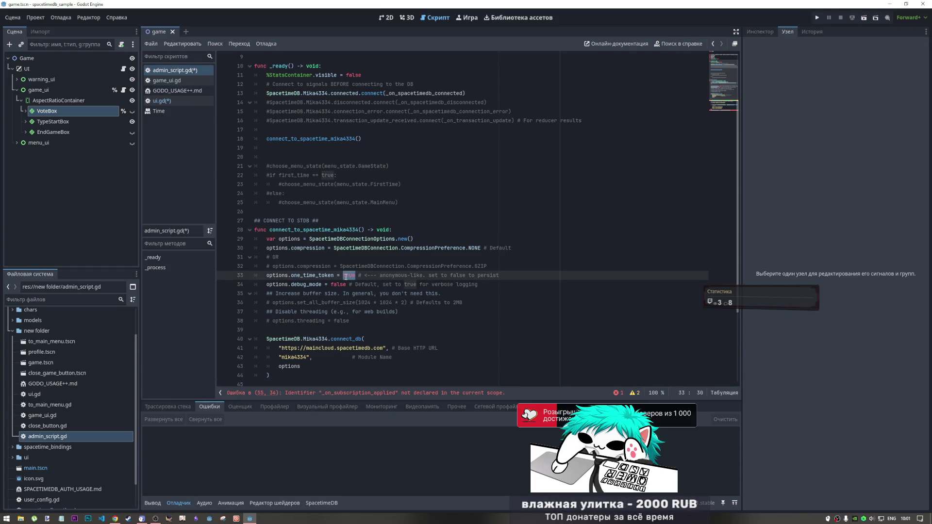
pyautogui.write('f')
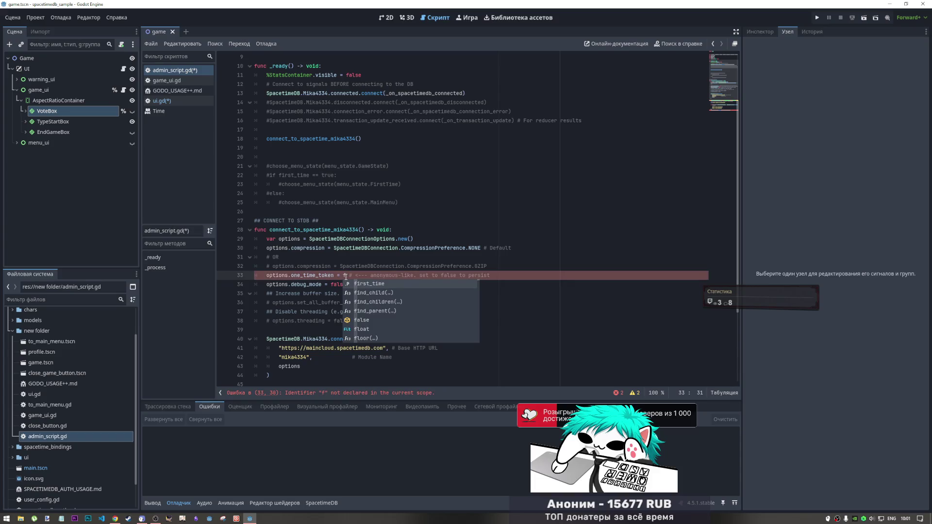
pyautogui.write('alse')
pyautogui.click(332, 284)
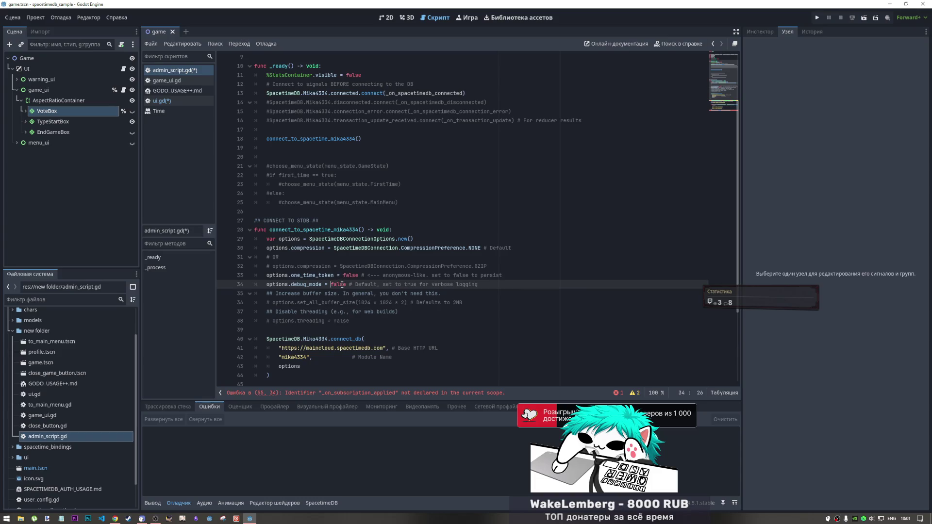
# Step: Select the 'verbose logging' comment text on the debug_mode line and switch to Chrome
pyautogui.doubleClick(341, 284)
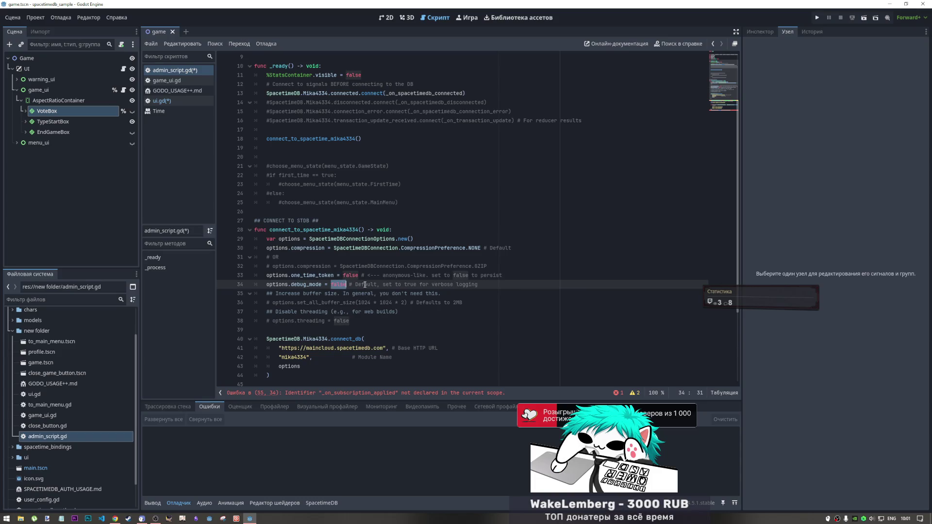
pyautogui.moveTo(478, 285)
pyautogui.mouseDown()
pyautogui.moveTo(402, 285)
pyautogui.moveTo(481, 285)
pyautogui.moveTo(431, 285)
pyautogui.mouseUp()
pyautogui.hotkey('ctrl', 'c')
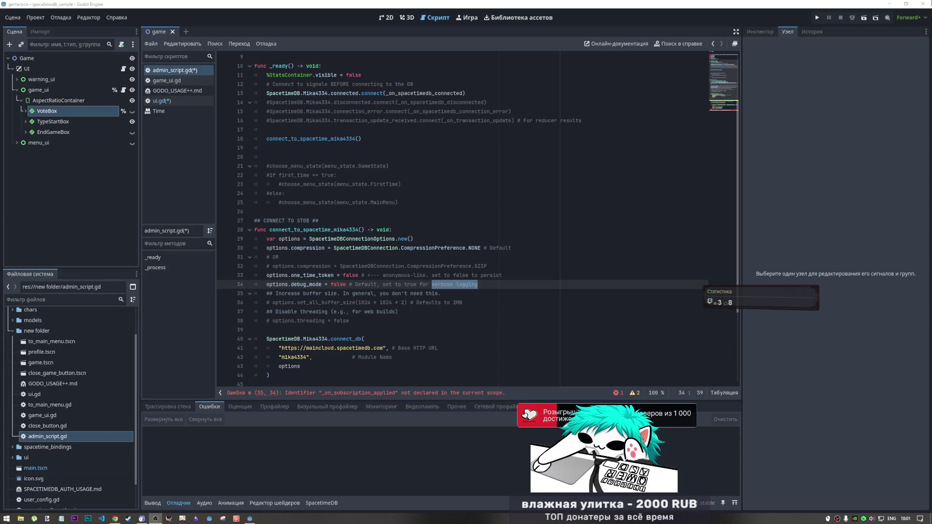
pyautogui.click(121, 516)
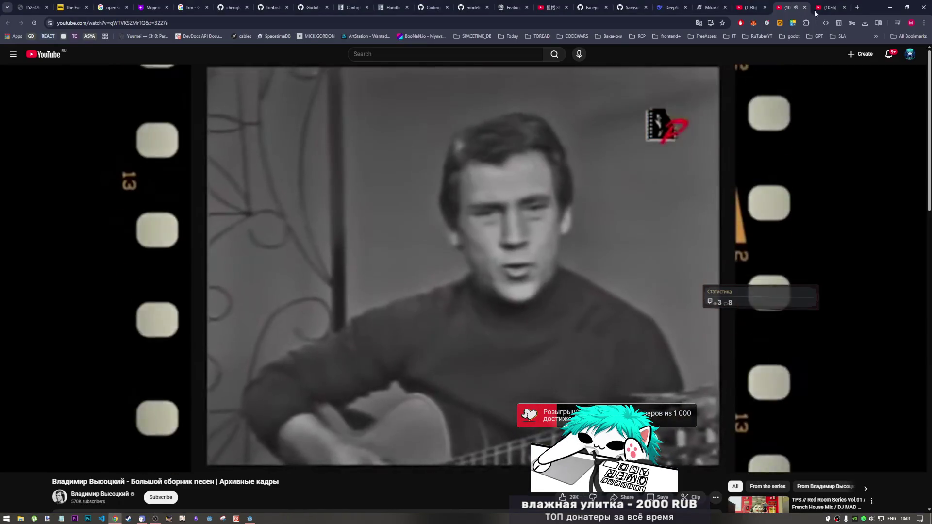
# Step: Search Google for the translator in a new tab, then retry the search in an Incognito window
pyautogui.click(856, 8)
pyautogui.write('gththdjkbxbr ueuk')
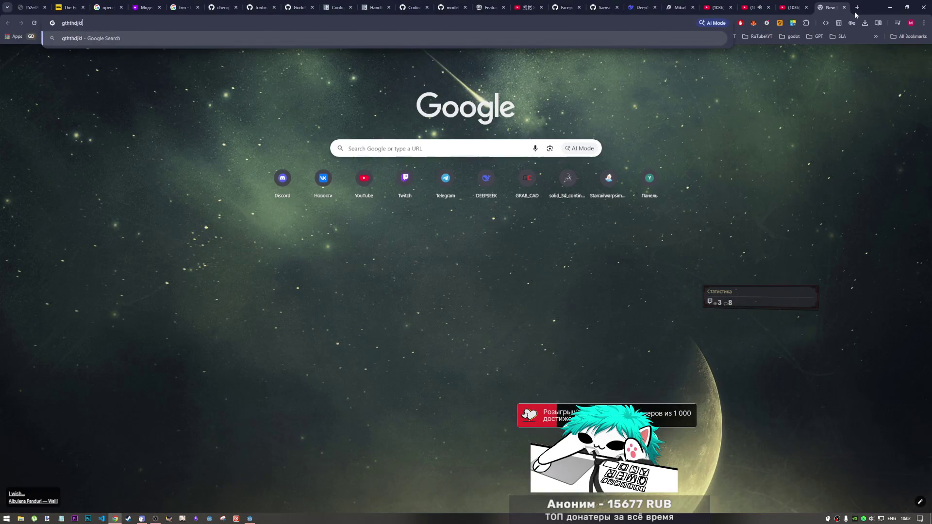
pyautogui.press('Return')
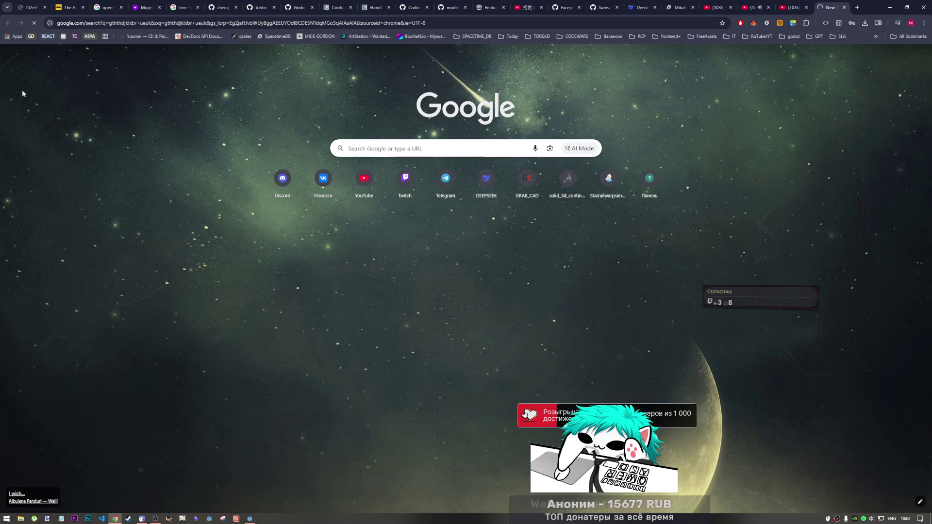
pyautogui.click(433, 23)
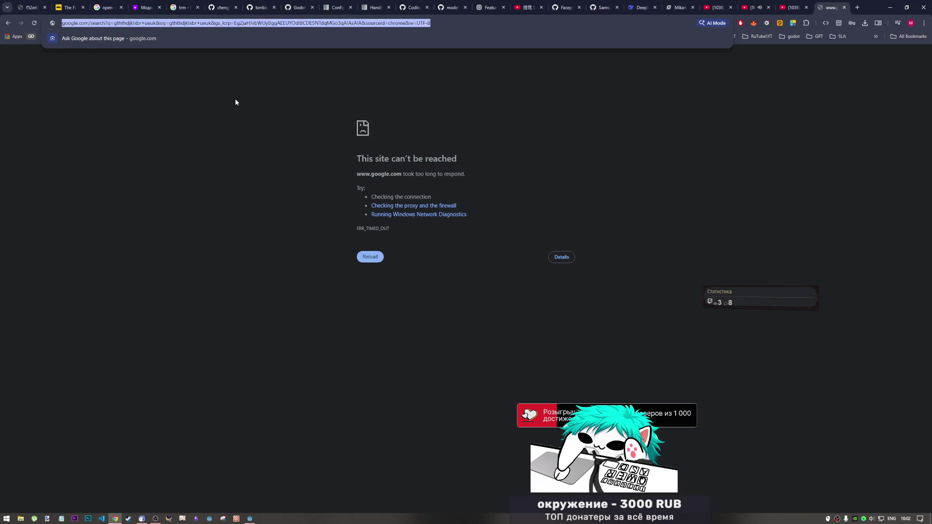
pyautogui.hotkey('ctrl', 'shift', 'n')
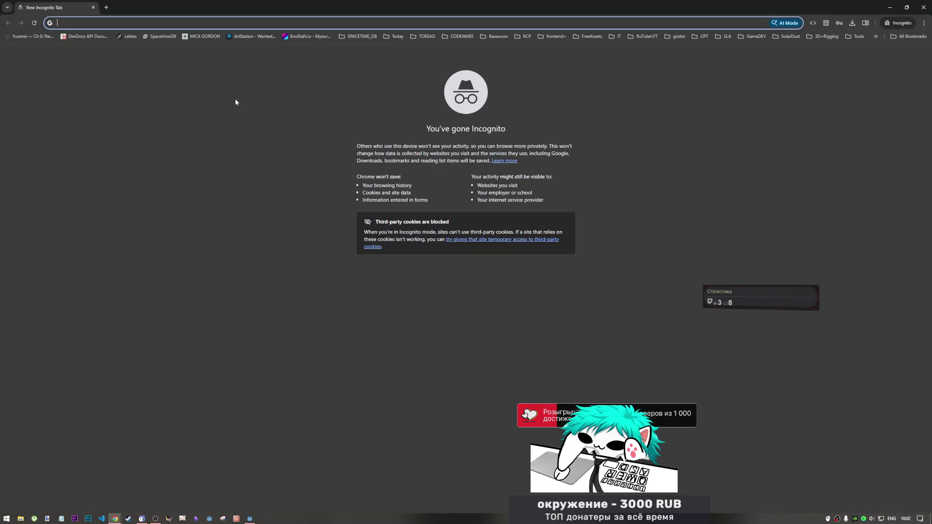
pyautogui.write('gththdjlxbr ueuk')
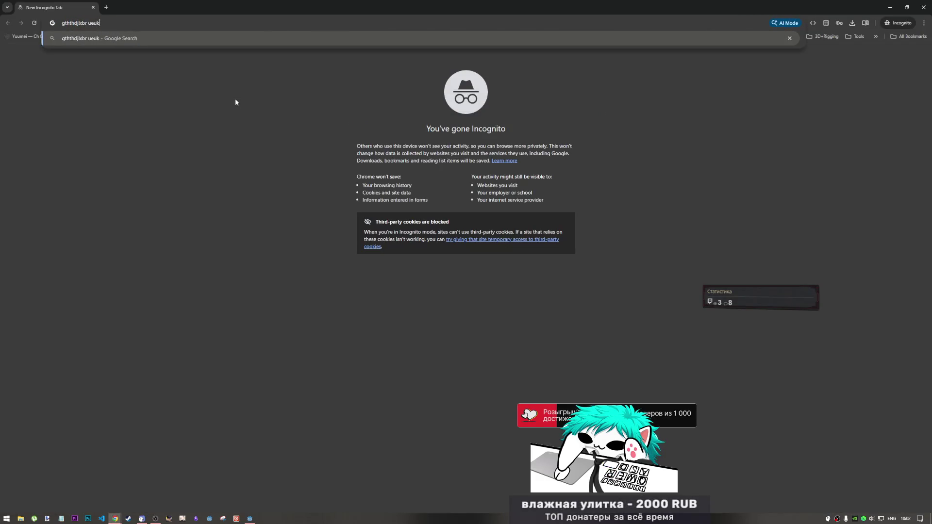
pyautogui.press('Return')
# Step: Pass the reCAPTCHA by marking the car tiles, then the traffic-light tiles
pyautogui.click(20, 83)
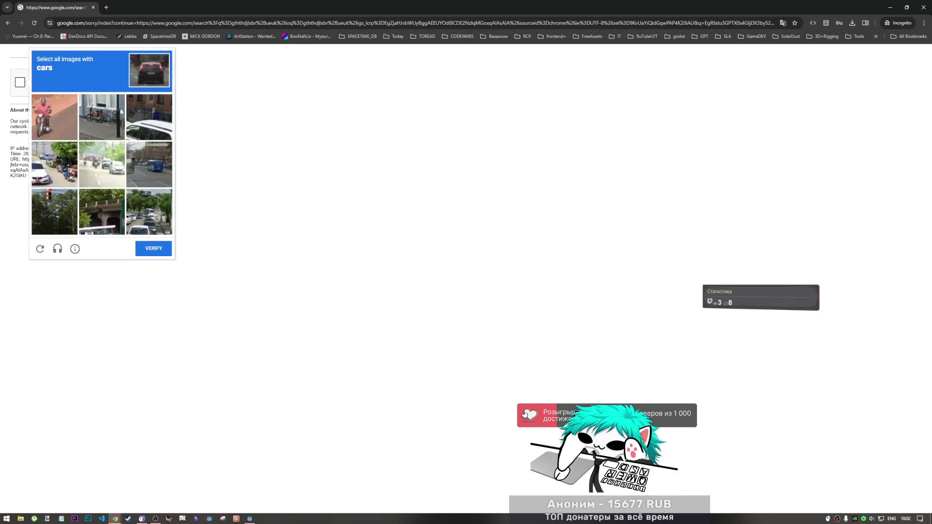
pyautogui.click(52, 174)
pyautogui.click(96, 168)
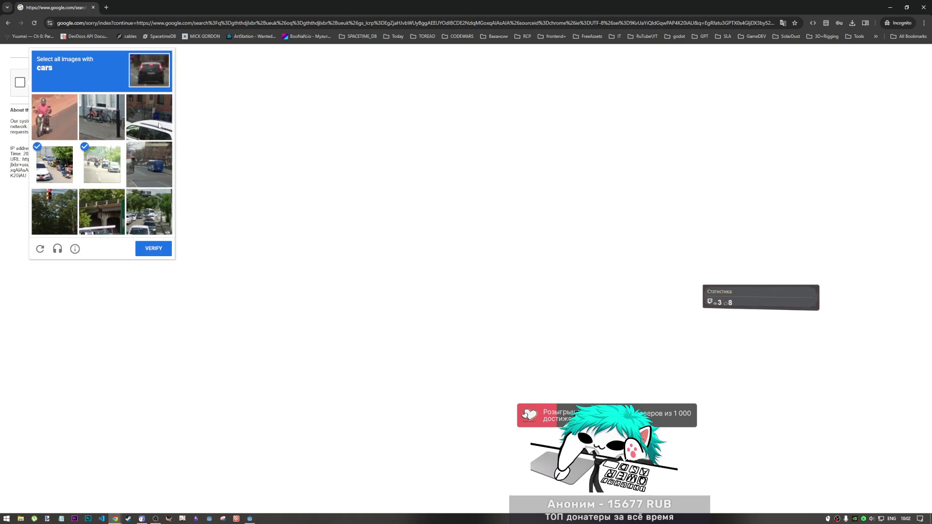
pyautogui.click(159, 125)
pyautogui.click(149, 212)
pyautogui.click(153, 248)
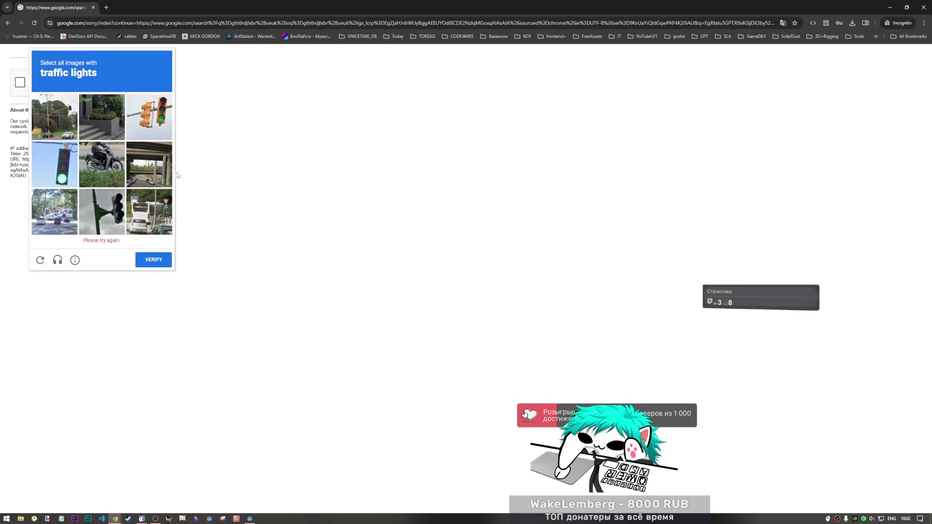
pyautogui.click(55, 164)
pyautogui.click(149, 117)
pyautogui.click(102, 212)
pyautogui.click(154, 248)
# Step: Paste 'verbose logging' into Google Translate to read its Russian translation
pyautogui.hotkey('ctrl', 'v')
pyautogui.hotkey('ctrl', 'a')
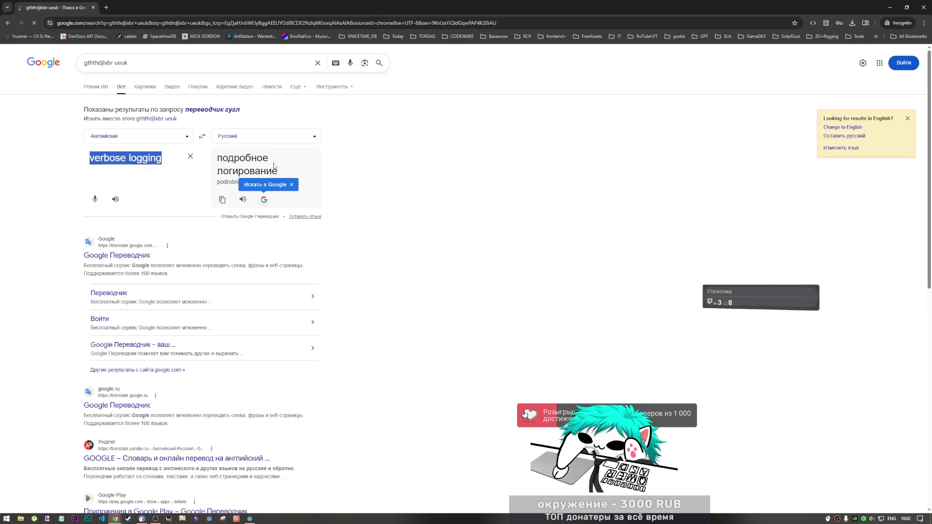
pyautogui.press('Right')
pyautogui.hotkey('shift', 'Left')
pyautogui.hotkey('shift', 'Left')
pyautogui.hotkey('shift', 'Left')
# Step: Close the Incognito window and bring the Godot editor back to the front
pyautogui.click(923, 7)
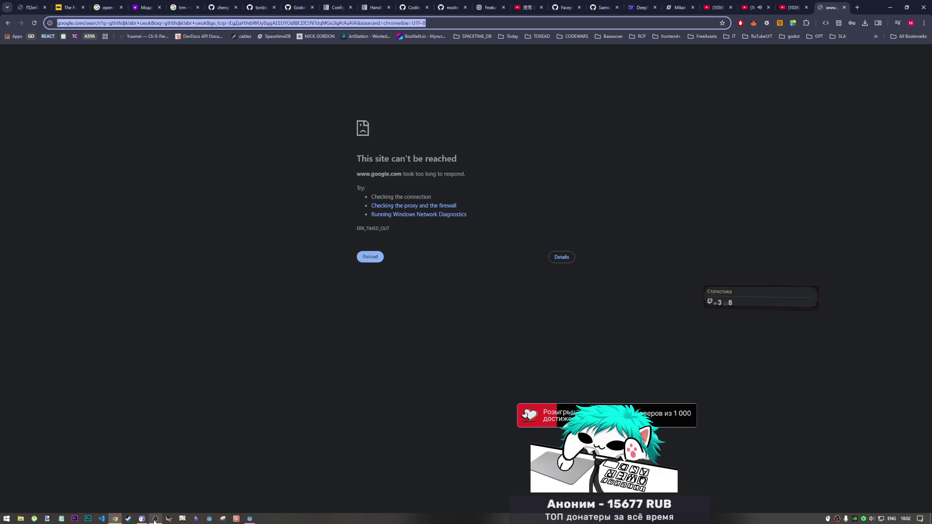
pyautogui.moveTo(142, 518)
pyautogui.click(250, 519)
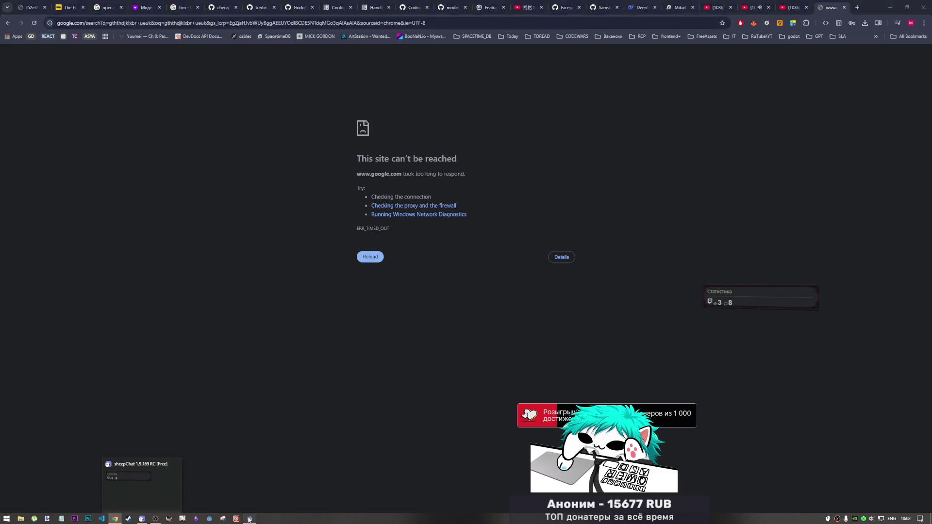
# Step: Insert an empty line after line 54's subscription-applied hookup, then switch to game_ui.gd
pyautogui.click(338, 285)
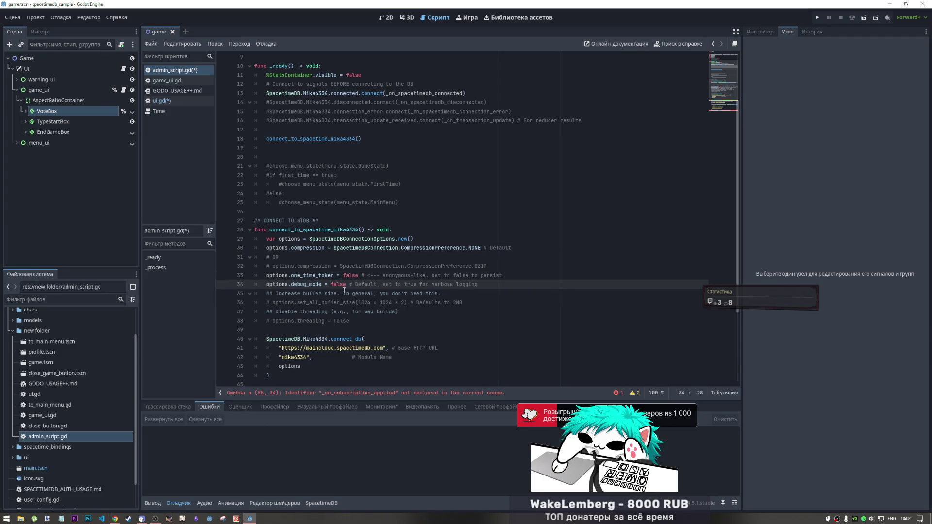
pyautogui.scroll(-4, 343, 286)
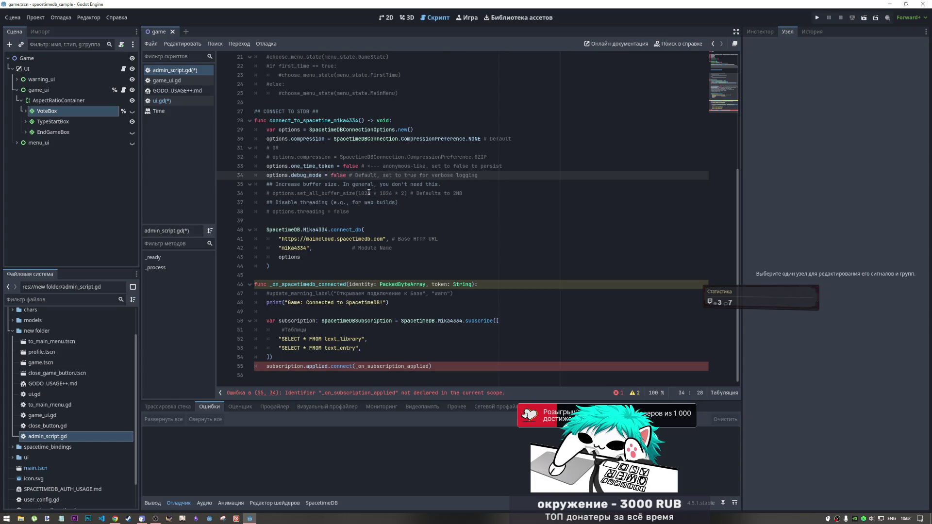
pyautogui.click(351, 212)
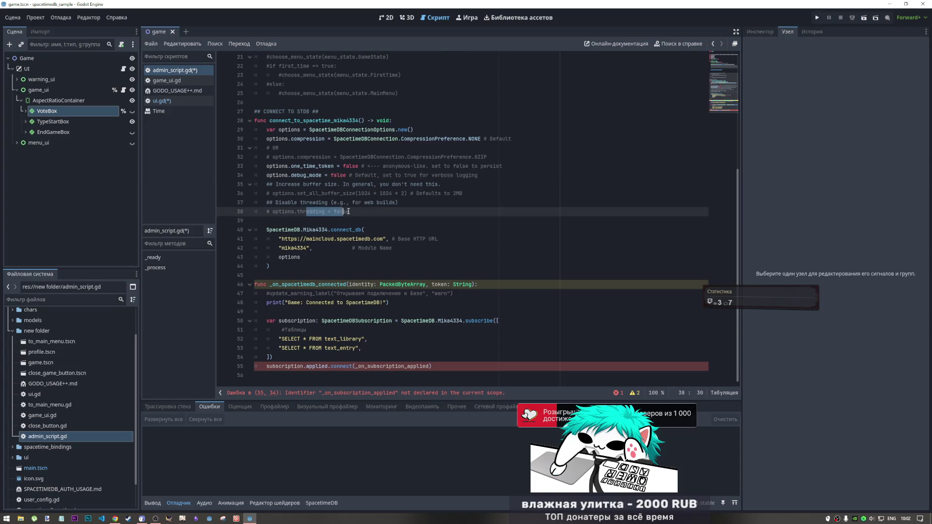
pyautogui.click(362, 360)
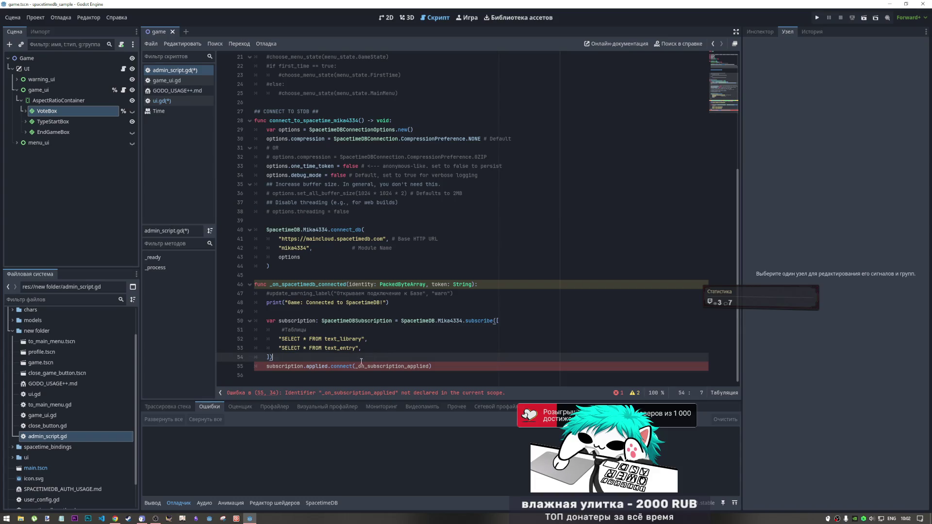
pyautogui.click(441, 367)
pyautogui.press('Down')
pyautogui.press('Return')
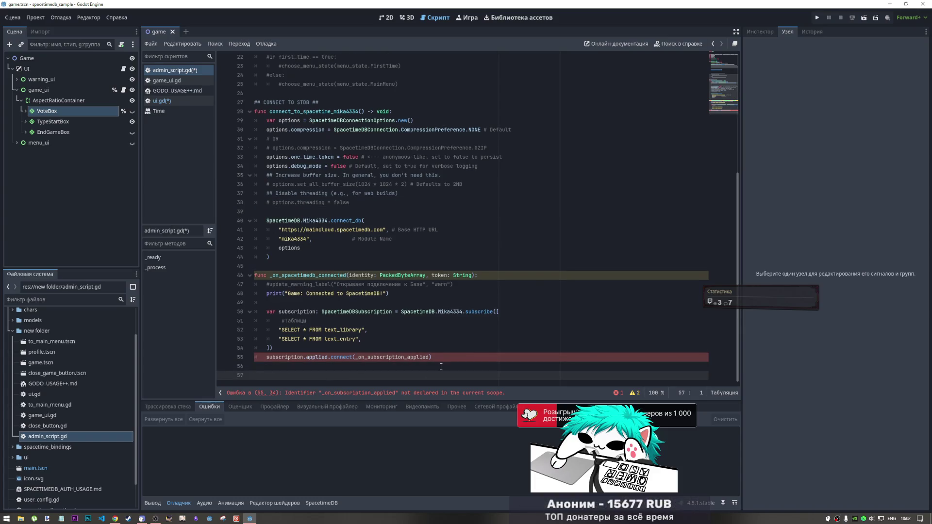
pyautogui.click(165, 80)
# Step: Open GODO_USAGE++.md and search it for add_text_library and add_text_entry
pyautogui.scroll(-10, 406, 232)
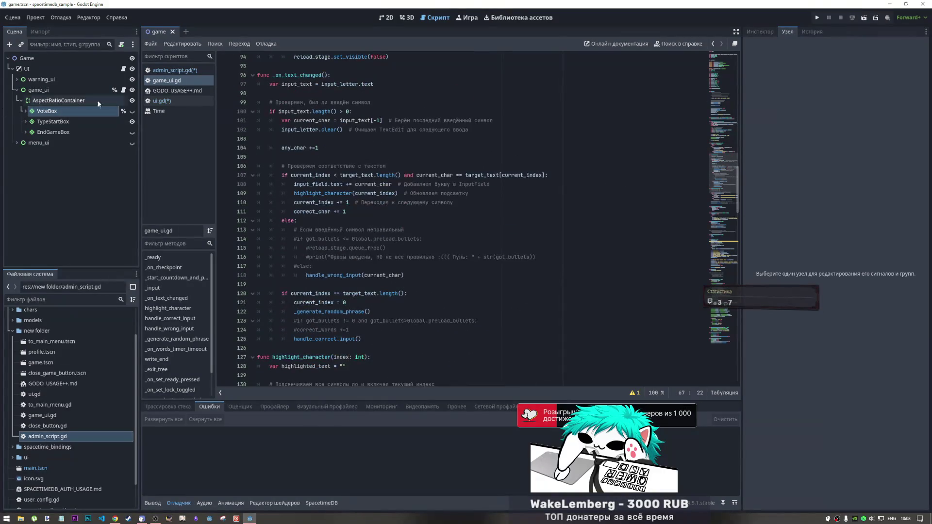
pyautogui.click(177, 90)
pyautogui.click(484, 212)
pyautogui.doubleClick(276, 258)
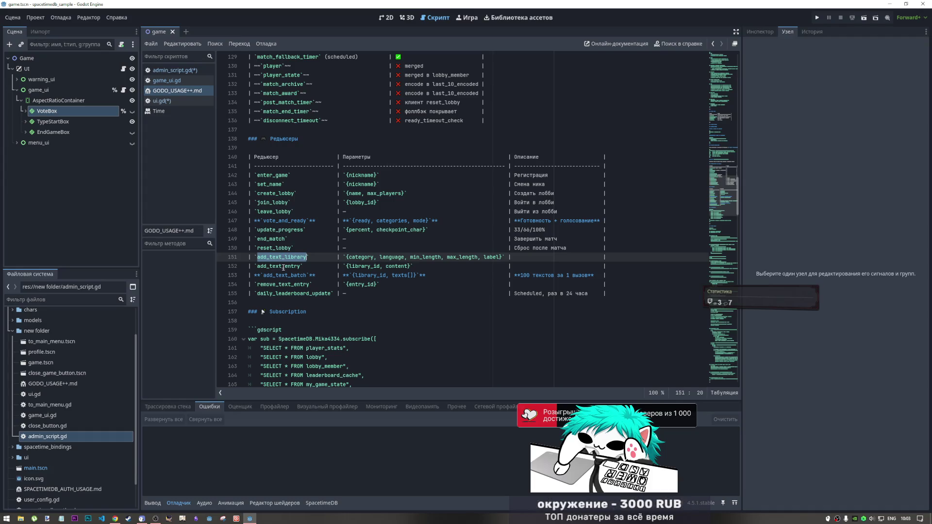
pyautogui.hotkey('ctrl', 'f')
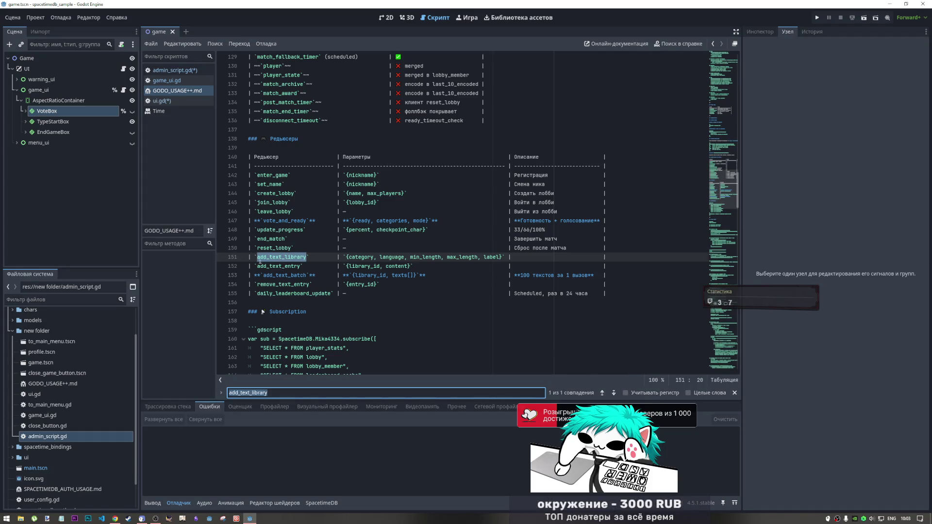
pyautogui.doubleClick(279, 266)
pyautogui.hotkey('ctrl', 'f')
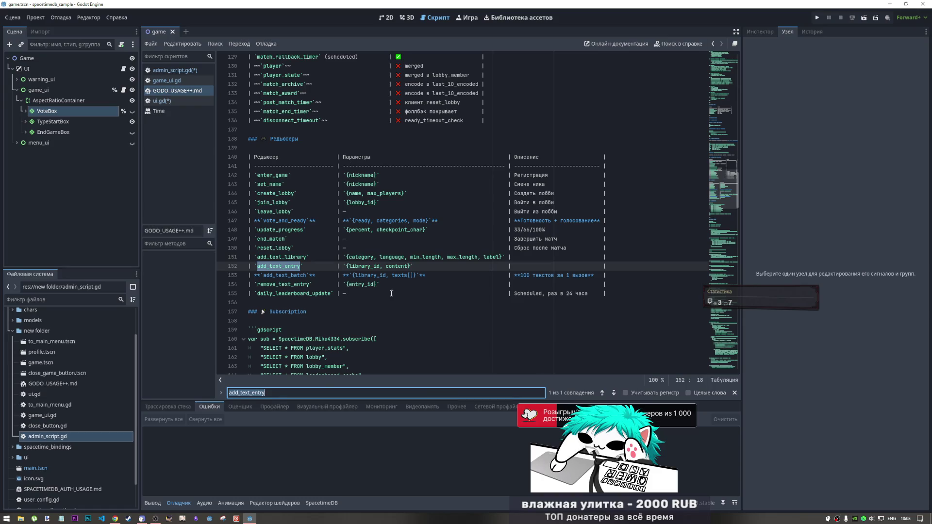
# Step: Search the notes for text_entry and step through the matches to the line 88 note
pyautogui.moveTo(300, 266); pyautogui.dragTo(269, 267)
pyautogui.hotkey('ctrl', 'f')
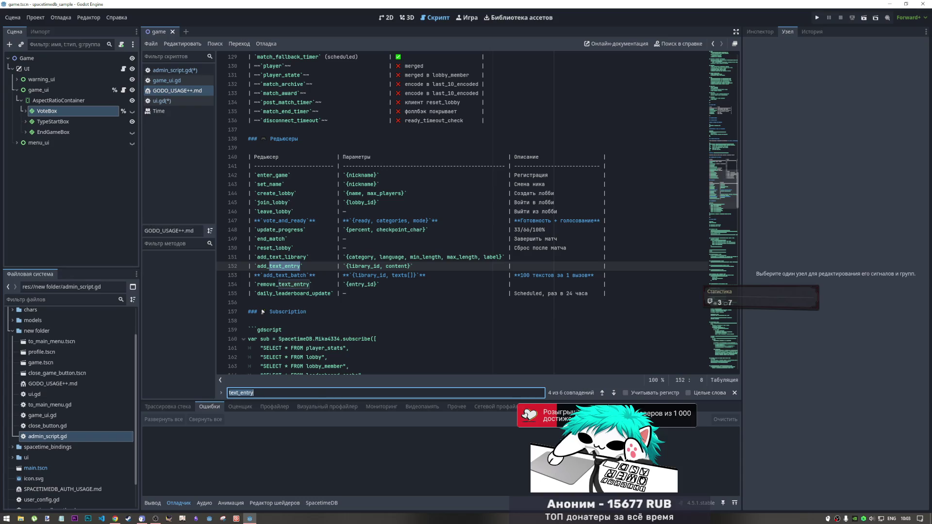
pyautogui.click(612, 394)
pyautogui.click(613, 394)
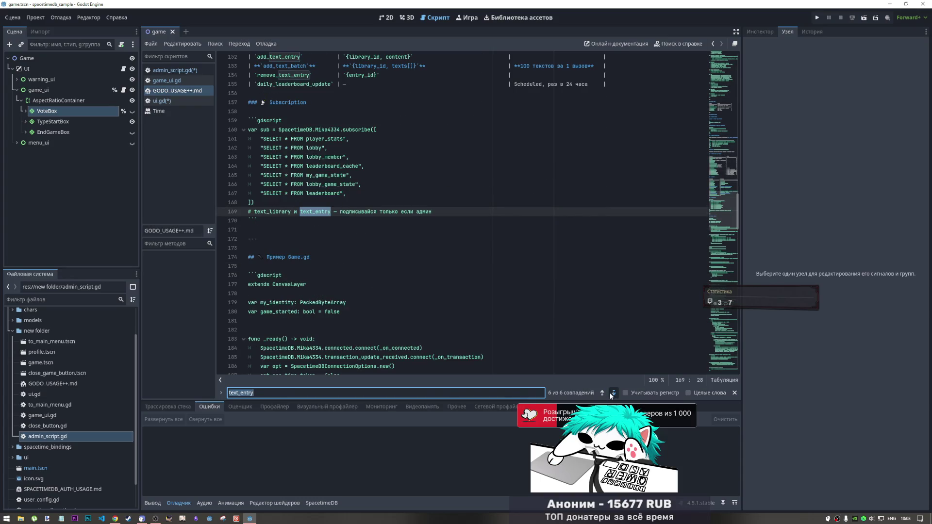
pyautogui.click(613, 394)
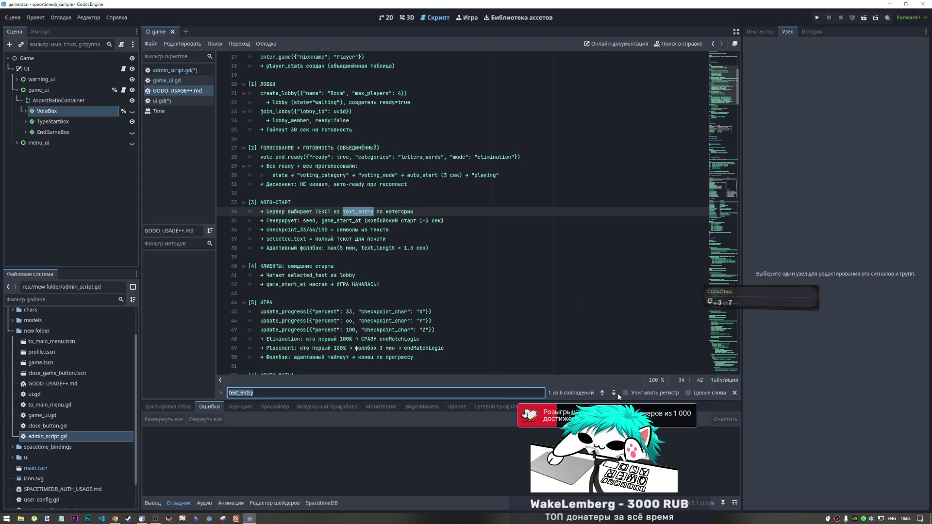
pyautogui.click(614, 394)
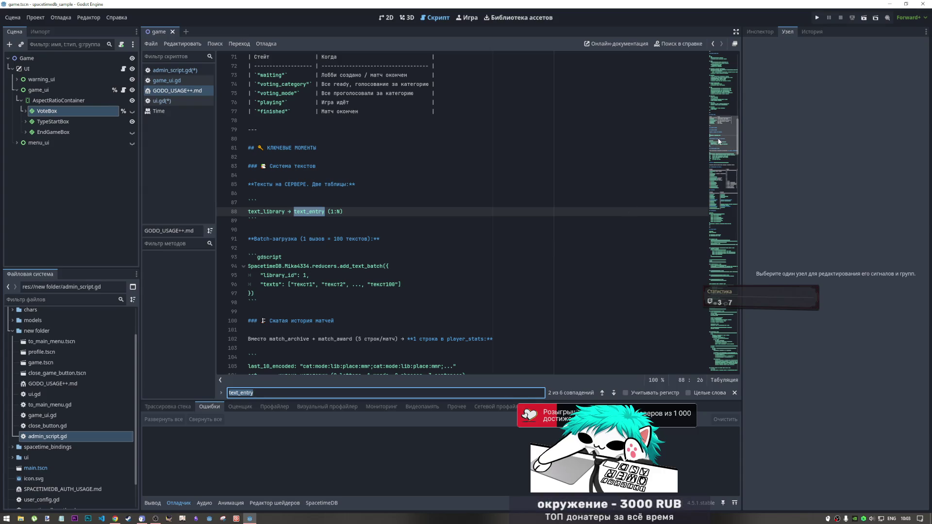
# Step: Select the add_text_batch example on lines 94–97 and return to admin_script.gd
pyautogui.scroll(-1, 718, 143)
pyautogui.moveTo(719, 143)
pyautogui.mouseDown()
pyautogui.moveTo(690, 319)
pyautogui.moveTo(688, 274)
pyautogui.moveTo(708, 329)
pyautogui.moveTo(713, 293)
pyautogui.moveTo(713, 360)
pyautogui.moveTo(704, 62)
pyautogui.mouseUp()
pyautogui.click(682, 120)
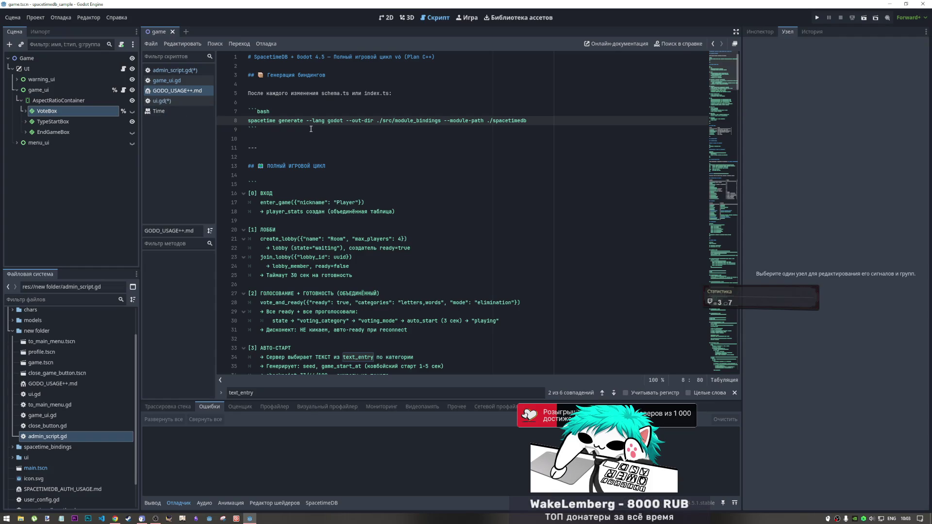
pyautogui.scroll(-12, 371, 254)
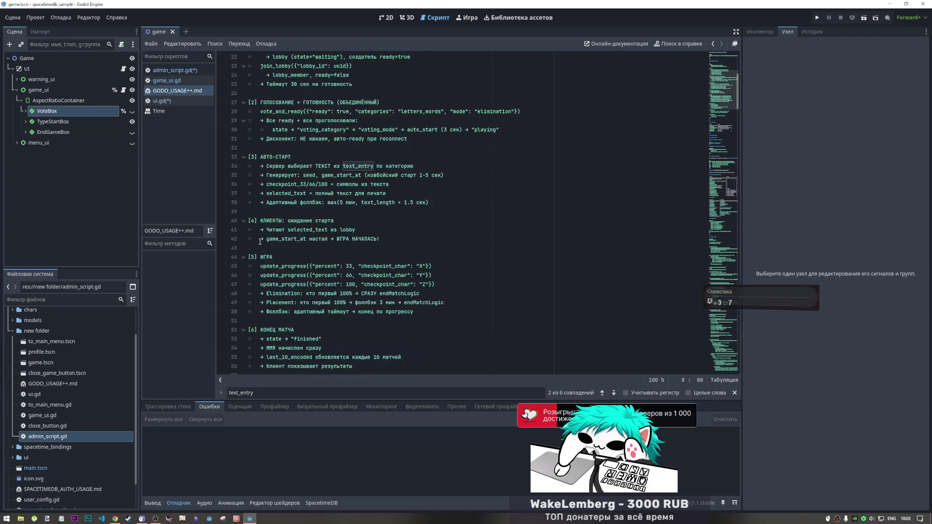
pyautogui.scroll(-2, 370, 255)
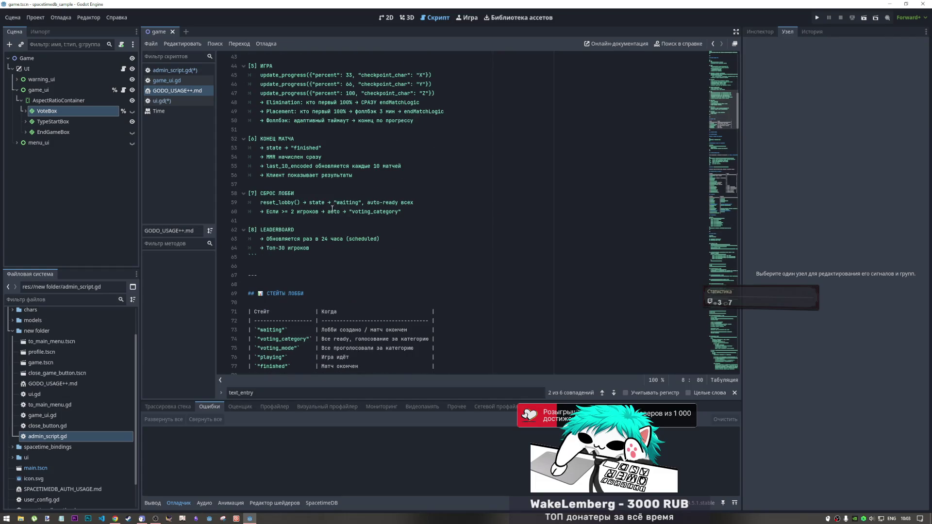
pyautogui.scroll(-14, 331, 210)
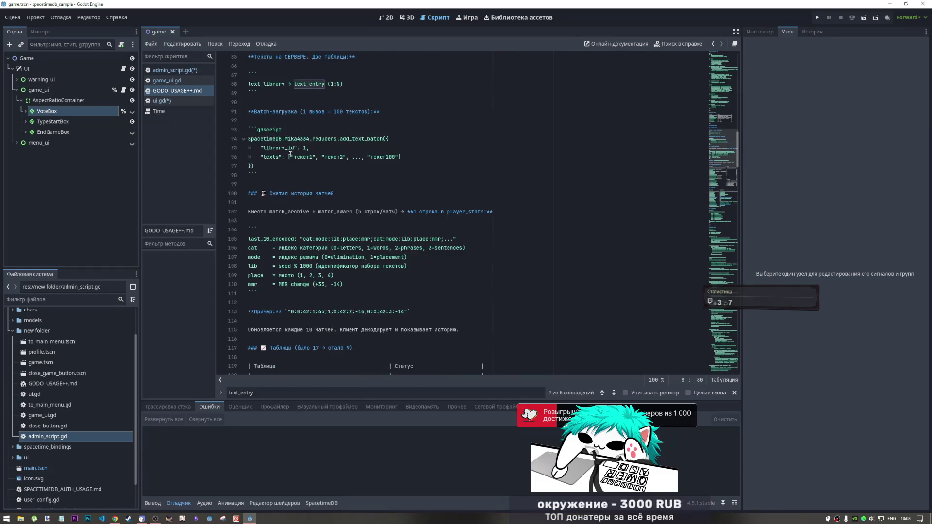
pyautogui.click(292, 158)
pyautogui.moveTo(254, 166); pyautogui.dragTo(251, 140)
pyautogui.hotkey('ctrl', 'c')
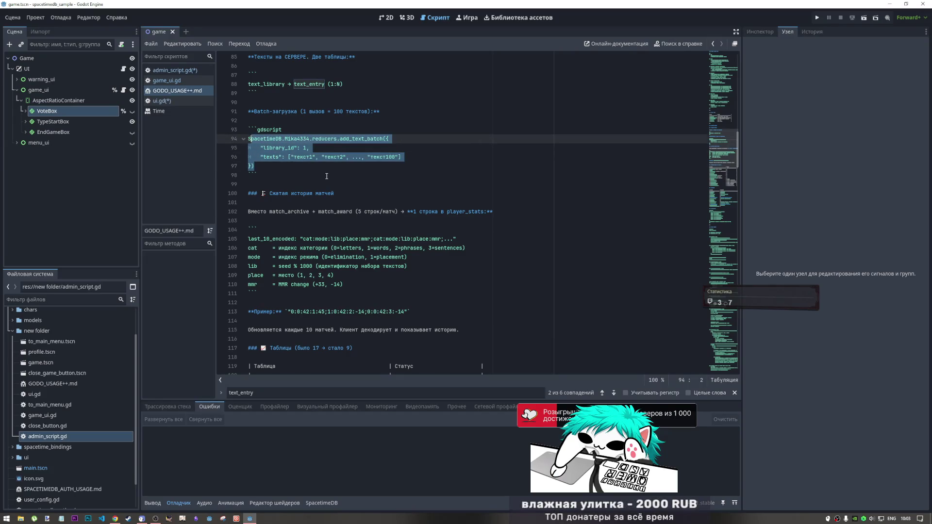
pyautogui.click(181, 70)
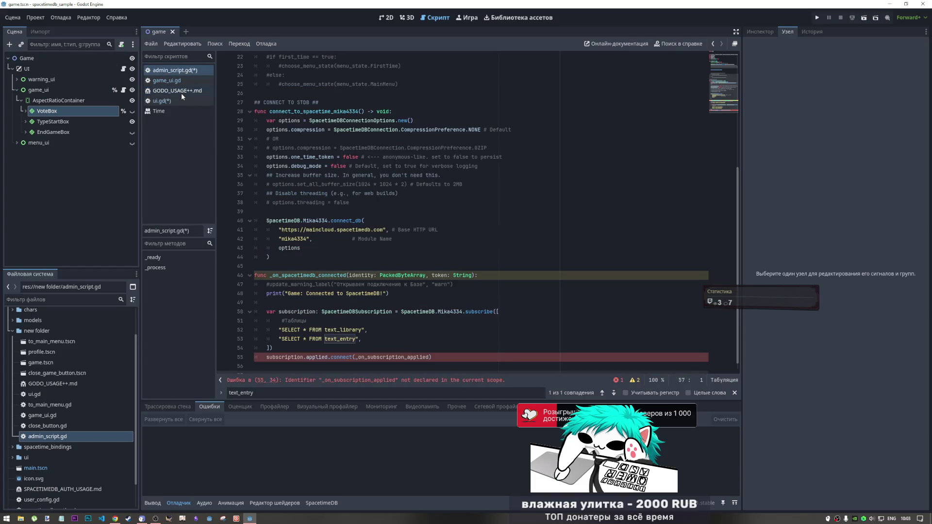
# Step: Move the pasted add_text_batch example from the script end to below connect_db and indent it
pyautogui.click(277, 363)
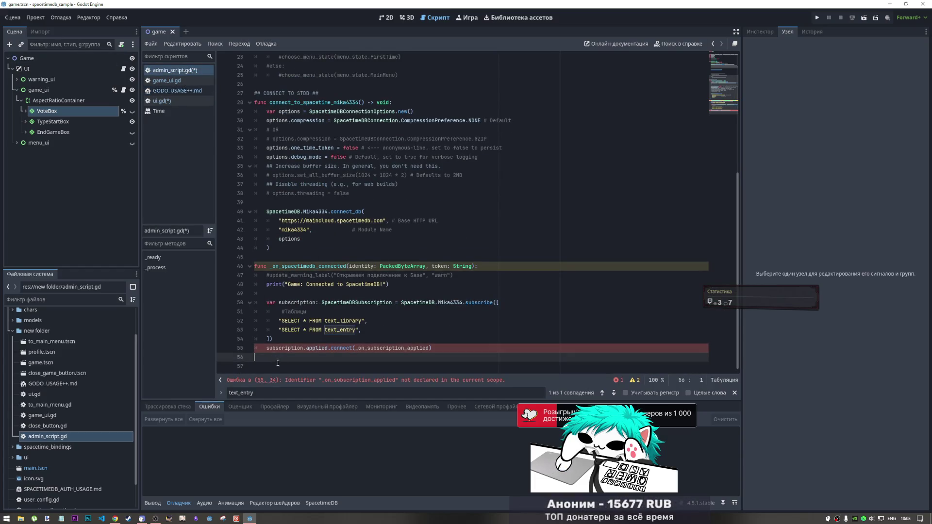
pyautogui.hotkey('ctrl', 'v')
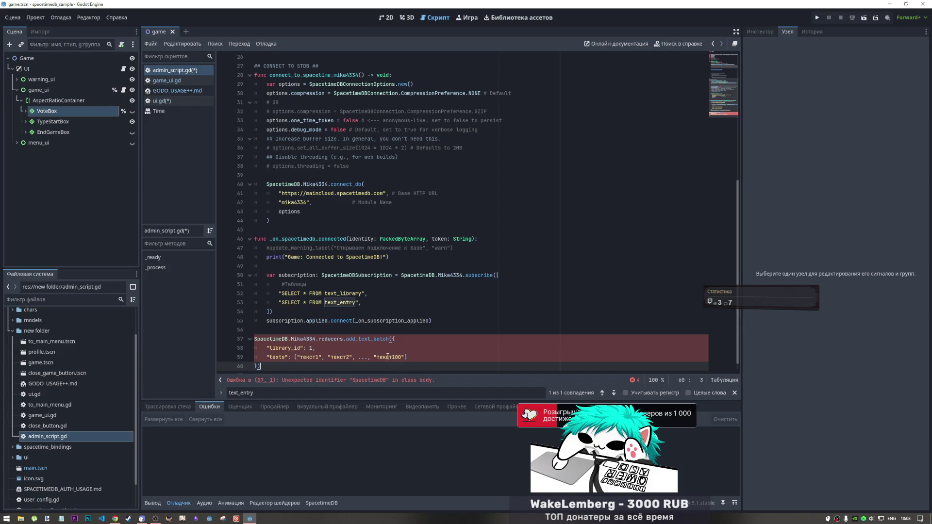
pyautogui.moveTo(265, 366); pyautogui.dragTo(254, 340)
pyautogui.press('BackSpace')
pyautogui.click(313, 221)
pyautogui.press('Return')
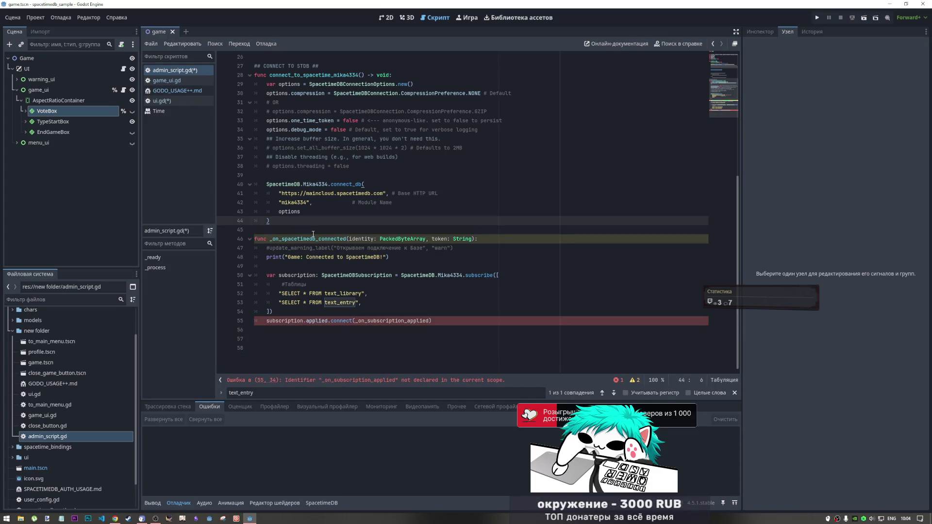
pyautogui.hotkey('ctrl', 'v')
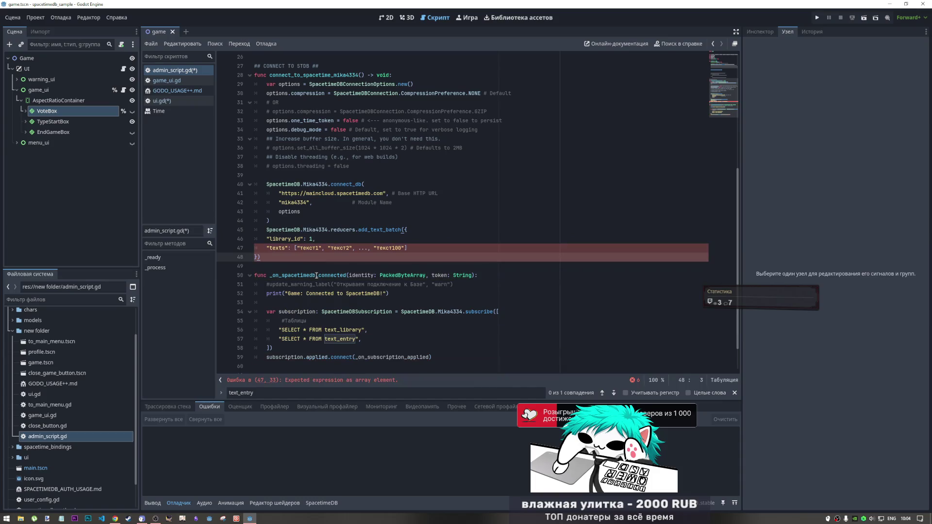
pyautogui.moveTo(263, 257); pyautogui.dragTo(257, 238)
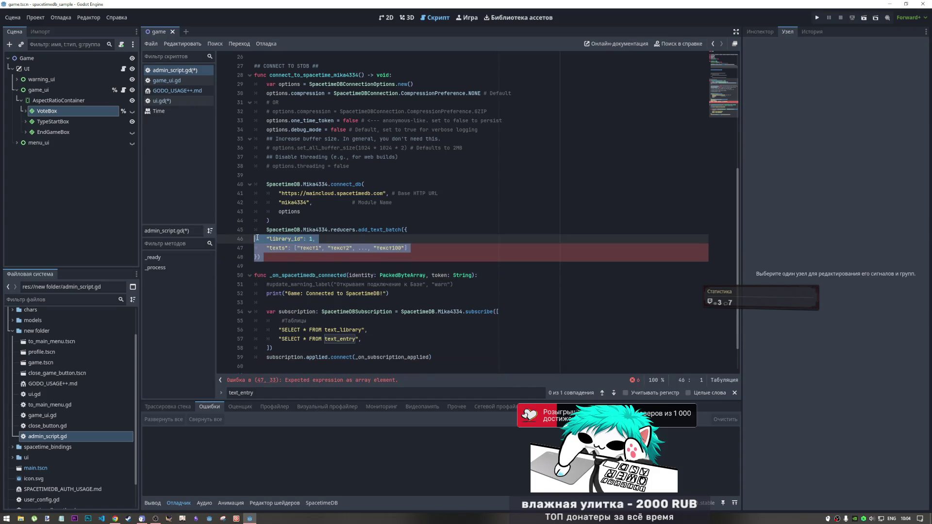
pyautogui.press('Tab')
# Step: Jump from the add_text_batch call on line 45 to its reducer definition
pyautogui.click(335, 248)
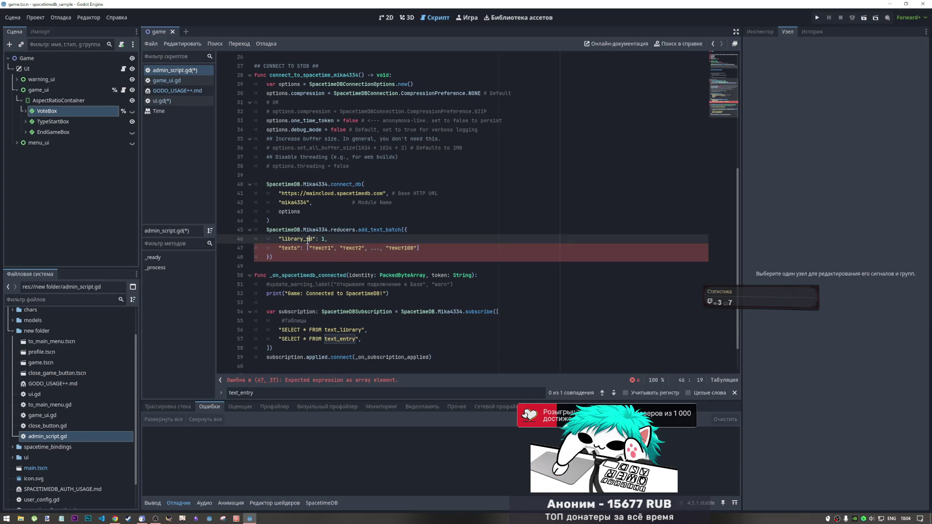
pyautogui.click(379, 223)
pyautogui.click(378, 230)
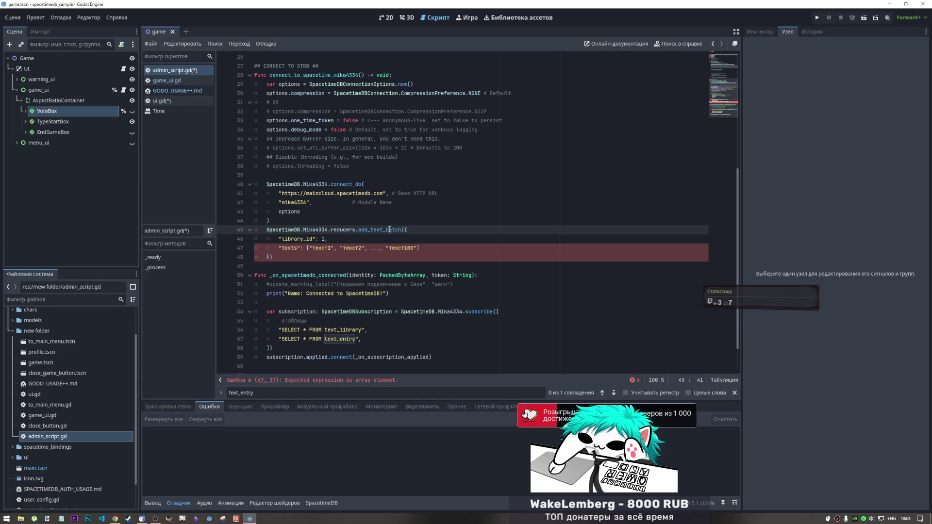
pyautogui.keyDown('ctrl'); pyautogui.click(389, 230); pyautogui.keyUp('ctrl')
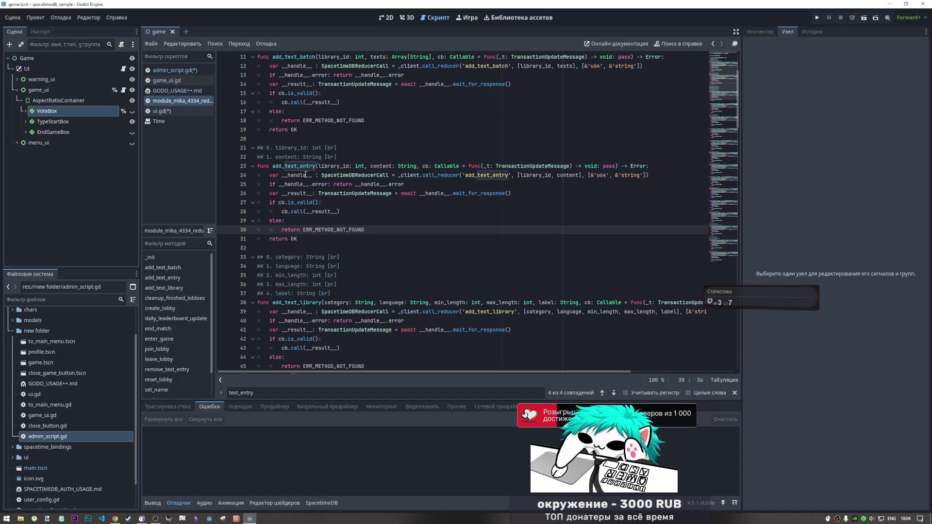
# Step: Highlight the reducer's library_id int and texts array-of-strings parameter notes
pyautogui.scroll(3, 304, 177)
pyautogui.click(287, 93)
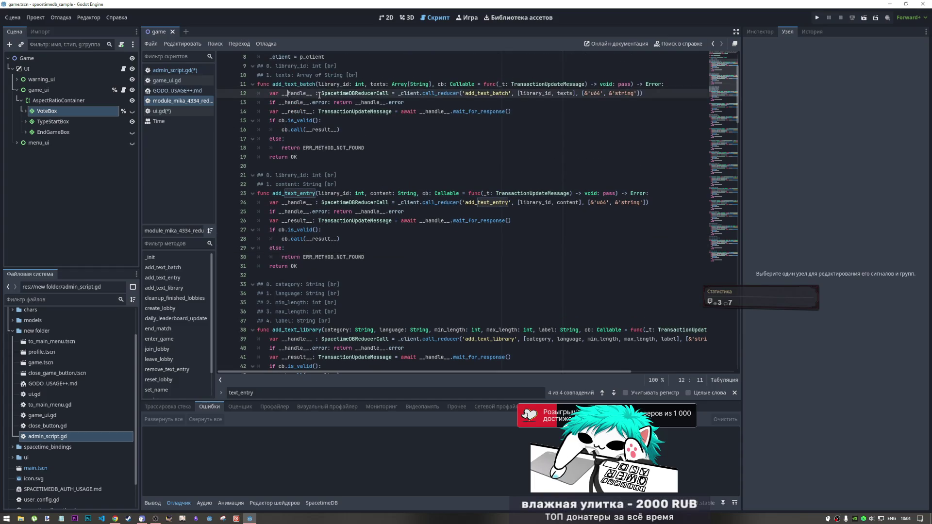
pyautogui.click(549, 84)
pyautogui.moveTo(519, 94); pyautogui.dragTo(573, 94)
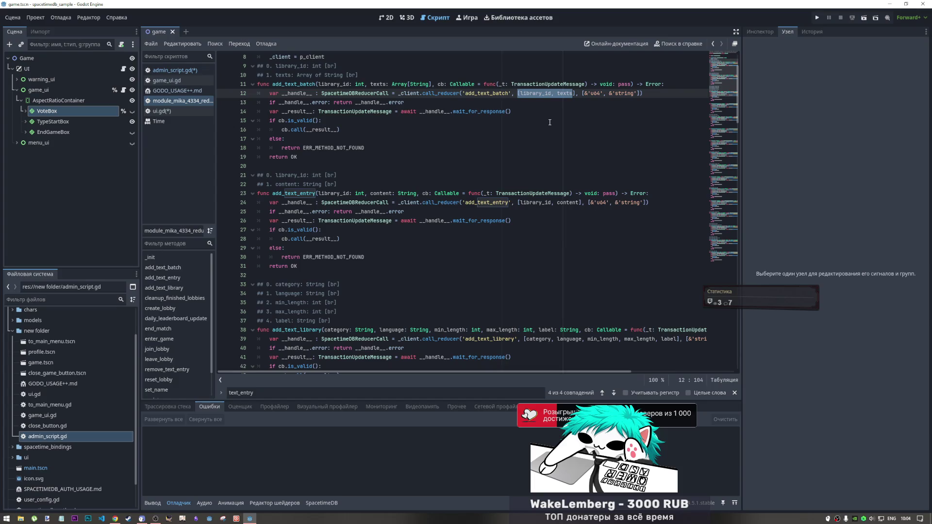
pyautogui.doubleClick(318, 67)
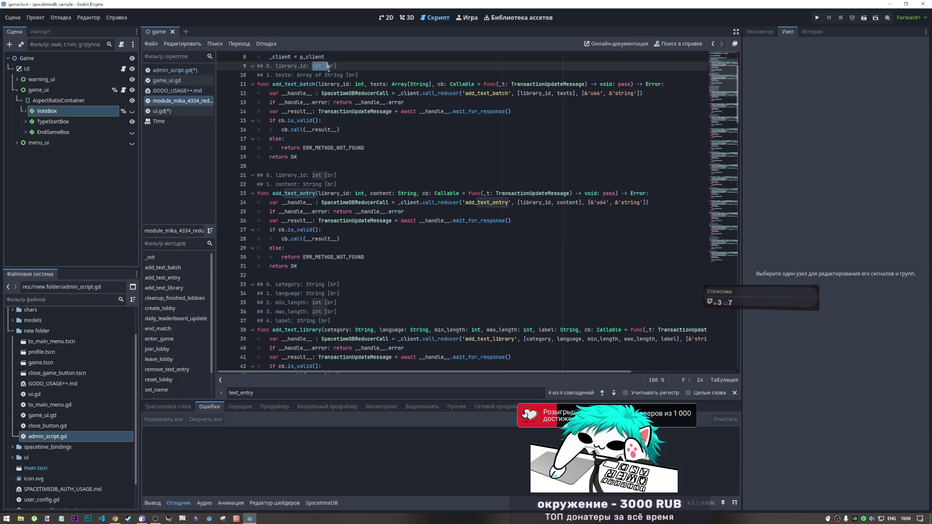
pyautogui.moveTo(329, 69); pyautogui.dragTo(334, 66)
pyautogui.moveTo(276, 75); pyautogui.dragTo(332, 75)
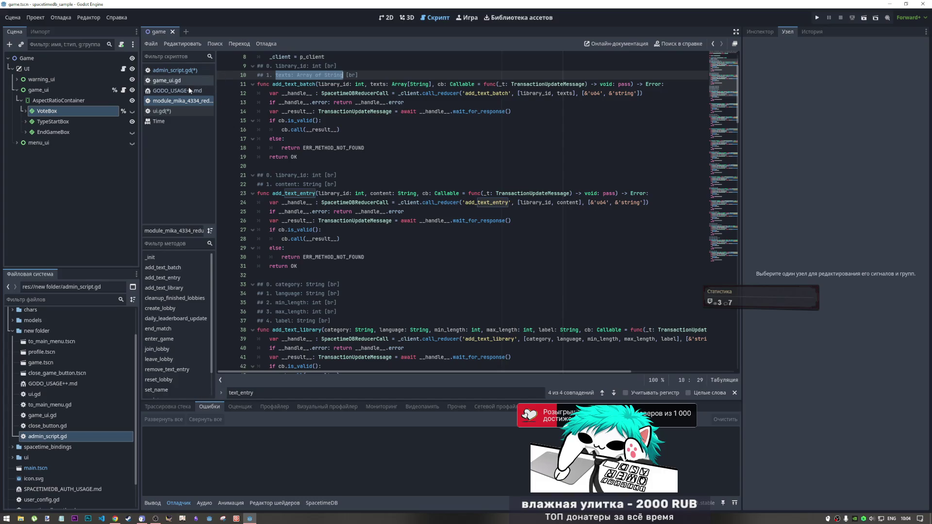
# Step: Return to admin_script.gd with the caret after the add_text_batch call's closing bracket
pyautogui.click(189, 71)
pyautogui.click(301, 249)
pyautogui.click(304, 257)
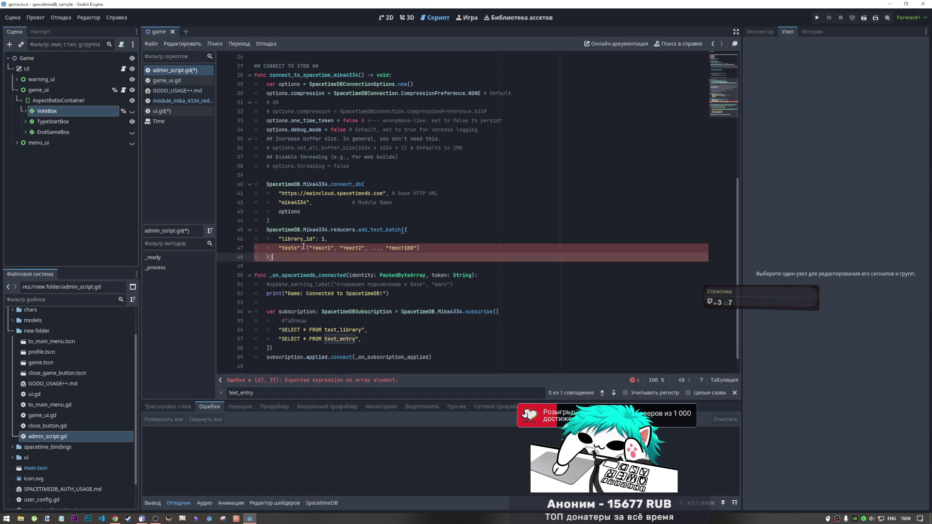
# Step: Delete the library_id and texts dictionary lines, leaving add_text_batch(0, on line 45
pyautogui.moveTo(322, 239); pyautogui.dragTo(418, 229)
pyautogui.press('Delete')
pyautogui.press('Delete')
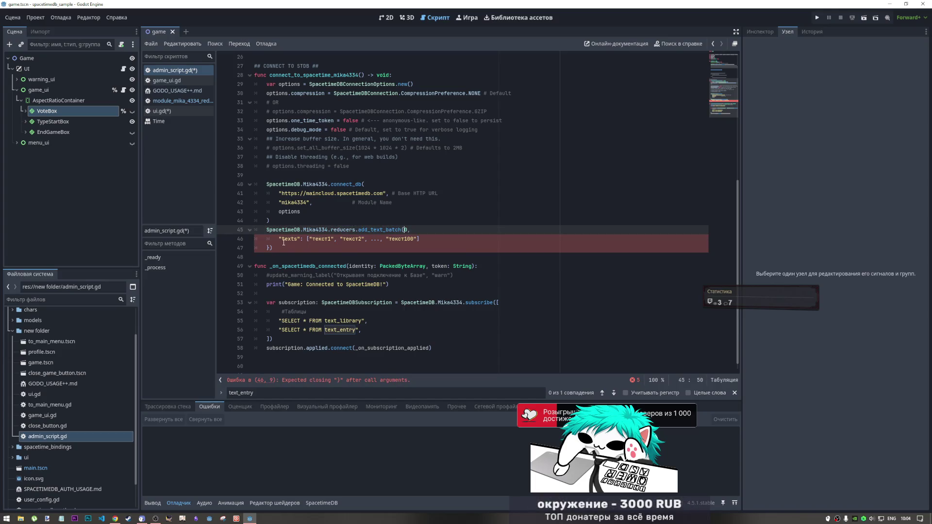
pyautogui.moveTo(279, 239); pyautogui.dragTo(454, 231)
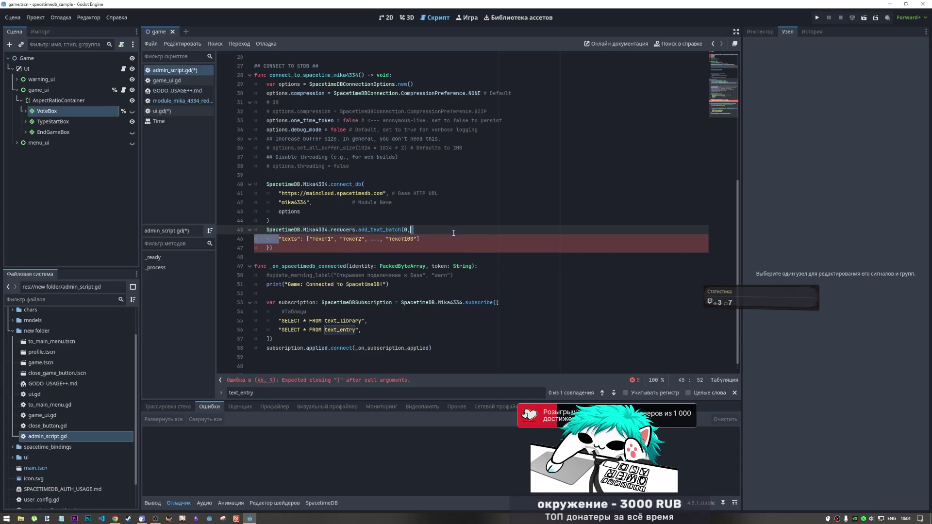
pyautogui.keyDown('shift'); pyautogui.click(458, 238); pyautogui.keyUp('shift')
pyautogui.press('Delete')
pyautogui.press('BackSpace')
pyautogui.press('BackSpace')
pyautogui.press('BackSpace')
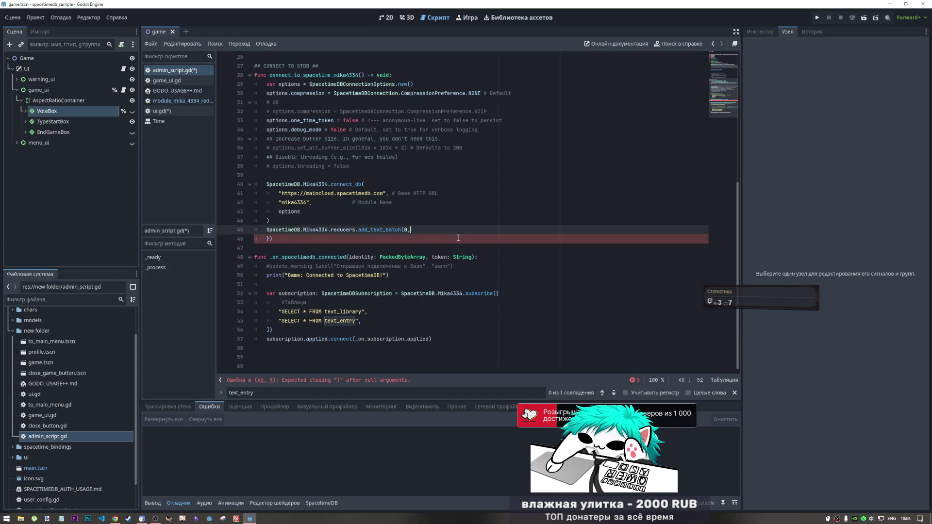
pyautogui.scroll(6, 225, 154)
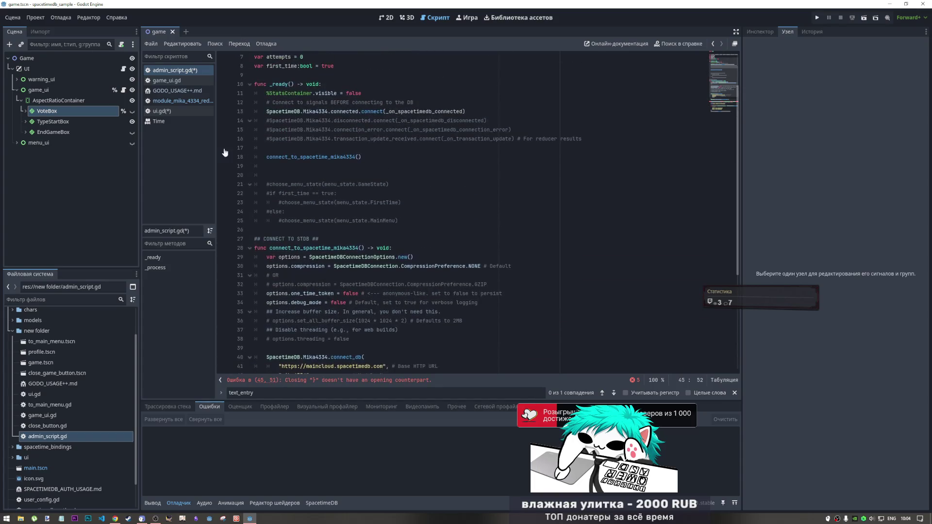
# Step: Launch a second Godot instance from the taskbar and open print_cowboys in the Project Manager
pyautogui.rightClick(252, 518)
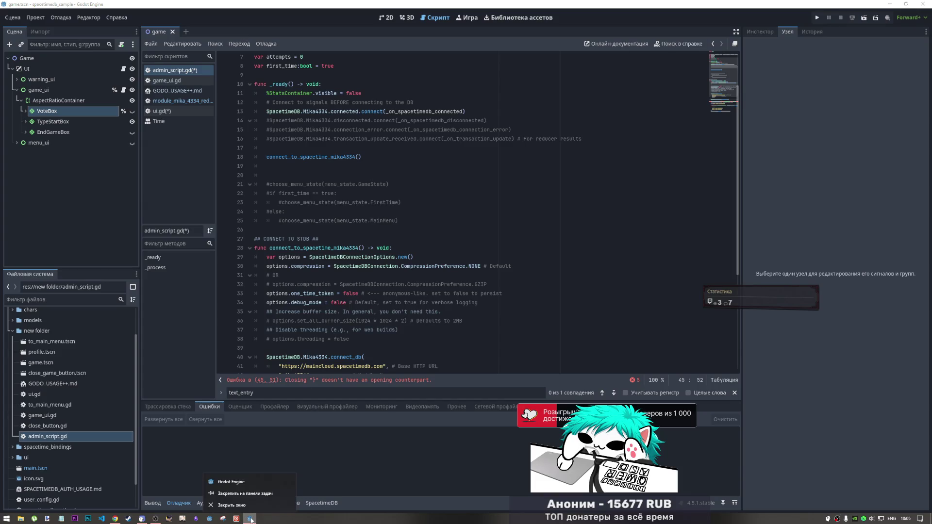
pyautogui.click(246, 494)
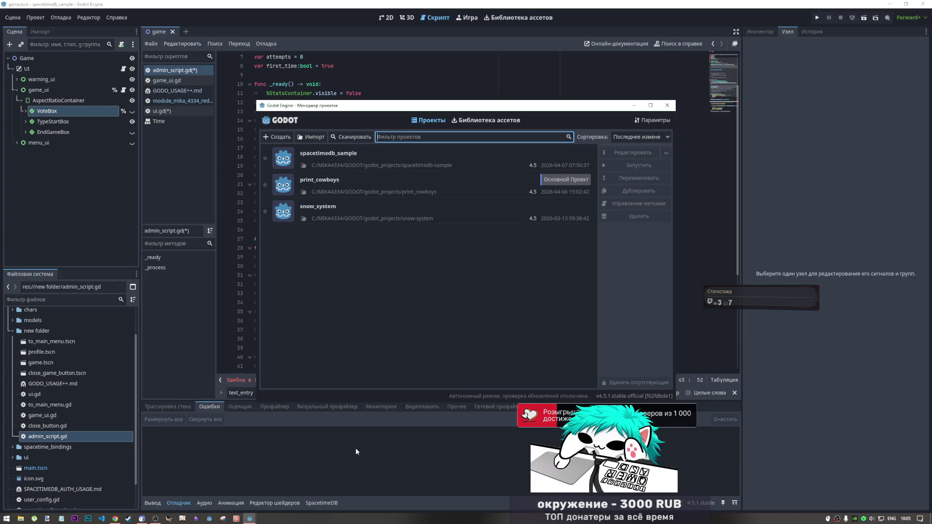
pyautogui.doubleClick(377, 178)
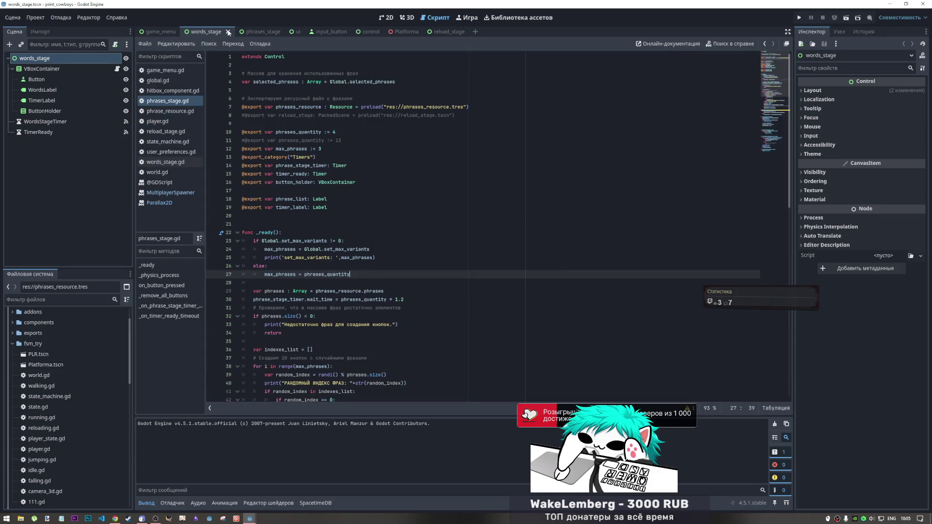
# Step: Close every open scene tab, including ui, game_menu and reload_stage
pyautogui.click(227, 32)
pyautogui.click(225, 32)
pyautogui.click(225, 32)
pyautogui.click(225, 32)
pyautogui.click(226, 32)
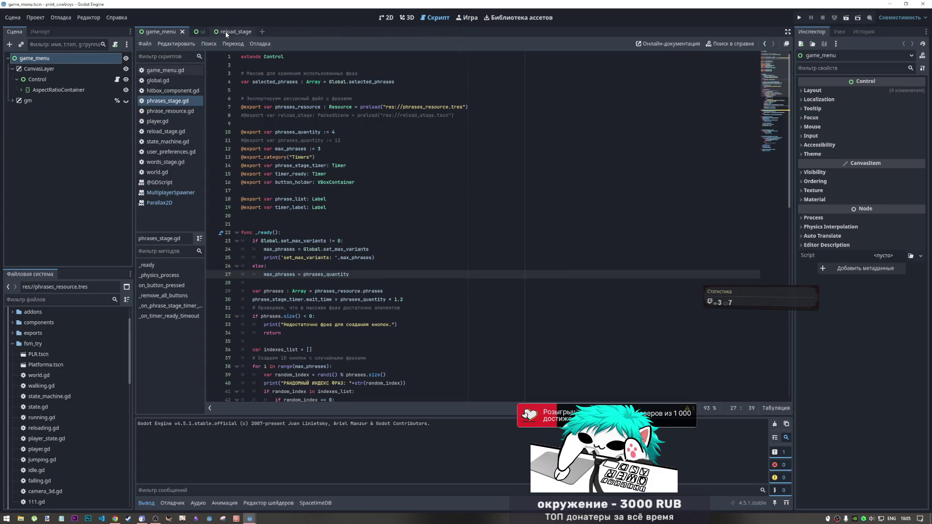
pyautogui.click(201, 33)
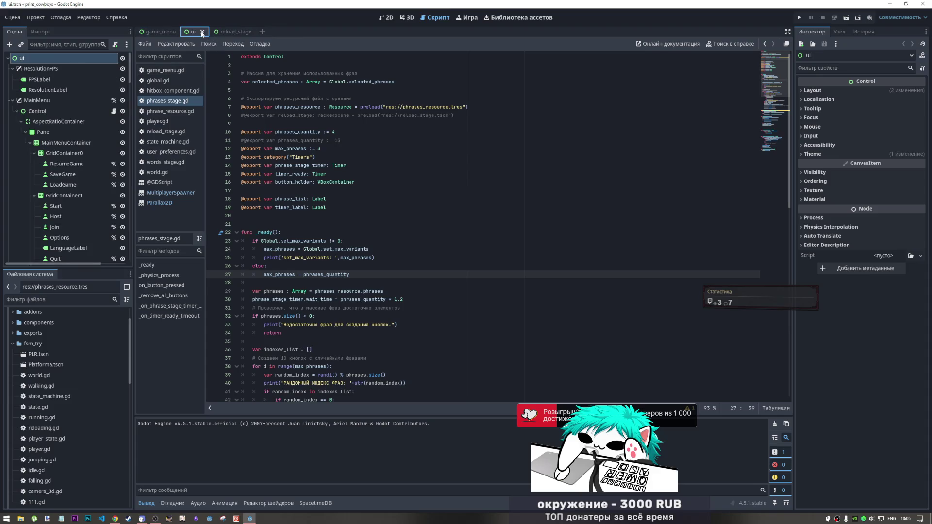
pyautogui.click(202, 32)
pyautogui.click(182, 32)
pyautogui.click(186, 32)
# Step: Inspect user_preferences.gd and user_preferences.tres from the FileSystem dock
pyautogui.scroll(-10, 59, 342)
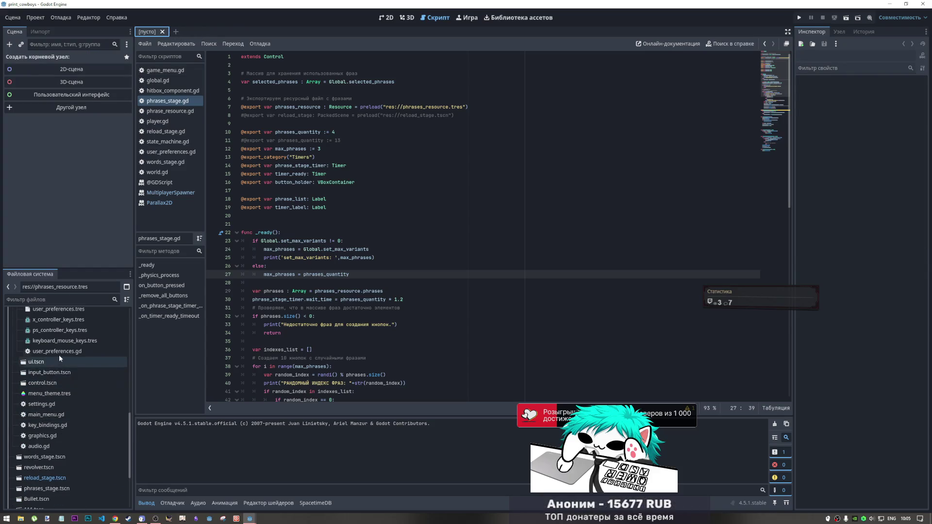
pyautogui.doubleClick(63, 351)
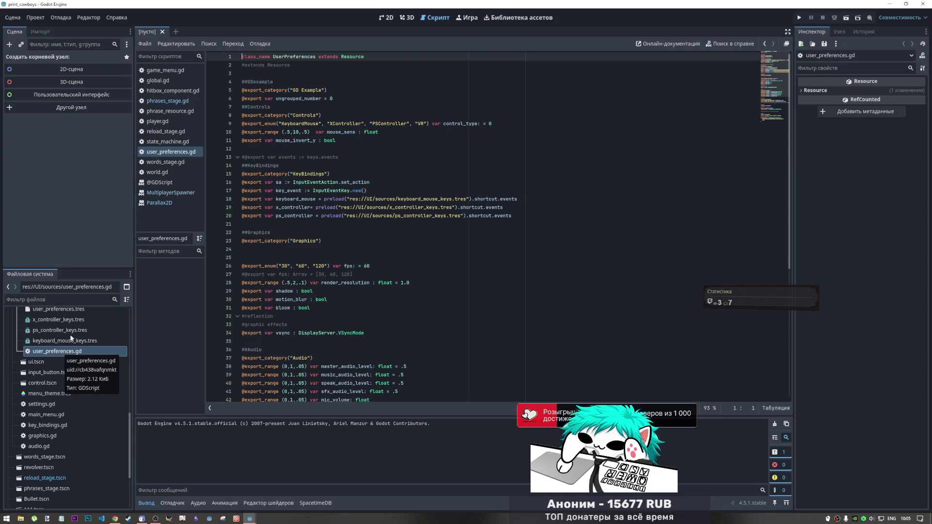
pyautogui.scroll(2, 58, 361)
pyautogui.click(58, 360)
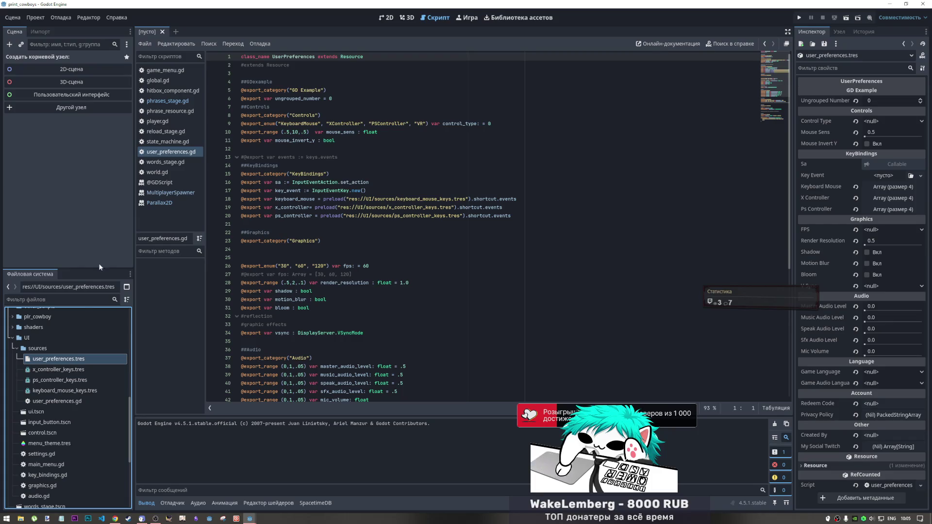
# Step: Inspect phrases_resource.tres with its 100 phrases and 90 words, then open phrase_resource.gd
pyautogui.scroll(-5, 50, 366)
pyautogui.scroll(4, 62, 391)
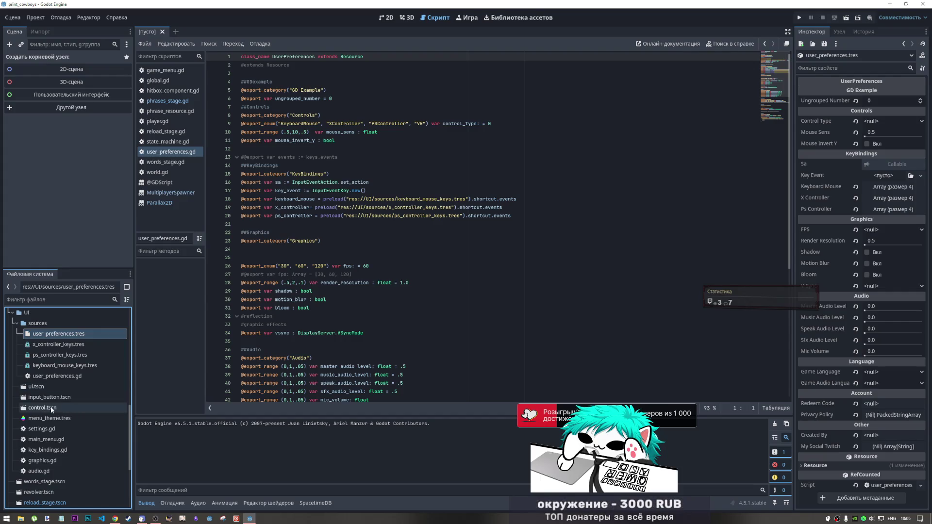
pyautogui.scroll(-4, 46, 409)
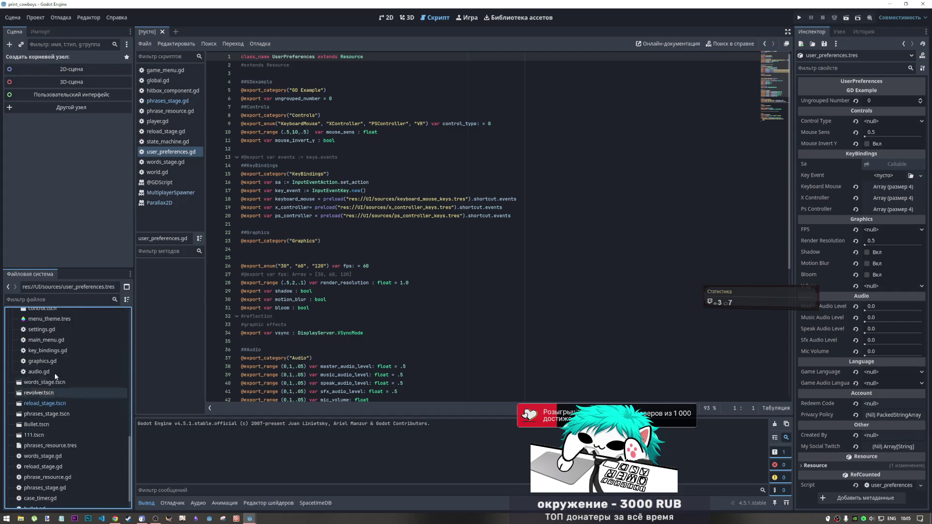
pyautogui.scroll(-1, 59, 391)
pyautogui.doubleClick(49, 427)
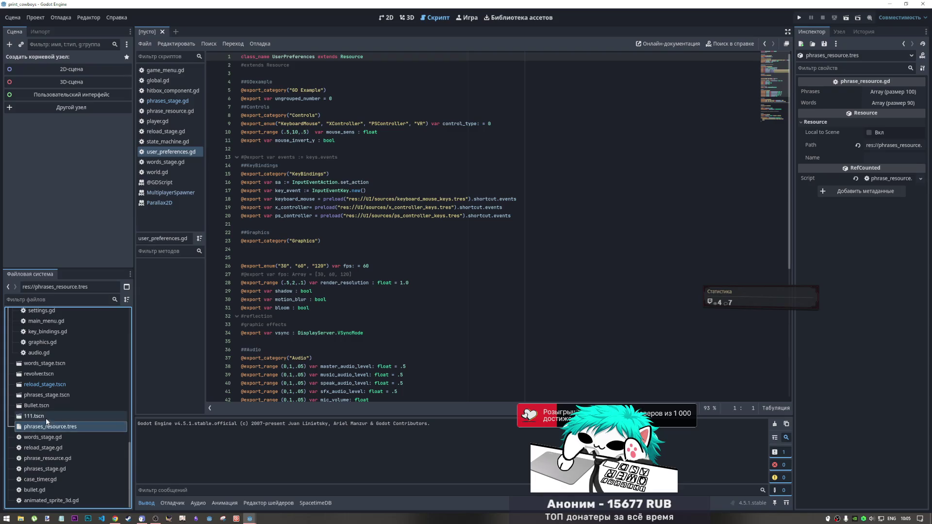
pyautogui.scroll(5, 56, 398)
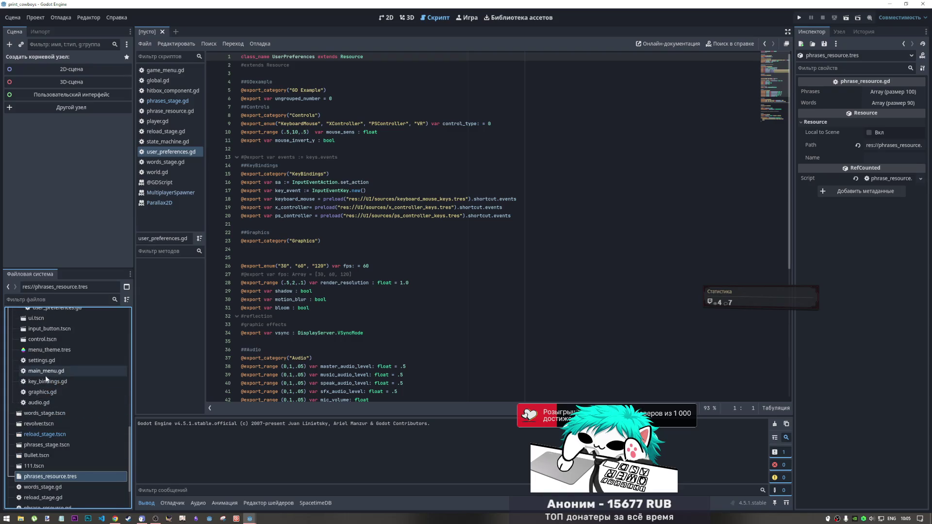
pyautogui.scroll(-5, 49, 427)
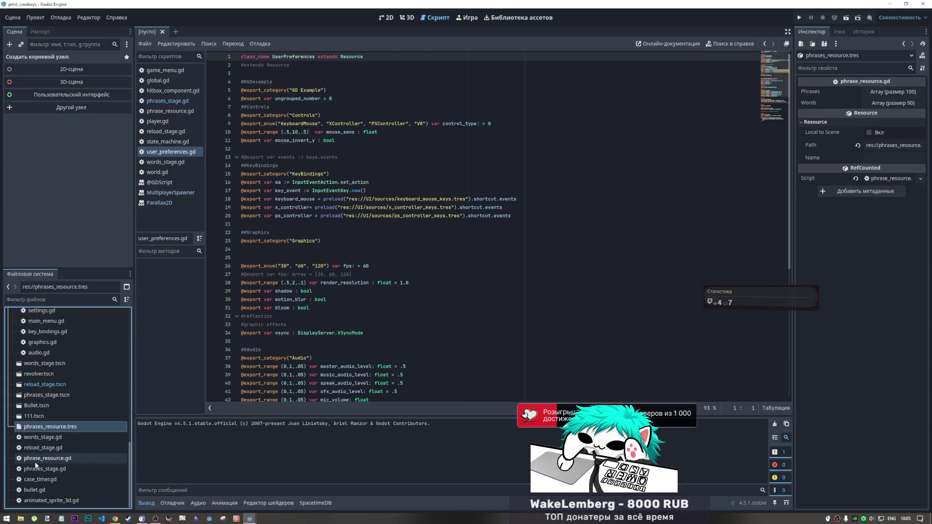
pyautogui.doubleClick(48, 458)
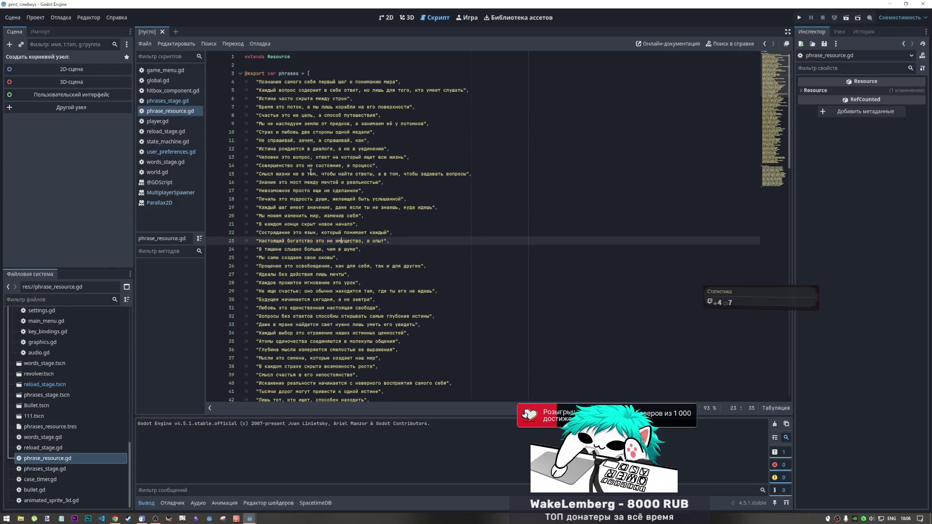
# Step: Select the entire phrase_resource.gd script and switch back to the spacetimedb_sample window
pyautogui.moveTo(245, 74)
pyautogui.mouseDown()
pyautogui.moveTo(476, 365)
pyautogui.moveTo(466, 342)
pyautogui.mouseUp()
pyautogui.scroll(-20, 403, 288)
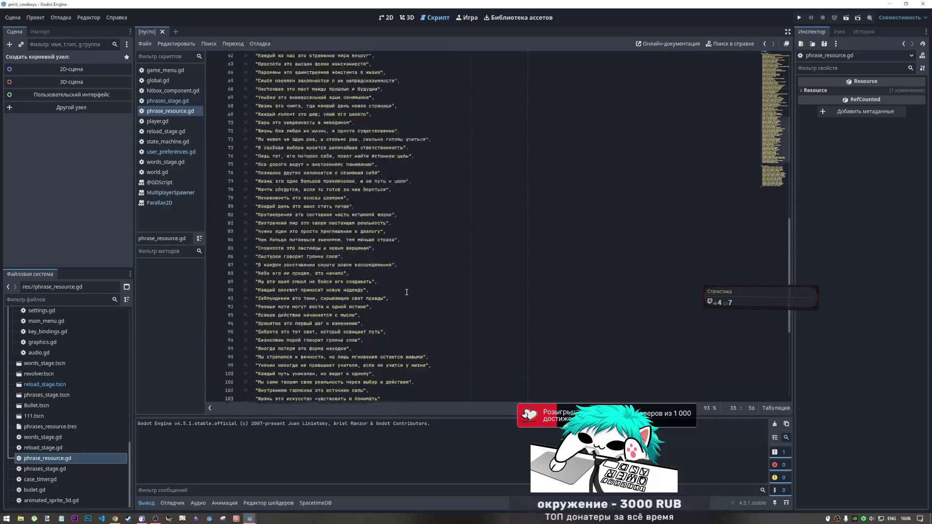
pyautogui.scroll(-2, 402, 288)
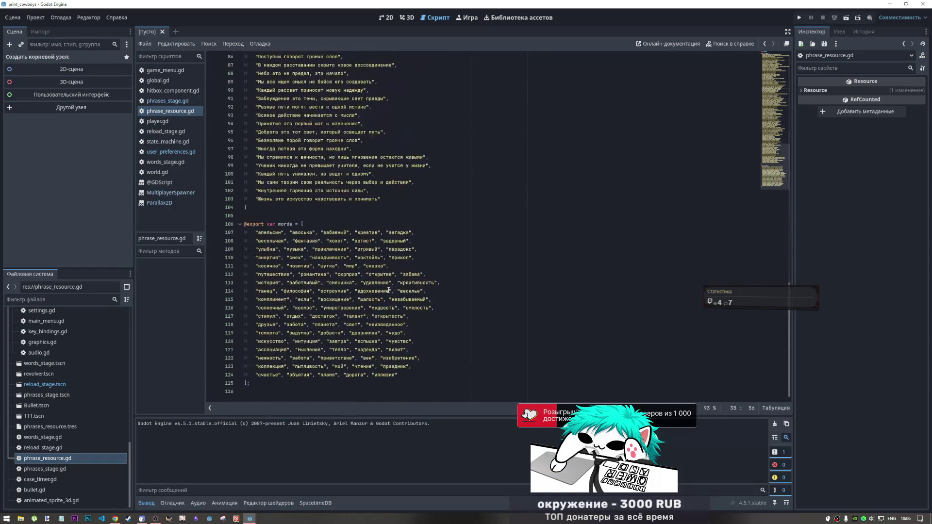
pyautogui.click(257, 371)
pyautogui.hotkey('ctrl', 'shift', 'Home')
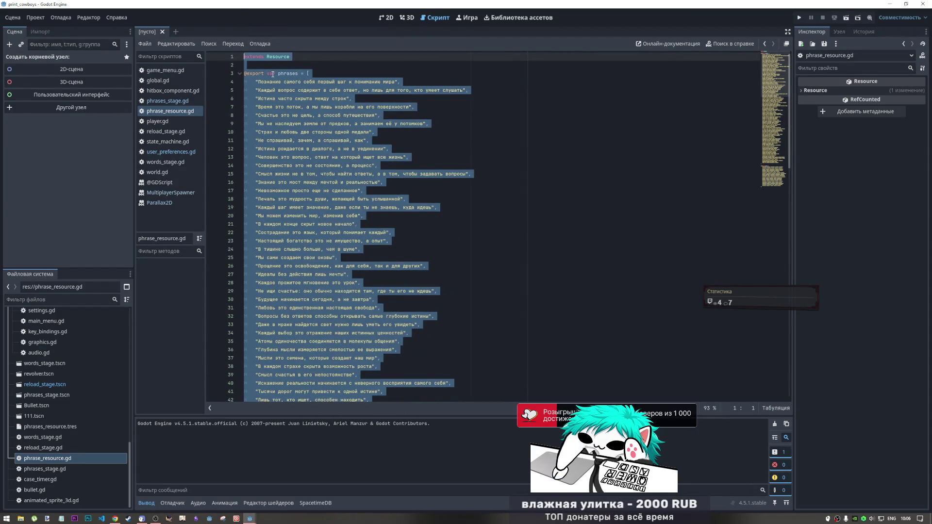
pyautogui.hotkey('alt', 'Tab')
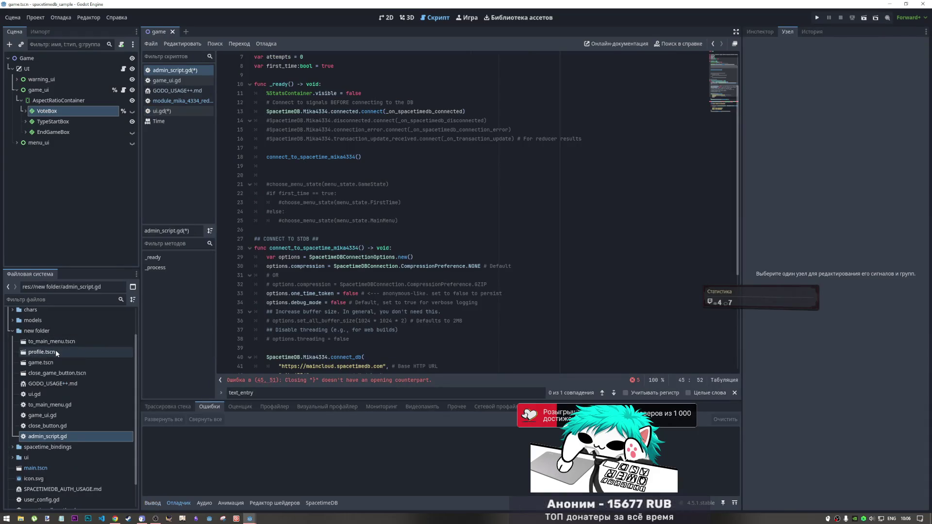
# Step: Start a new plain Resource from the new folder's context menu
pyautogui.rightClick(44, 331)
pyautogui.moveTo(121, 338)
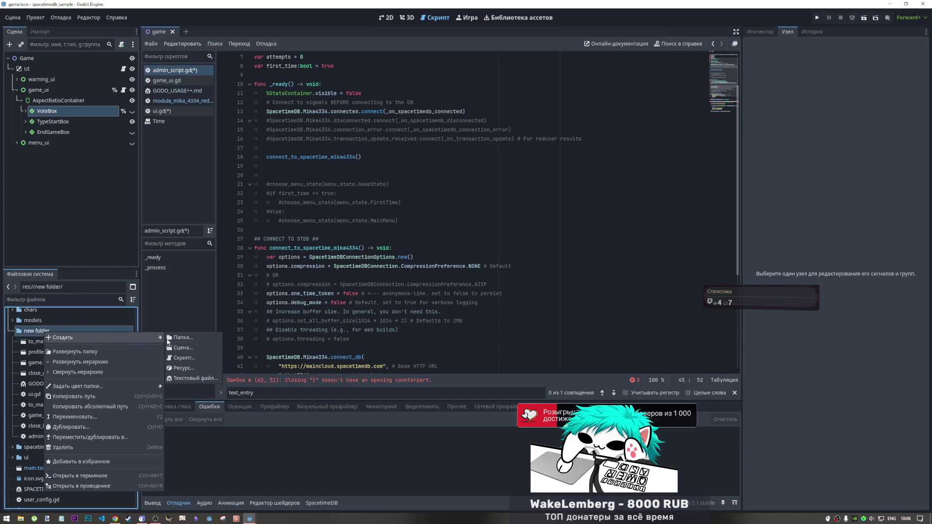
pyautogui.click(183, 368)
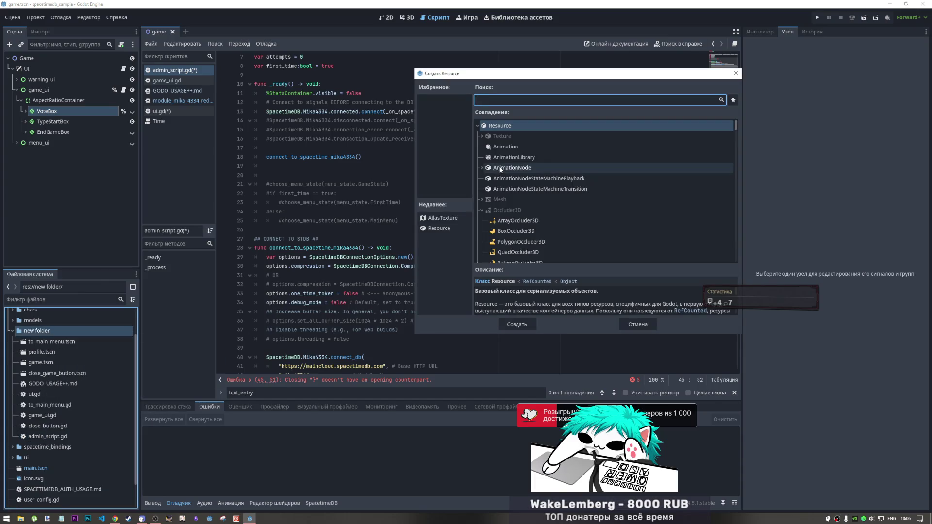
pyautogui.click(524, 321)
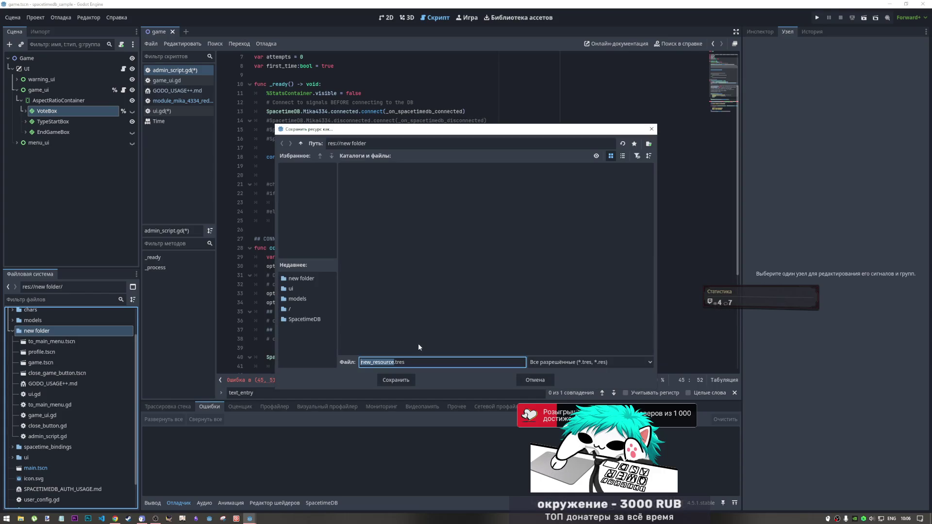
# Step: Save it as sentences.tres in res://new folder and select it in FileSystem
pyautogui.write('te')
pyautogui.press('BackSpace')
pyautogui.press('BackSpace')
pyautogui.write('text')
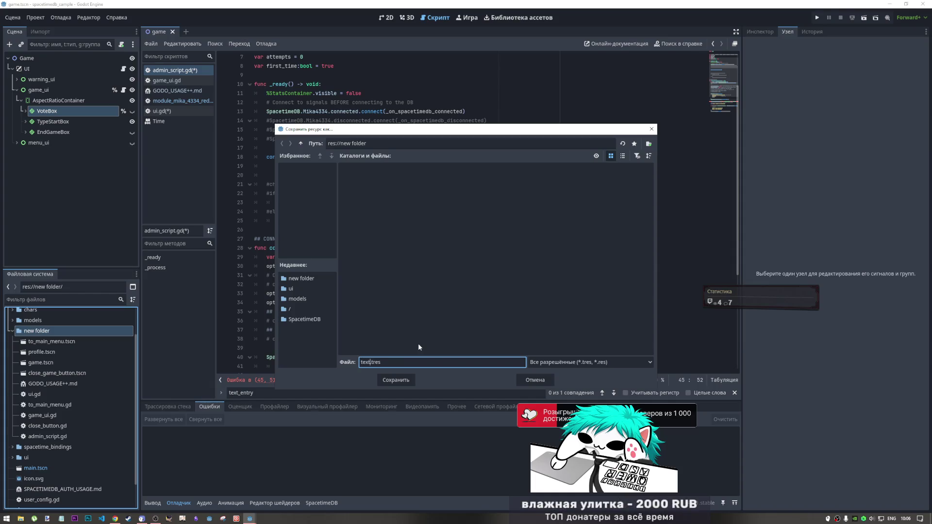
pyautogui.press('BackSpace')
pyautogui.press('BackSpace')
pyautogui.press('BackSpace')
pyautogui.write('p')
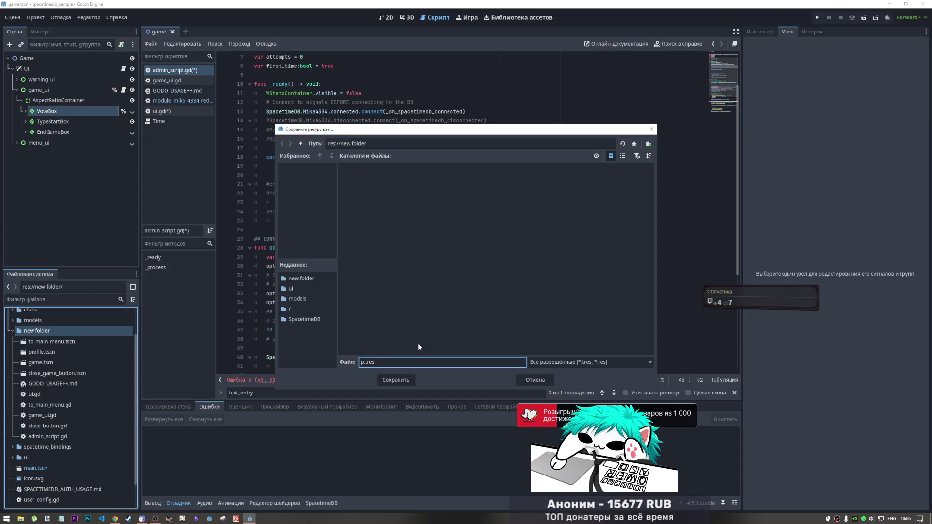
pyautogui.write('se')
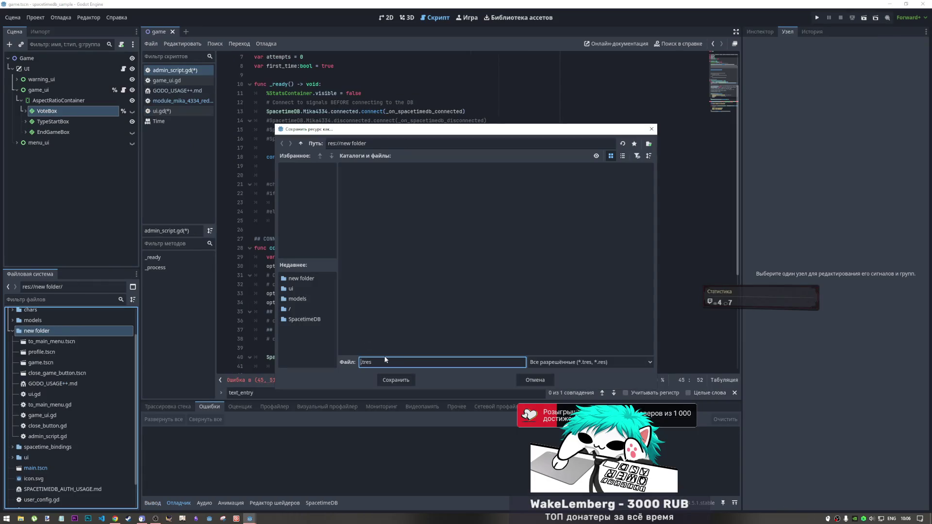
pyautogui.write('sente')
pyautogui.write('nces.tres')
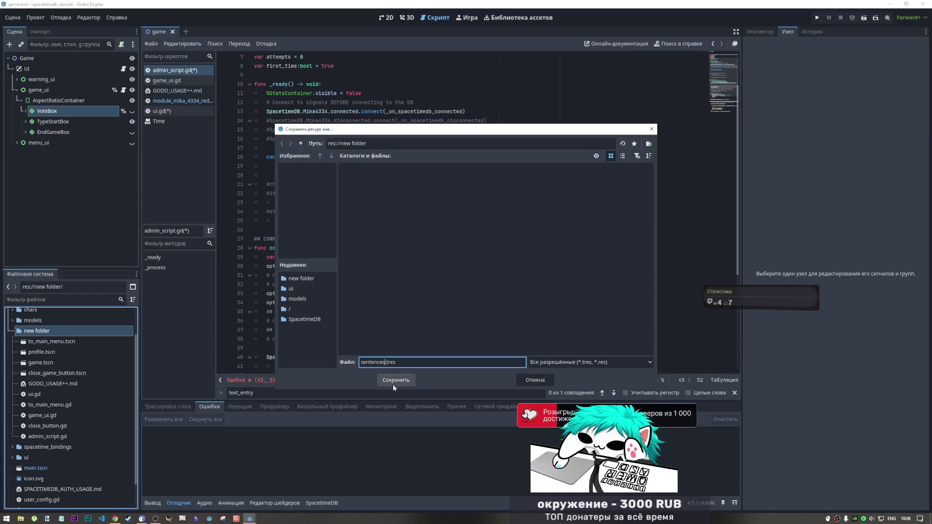
pyautogui.click(393, 384)
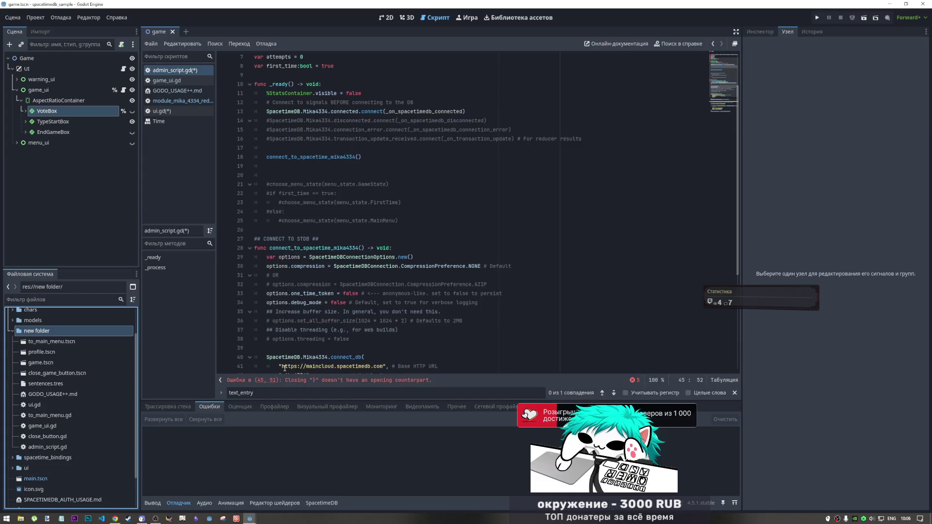
pyautogui.scroll(-3, 68, 456)
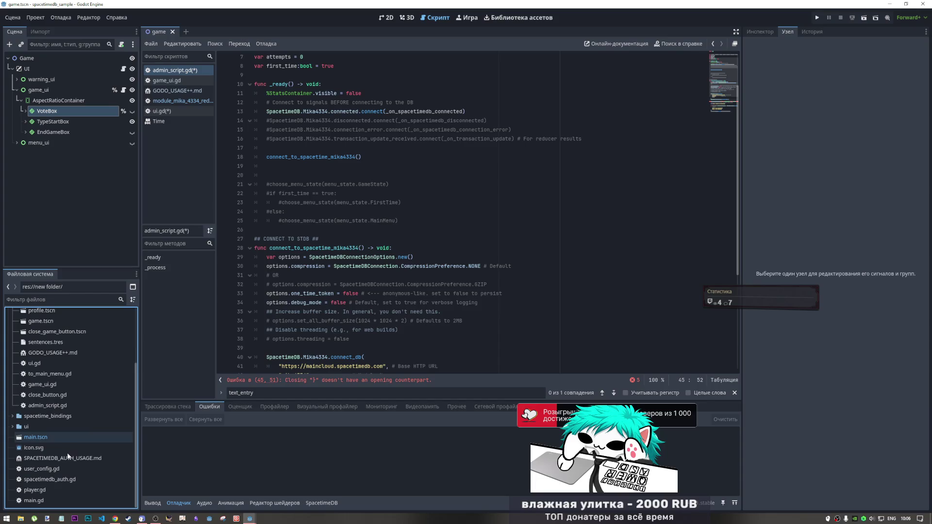
pyautogui.scroll(5, 51, 457)
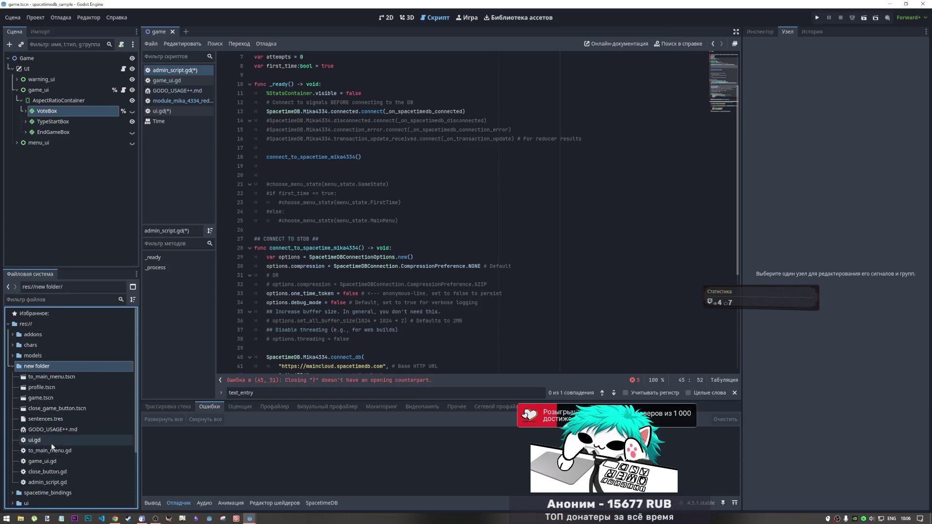
pyautogui.click(53, 420)
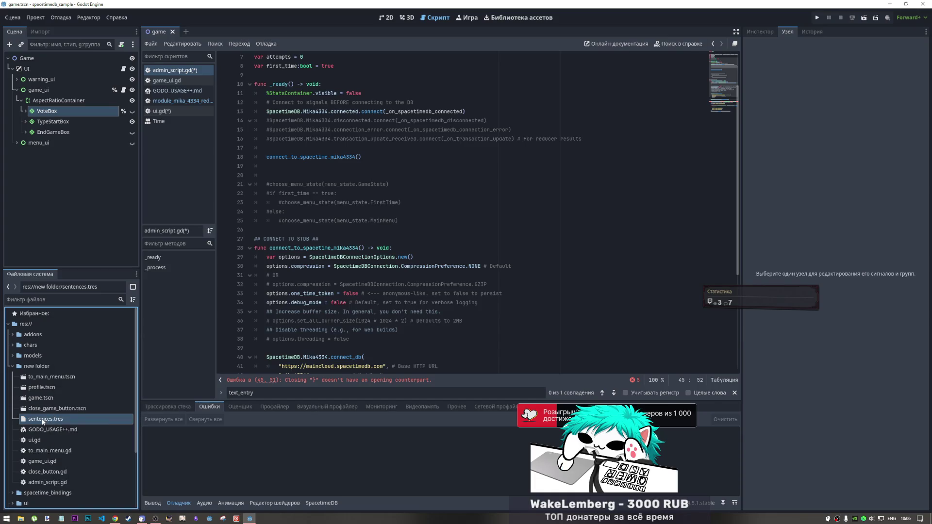
# Step: Attach a new built-in GDScript to sentences.tres, then bring up the edit menu on the selected phrases code
pyautogui.rightClick(41, 420)
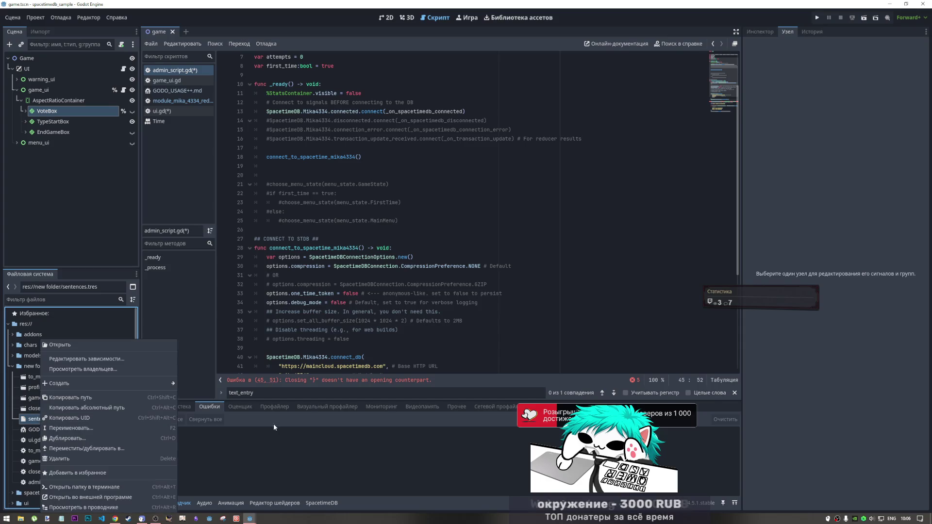
pyautogui.press('Escape')
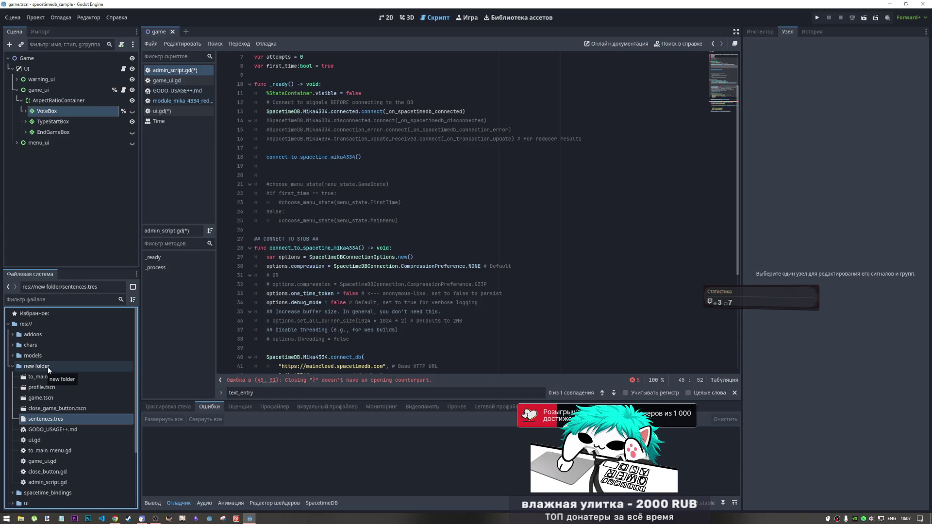
pyautogui.click(756, 33)
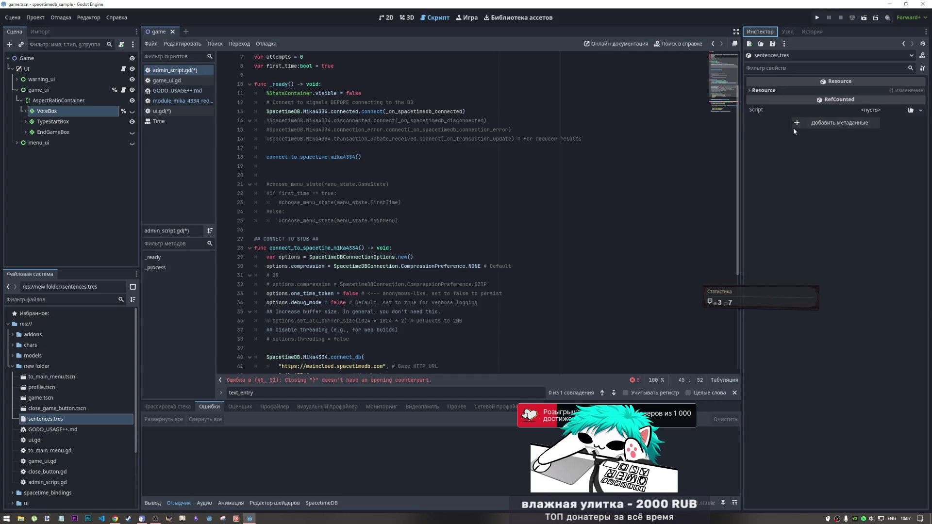
pyautogui.click(878, 110)
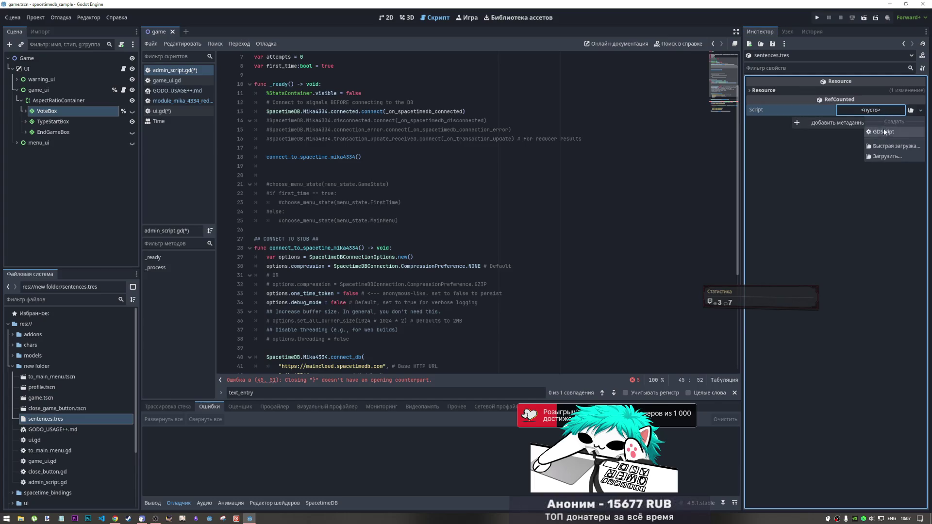
pyautogui.click(883, 131)
pyautogui.click(887, 110)
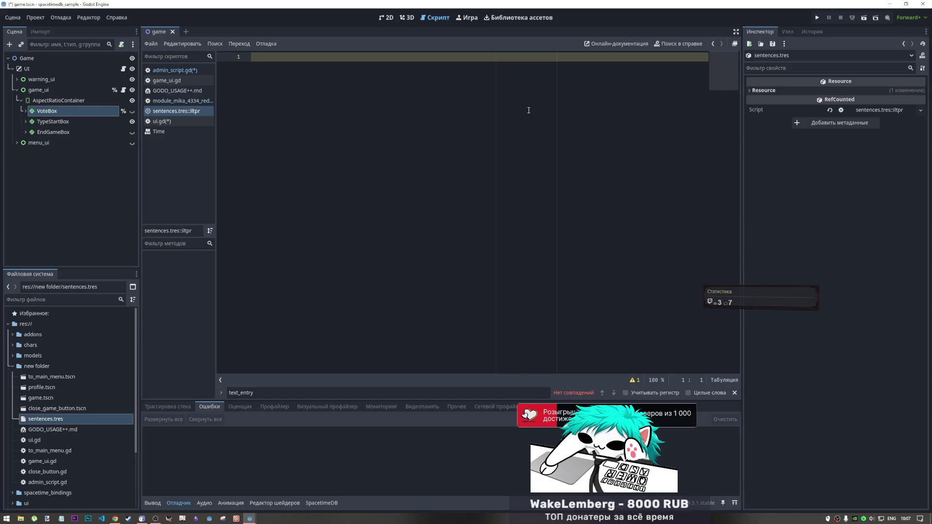
pyautogui.moveTo(904, 109); pyautogui.dragTo(427, 100)
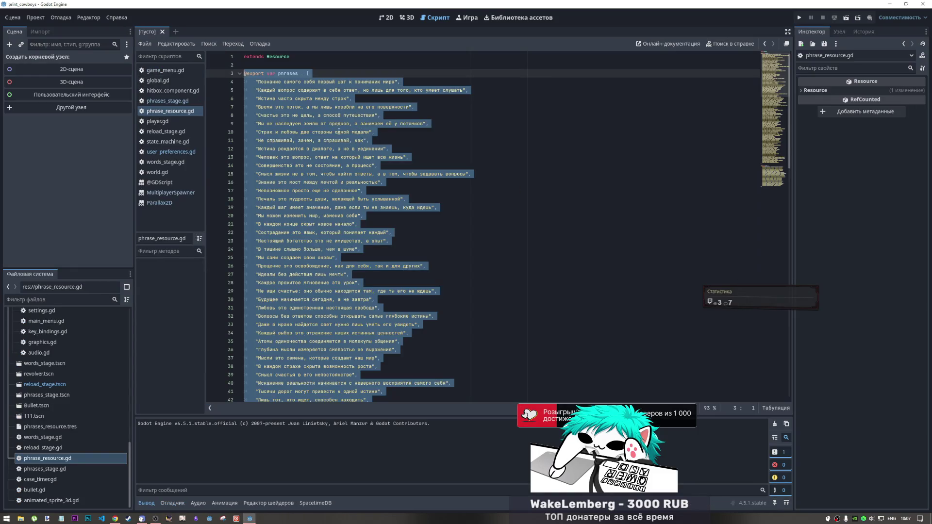
pyautogui.rightClick(339, 131)
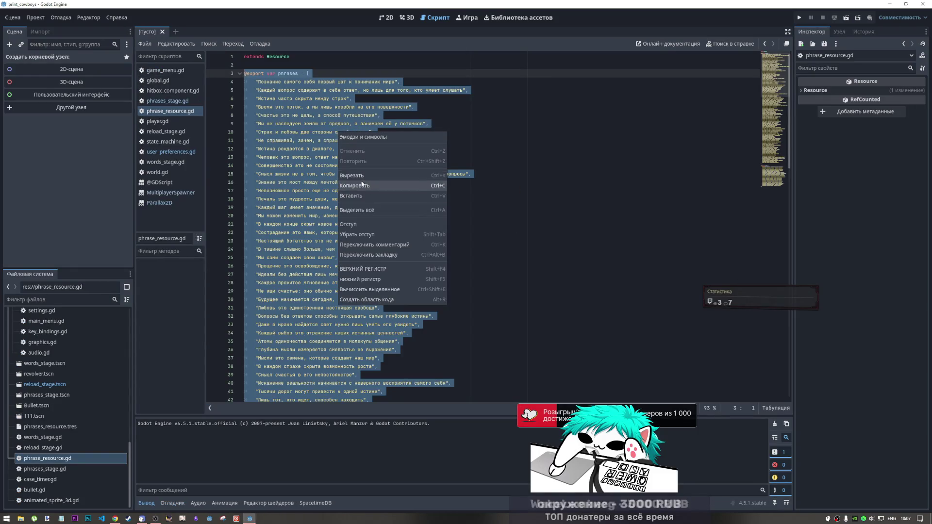
# Step: Paste the phrases code into the built-in script, delete the words array, and save
pyautogui.click(360, 177)
pyautogui.hotkey('alt', 'Tab')
pyautogui.hotkey('ctrl', 'v')
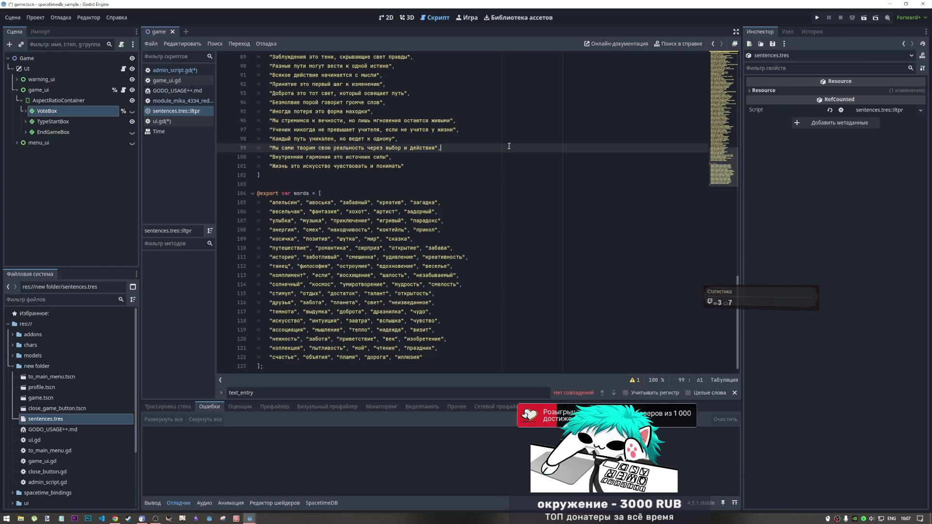
pyautogui.moveTo(261, 203)
pyautogui.mouseDown()
pyautogui.moveTo(292, 228)
pyautogui.moveTo(315, 359)
pyautogui.moveTo(340, 374)
pyautogui.mouseUp()
pyautogui.press('Delete')
pyautogui.scroll(20, 370, 277)
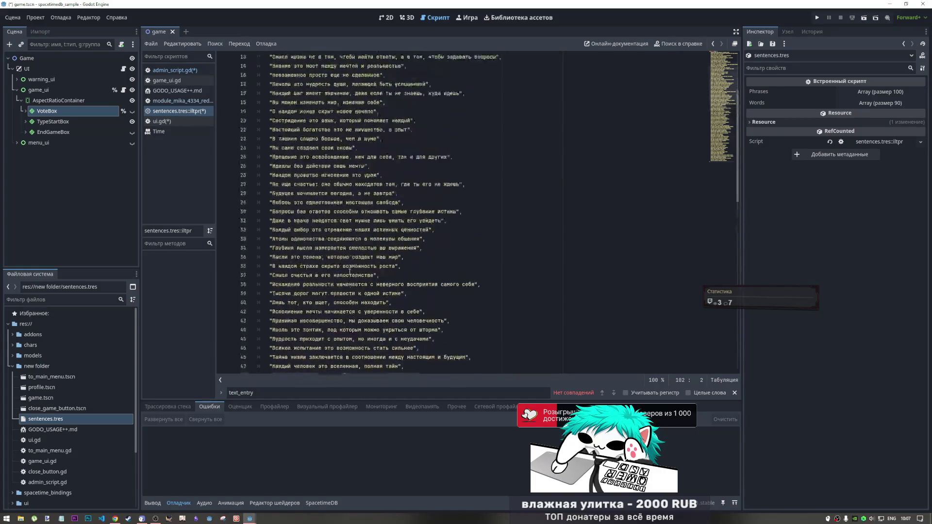
pyautogui.click(361, 112)
pyautogui.hotkey('ctrl', 's')
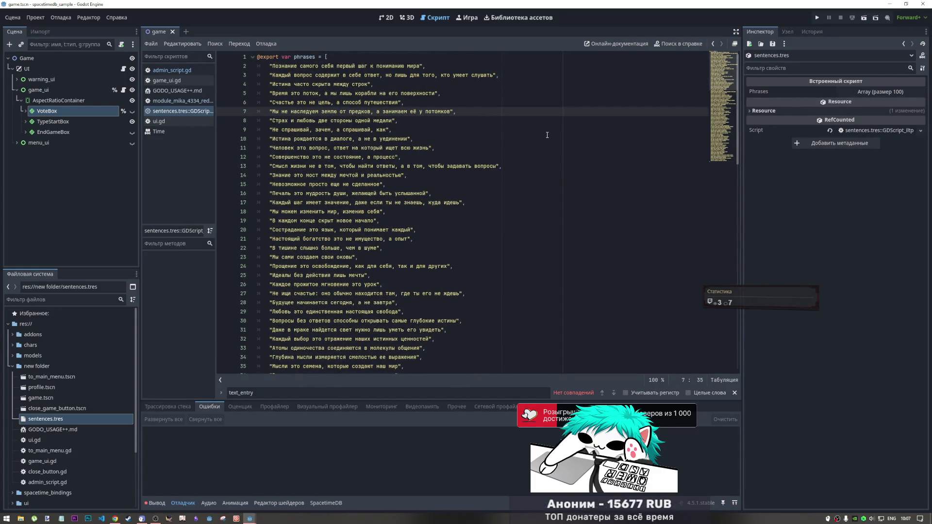
# Step: Switch the editor through the 3D and 2D views and back to the script editor
pyautogui.click(294, 57)
pyautogui.click(327, 57)
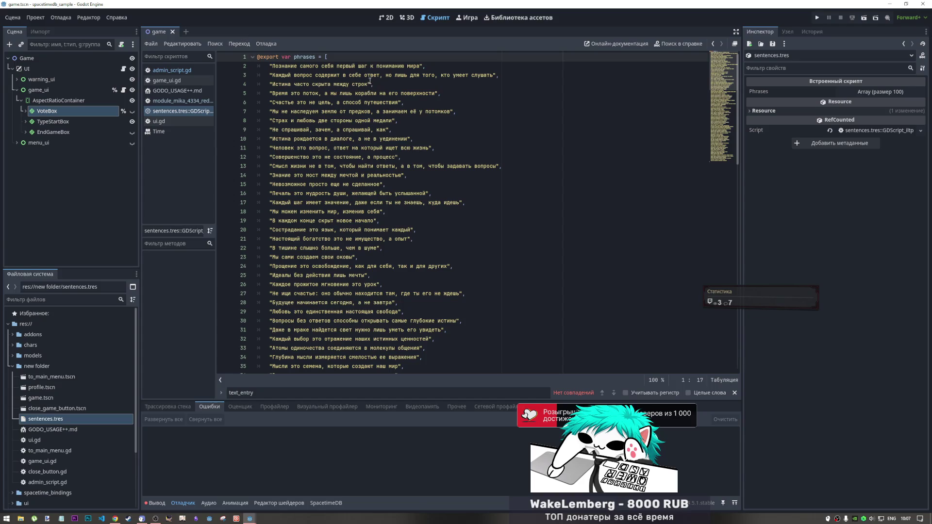
pyautogui.hotkey('ctrl', 'F2')
pyautogui.hotkey('ctrl', 'F1')
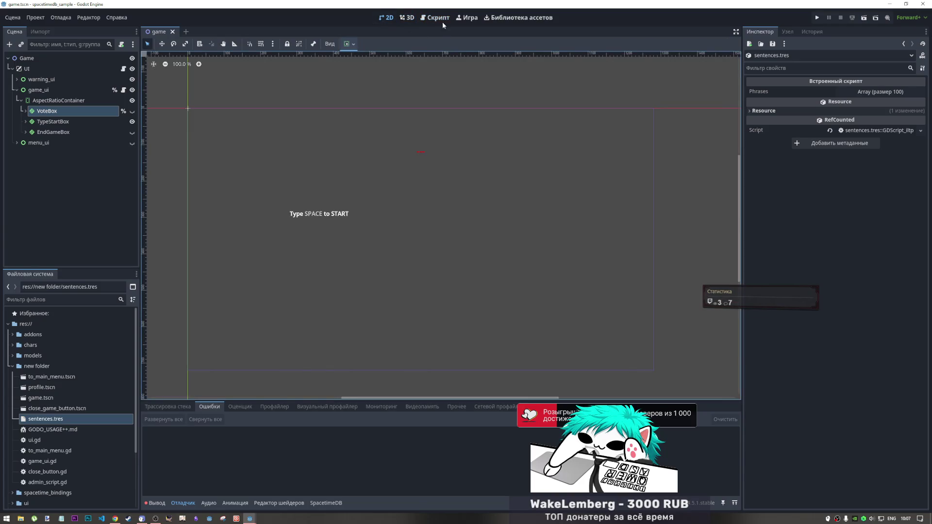
pyautogui.hotkey('ctrl', 'F3')
# Step: Replace the stray closing brace on admin_script.gd line 45 with a closing parenthesis
pyautogui.click(190, 101)
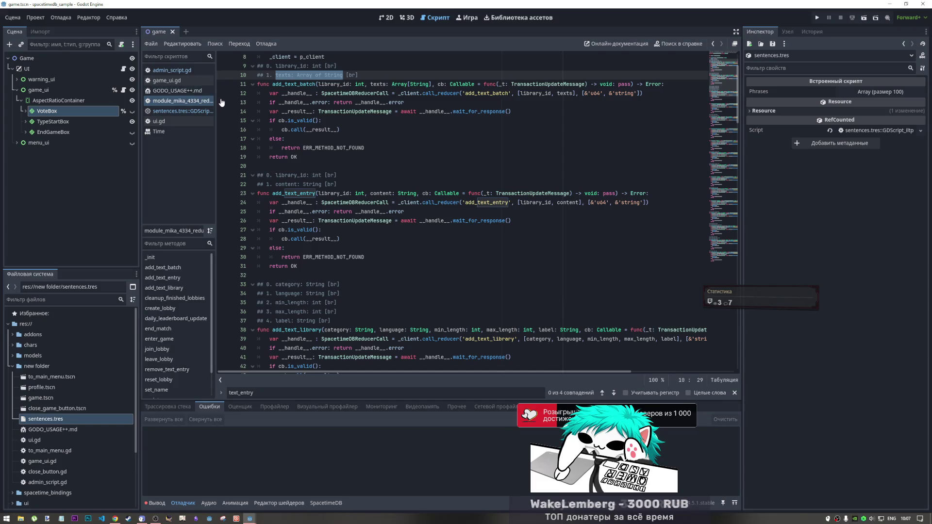
pyautogui.click(185, 70)
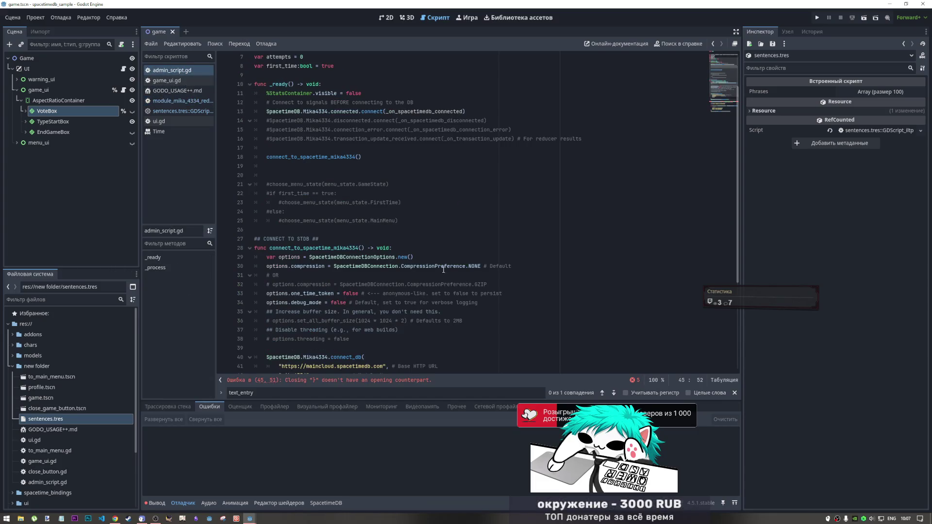
pyautogui.scroll(-5, 473, 306)
pyautogui.click(418, 258)
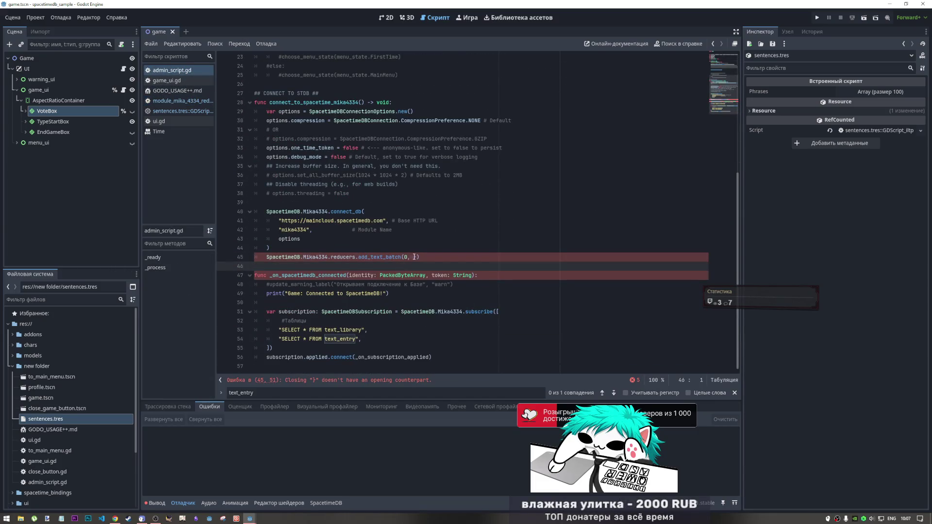
pyautogui.press('BackSpace')
pyautogui.write(')')
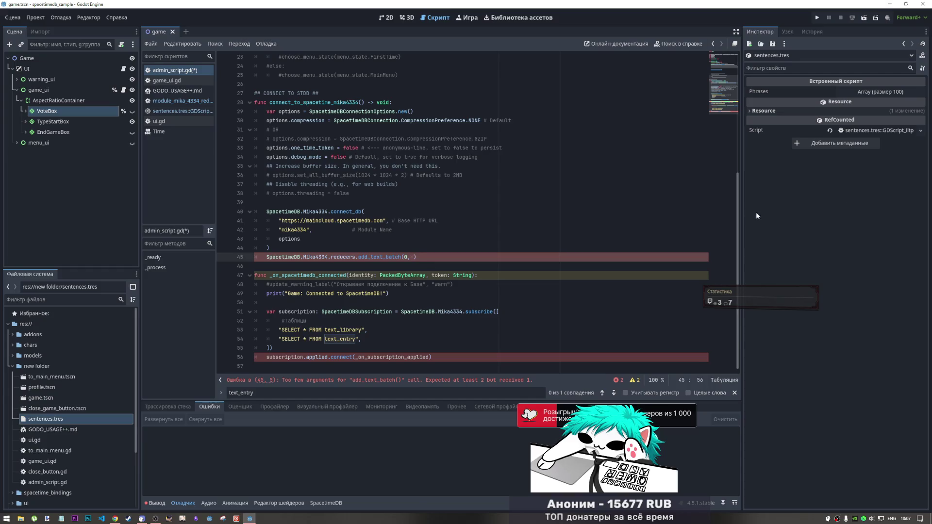
pyautogui.moveTo(738, 194); pyautogui.dragTo(728, 45)
pyautogui.click(437, 75)
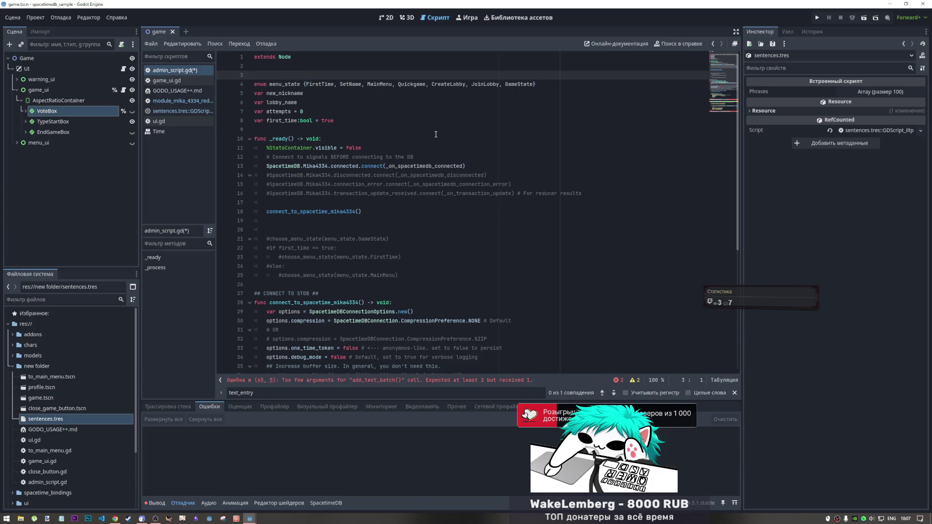
pyautogui.moveTo(335, 121); pyautogui.dragTo(225, 82)
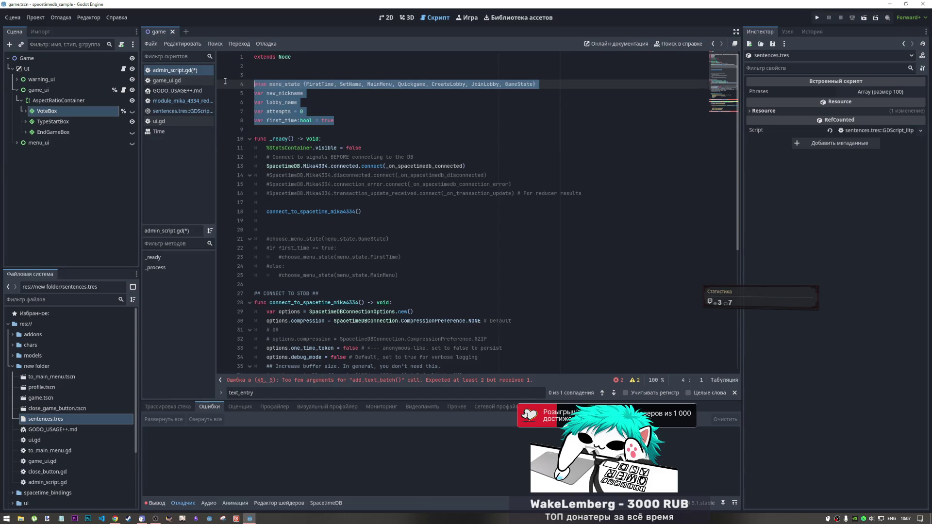
pyautogui.press('Delete')
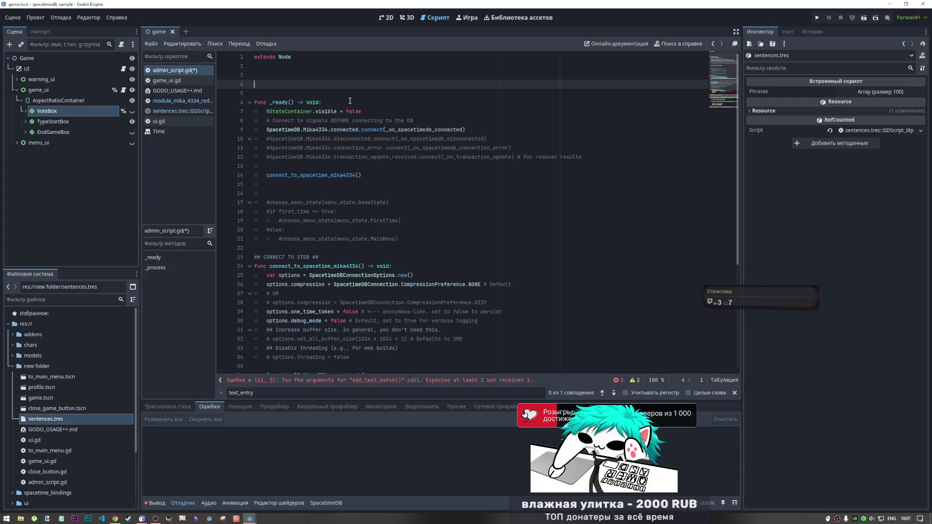
pyautogui.write('@')
pyautogui.press('BackSpace')
pyautogui.write('@#')
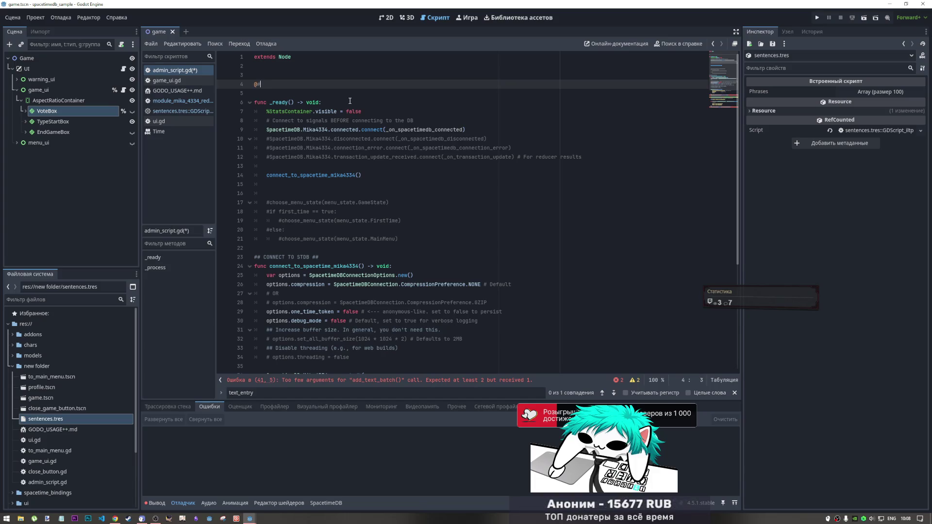
pyautogui.write('x')
pyautogui.press('Return')
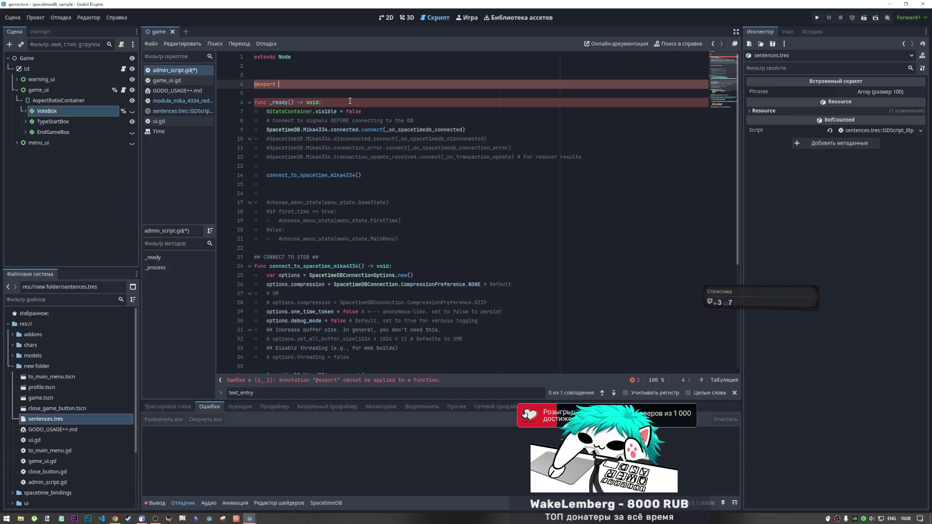
pyautogui.write('phrases')
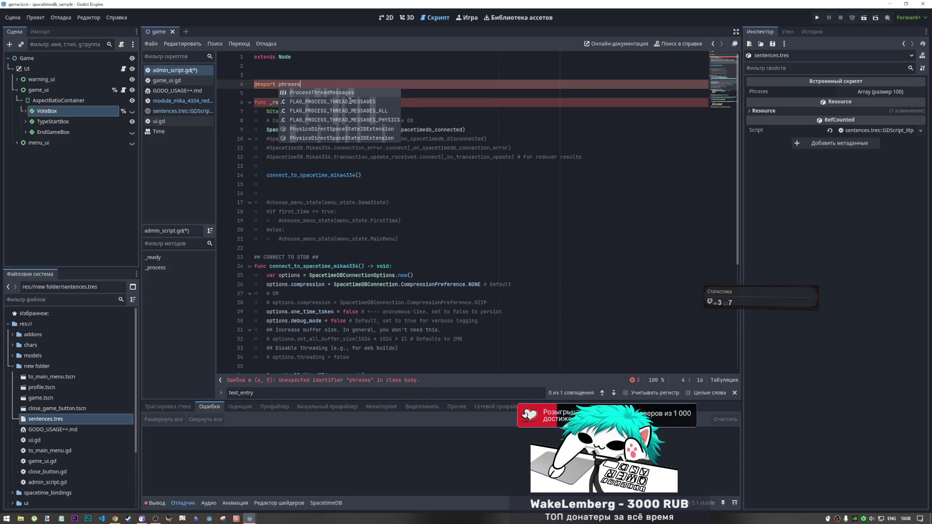
pyautogui.press('BackSpace')
pyautogui.press('BackSpace')
pyautogui.press('BackSpace')
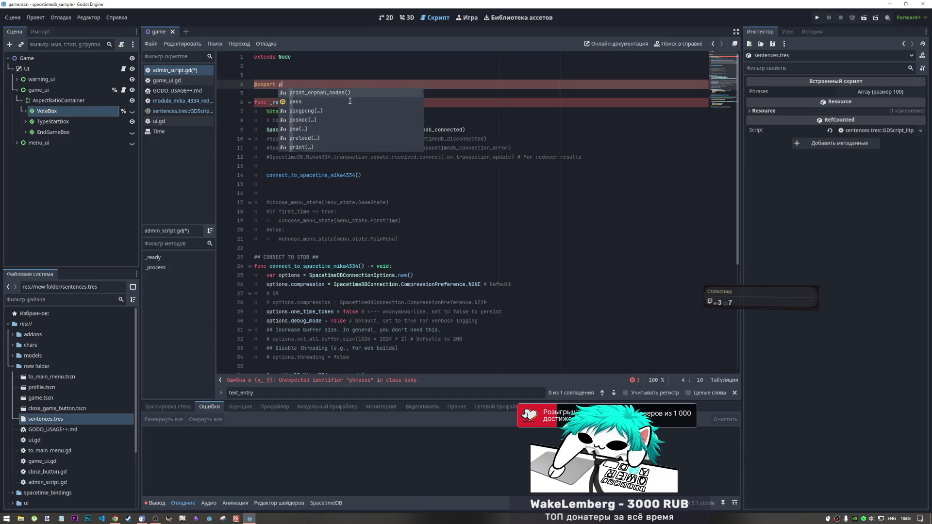
pyautogui.write('sentensevc')
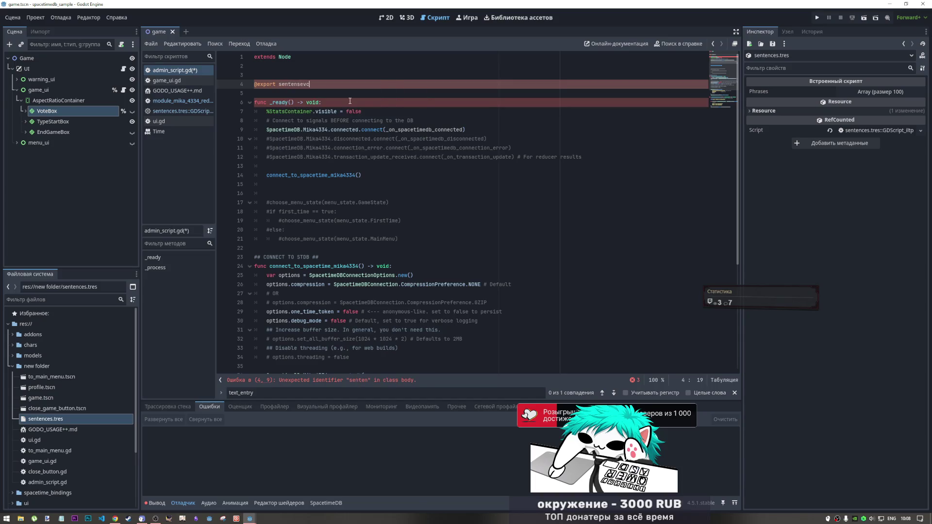
pyautogui.press('BackSpace')
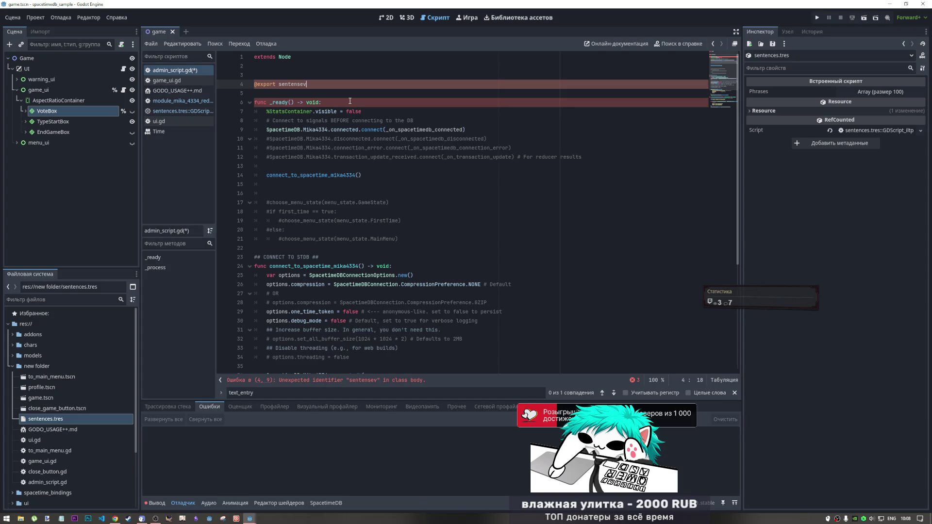
pyautogui.press('Left')
pyautogui.press('Left')
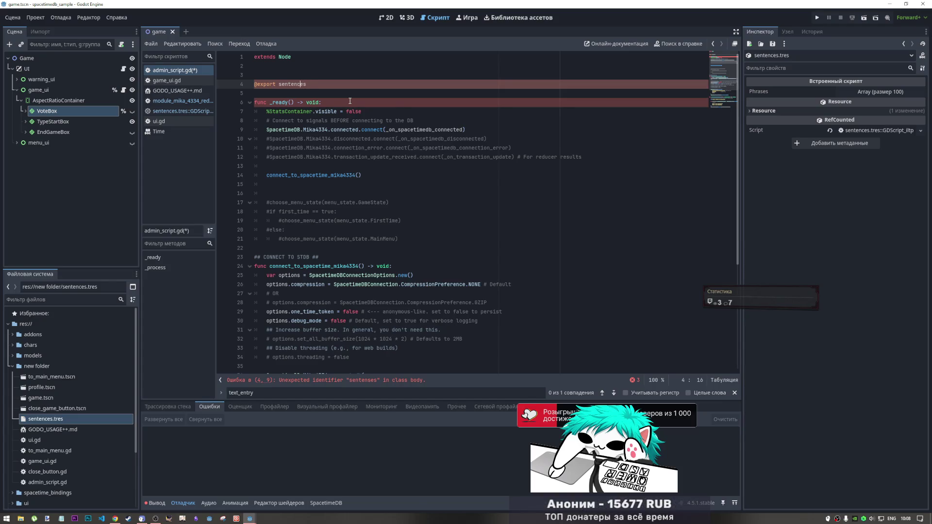
pyautogui.click(330, 83)
pyautogui.write(': Resource')
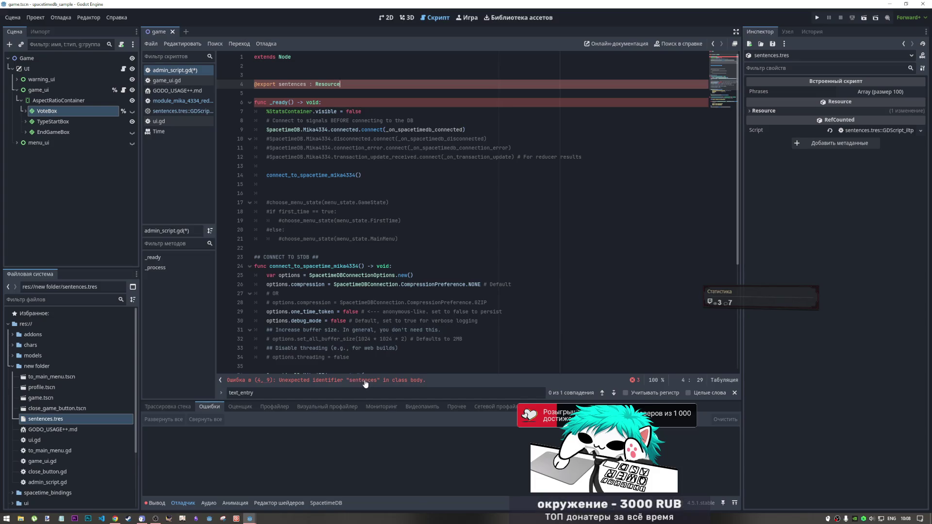
pyautogui.write('var')
pyautogui.press('End')
pyautogui.hotkey('ctrl', 'Left')
pyautogui.press('End')
pyautogui.hotkey('ctrl', 's')
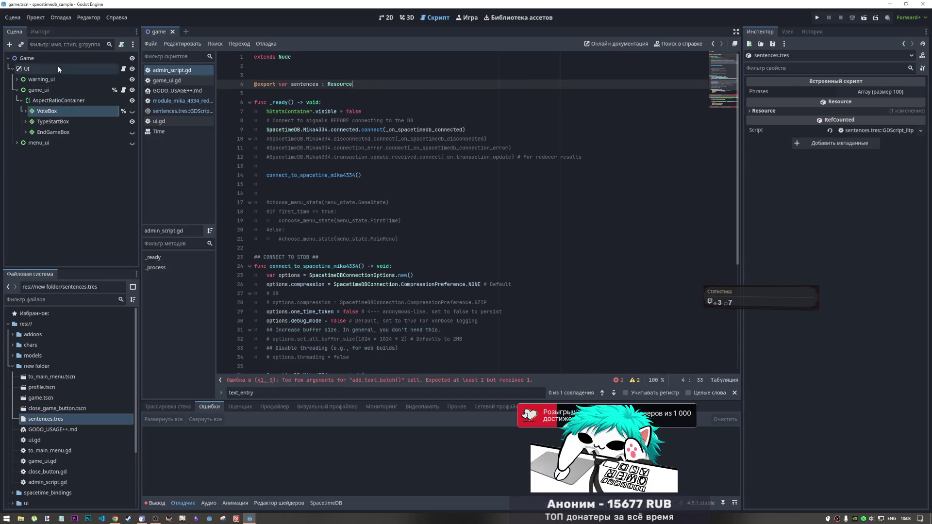
pyautogui.click(63, 92)
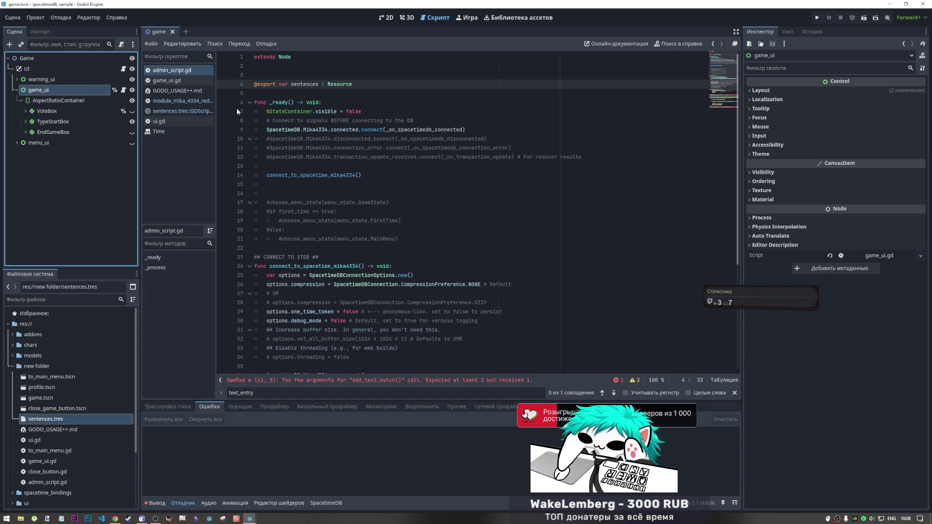
# Step: Create an admin.tscn user-interface scene in new folder and select its Admin root node
pyautogui.click(17, 91)
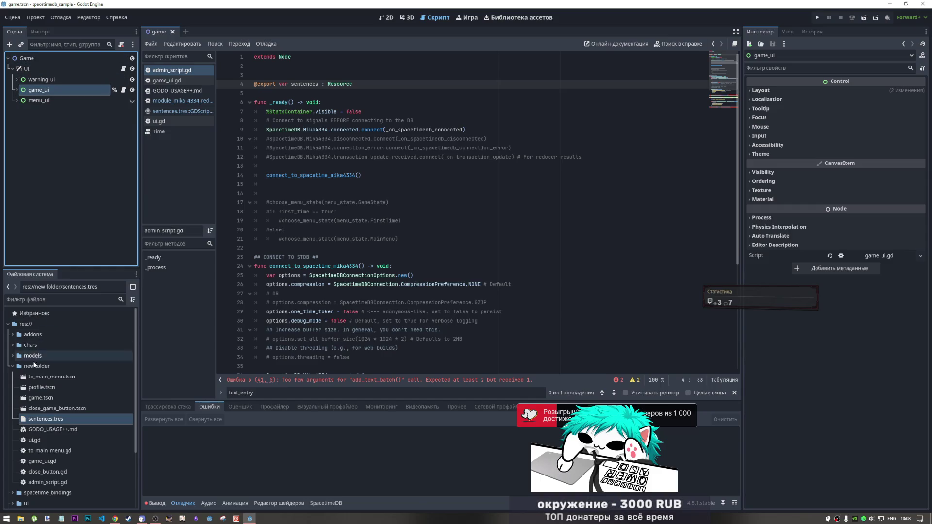
pyautogui.rightClick(33, 366)
pyautogui.moveTo(62, 359)
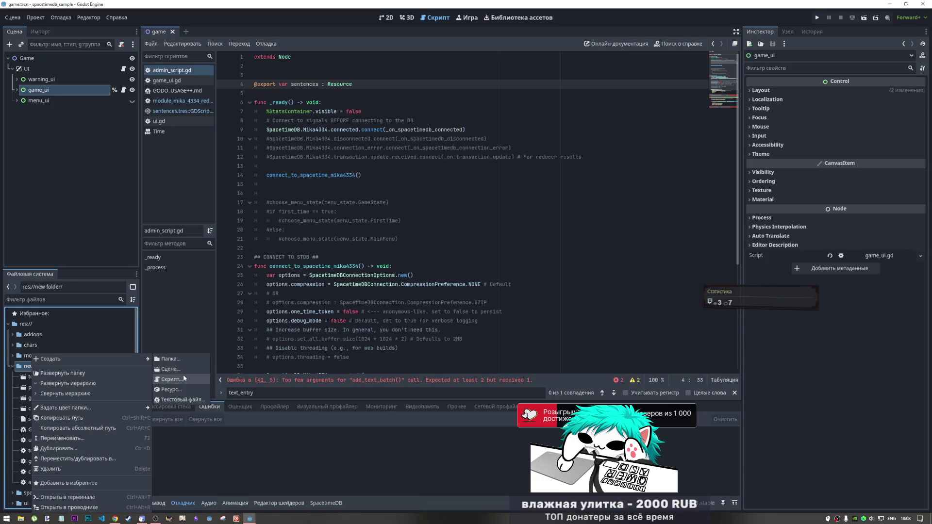
pyautogui.click(171, 370)
pyautogui.click(462, 234)
pyautogui.click(455, 260)
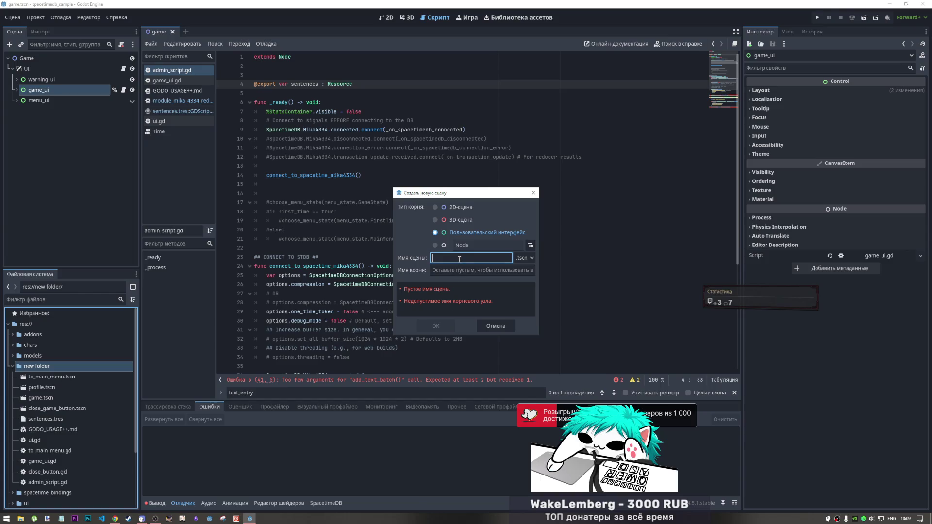
pyautogui.write('admin')
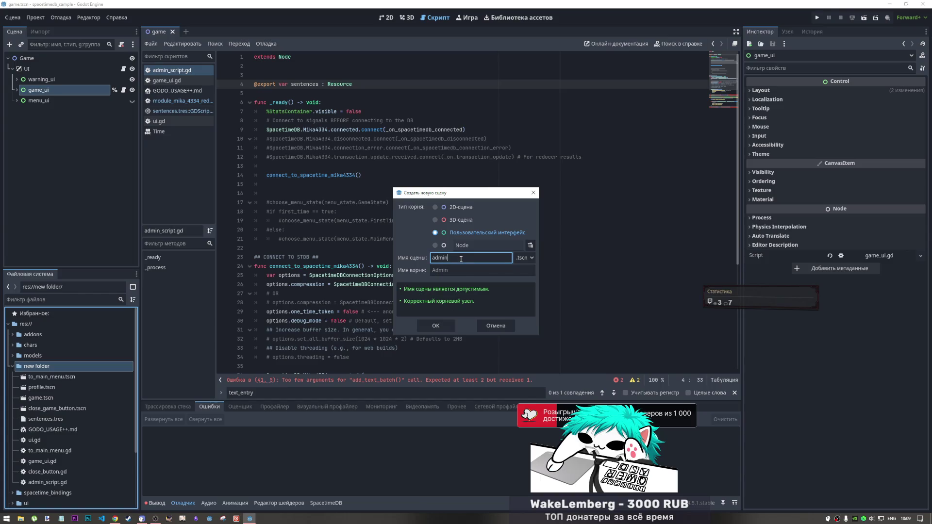
pyautogui.click(437, 323)
pyautogui.click(36, 60)
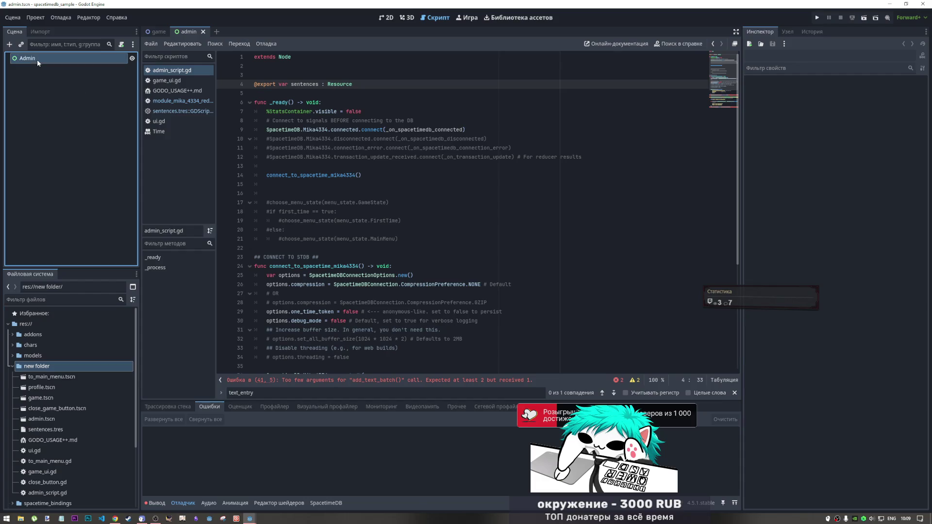
# Step: Attach admin_script.gd to the Admin root node by dragging it onto the node
pyautogui.moveTo(173, 71); pyautogui.dragTo(71, 64)
pyautogui.click(60, 62)
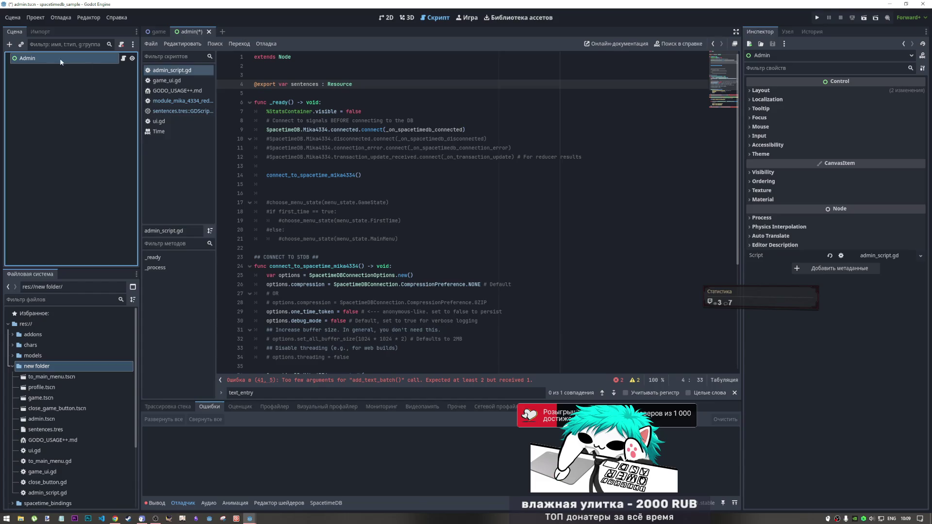
pyautogui.click(239, 76)
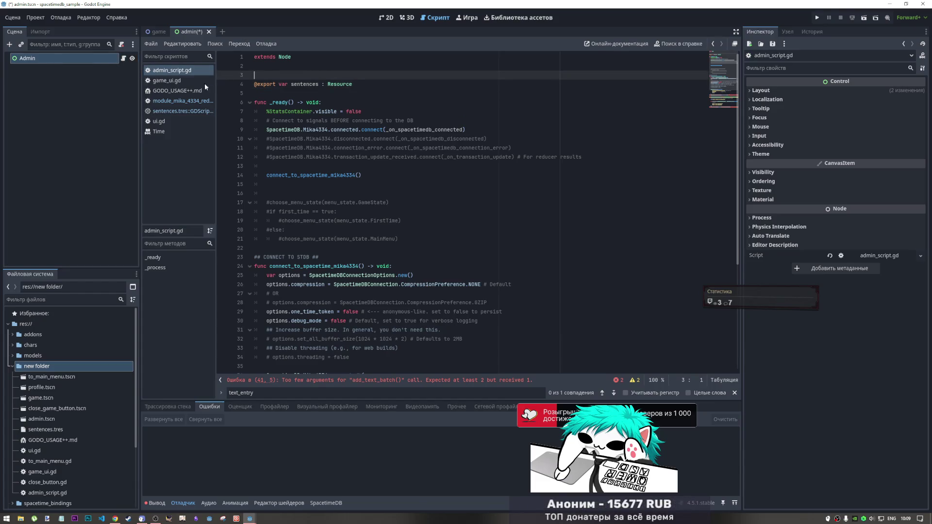
pyautogui.click(59, 66)
pyautogui.click(60, 62)
pyautogui.click(787, 32)
pyautogui.click(761, 31)
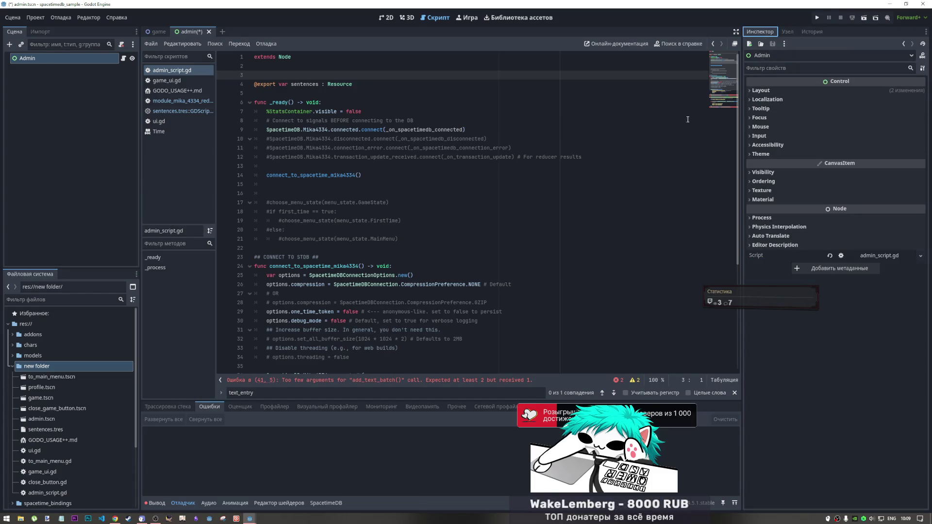
# Step: Save admin.tscn, then close and reopen it to confirm Admin keeps its script
pyautogui.click(42, 388)
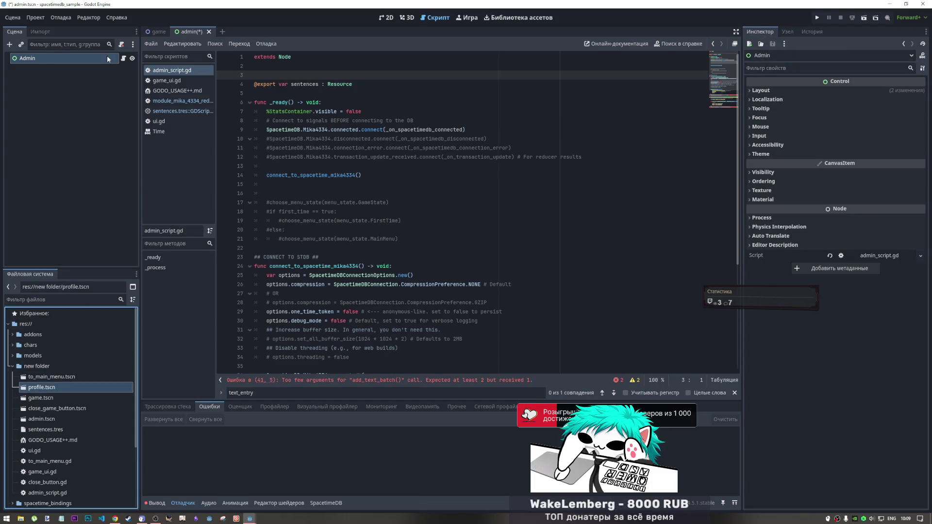
pyautogui.hotkey('ctrl', 's')
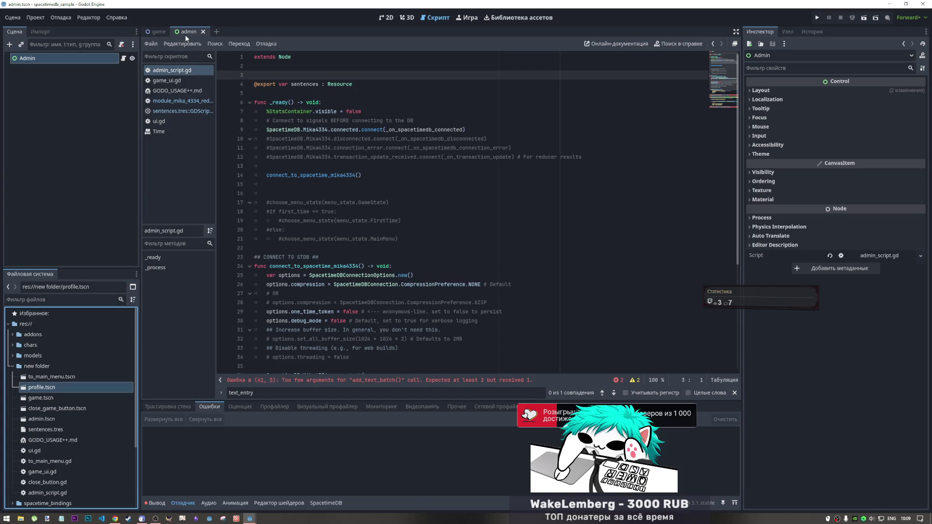
pyautogui.click(343, 157)
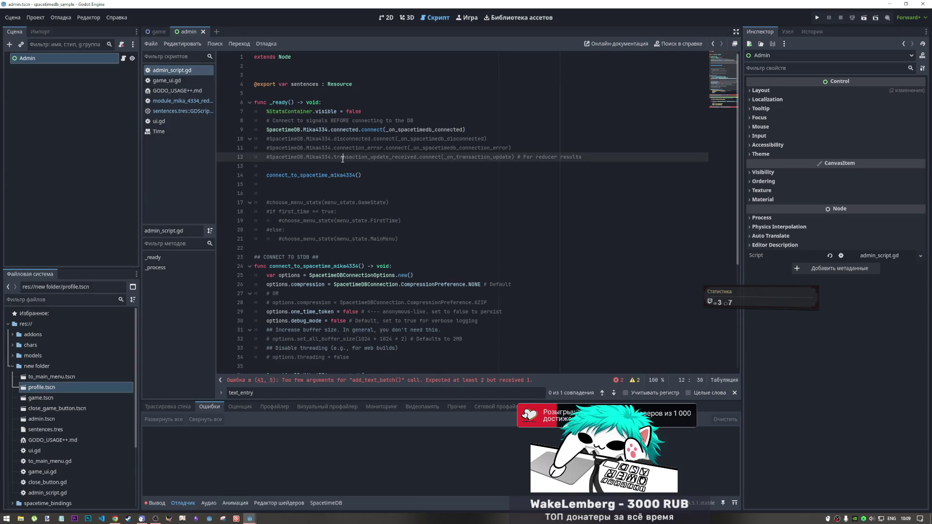
pyautogui.middleClick(184, 32)
pyautogui.scroll(-2, 33, 429)
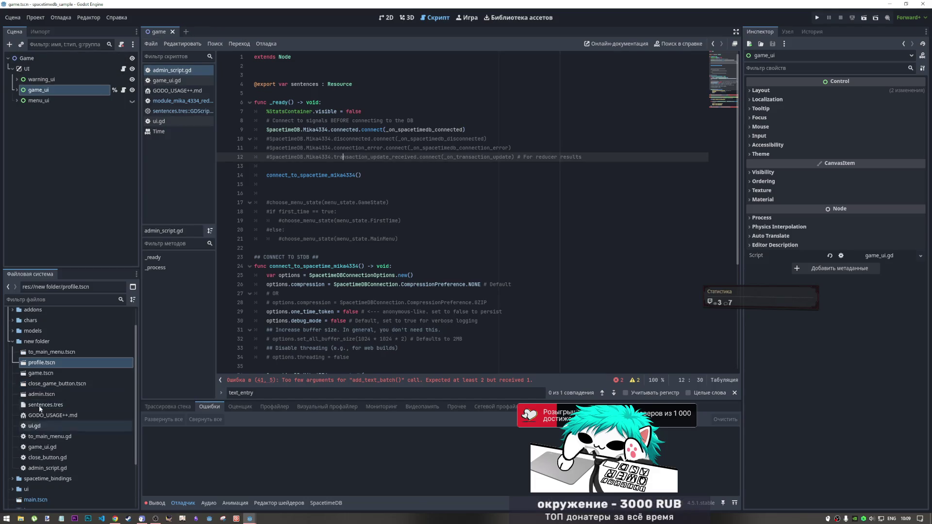
pyautogui.doubleClick(49, 394)
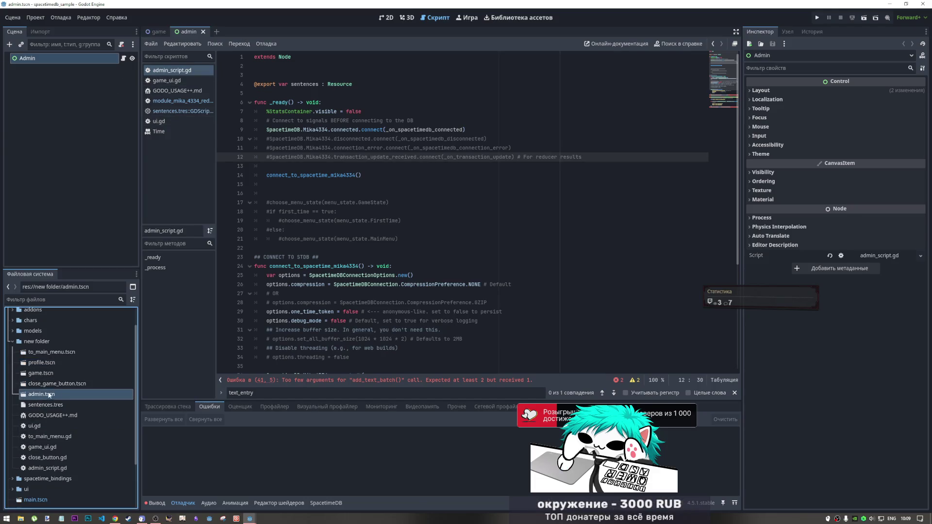
pyautogui.click(43, 118)
pyautogui.click(49, 58)
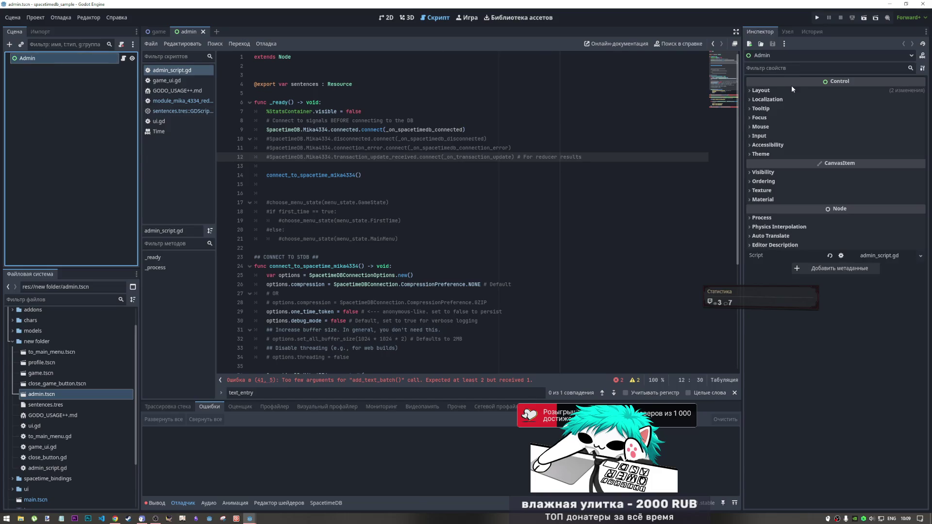
# Step: Review the sentences declaration and the add_text_batch call in admin_script.gd
pyautogui.click(695, 83)
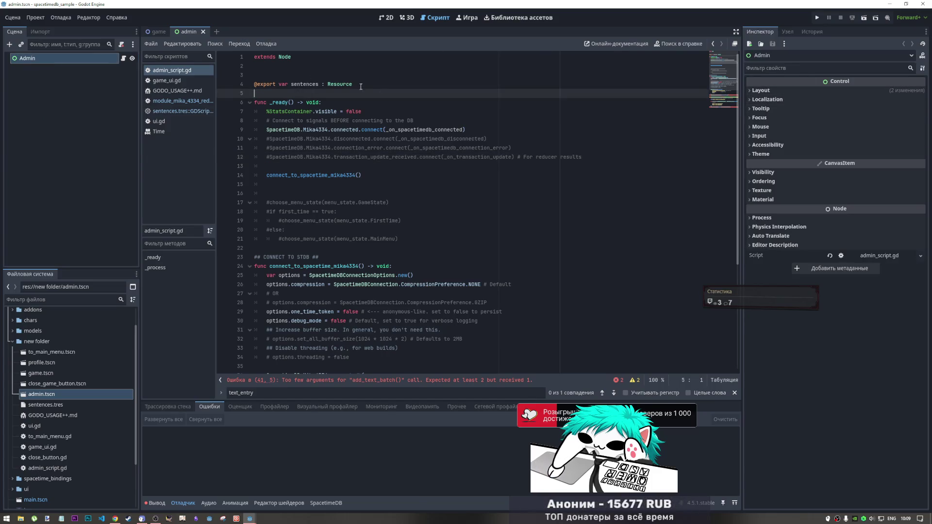
pyautogui.scroll(-6, 392, 367)
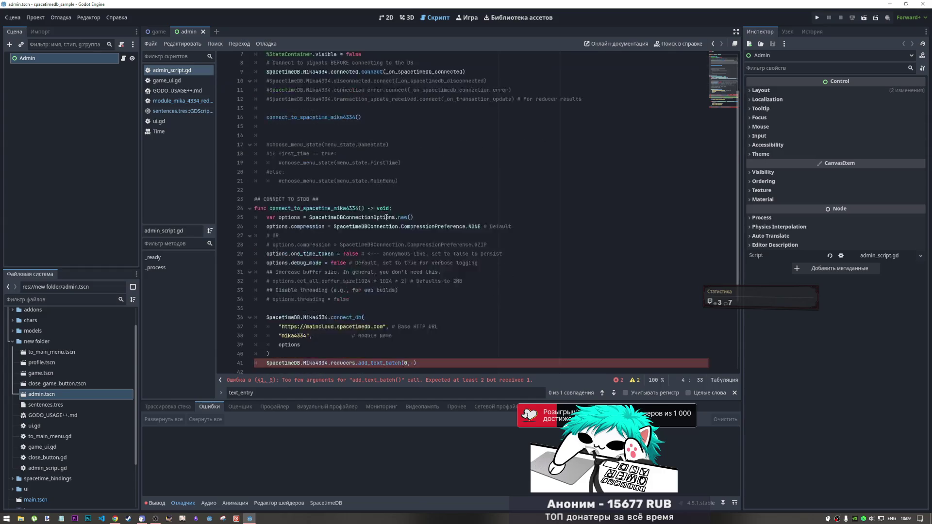
pyautogui.click(410, 257)
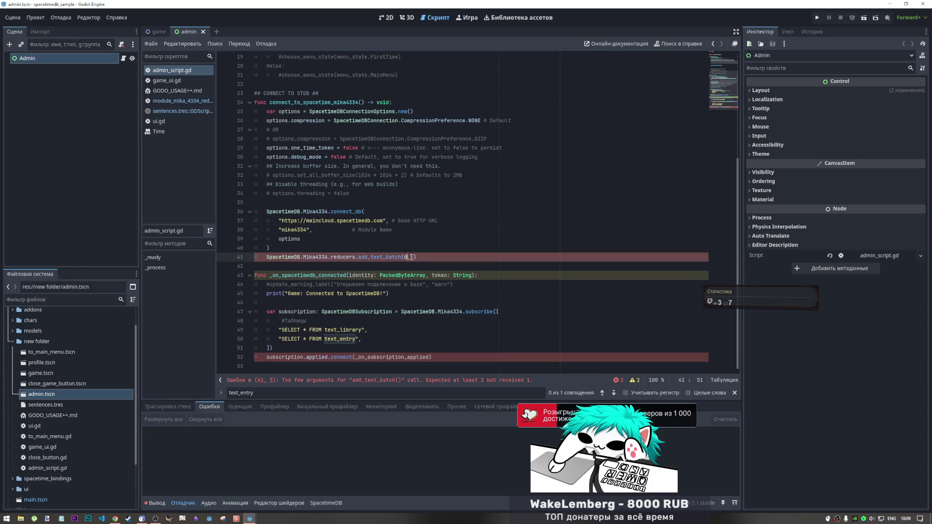
pyautogui.write(',')
pyautogui.scroll(6, 292, 98)
pyautogui.click(303, 86)
pyautogui.scroll(-6, 429, 260)
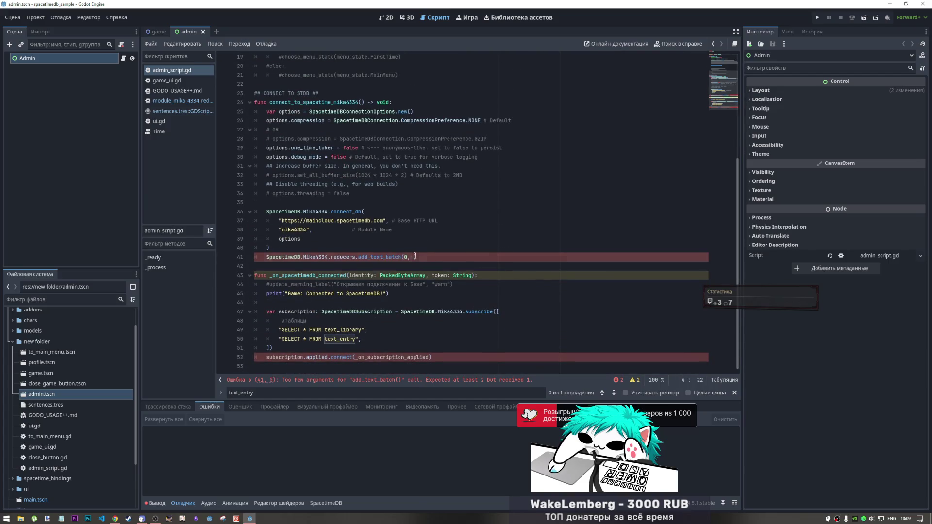
# Step: Make the add_text_batch call pass 0 and sentences.sentences
pyautogui.click(414, 257)
pyautogui.write('sentences.')
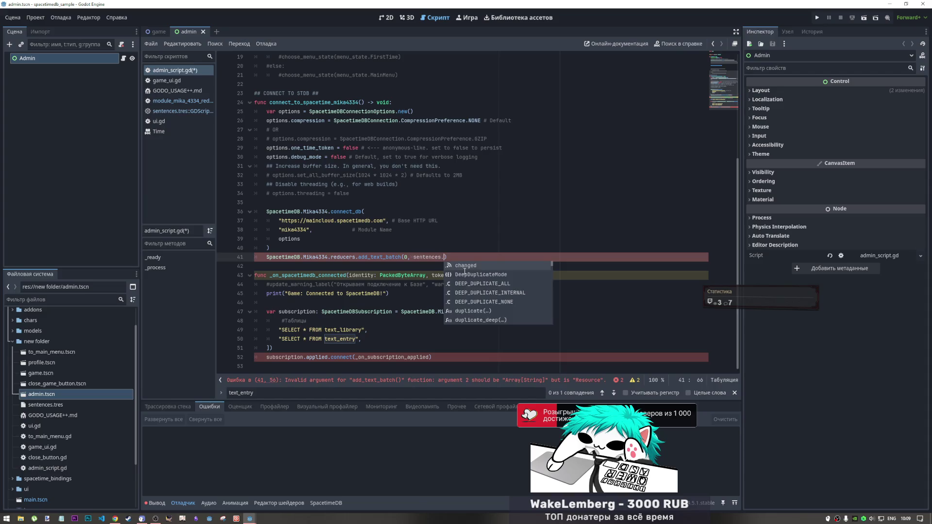
pyautogui.write('sem')
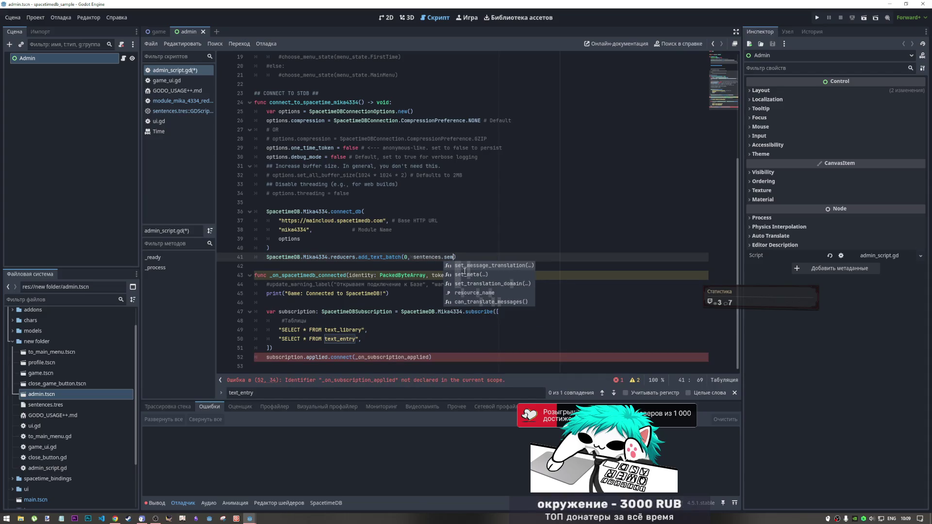
pyautogui.press('BackSpace')
pyautogui.doubleClick(450, 258)
pyautogui.write('sentences')
# Step: Check the subscription connect call, then view game_ui.gd's code
pyautogui.click(348, 359)
pyautogui.press('Down')
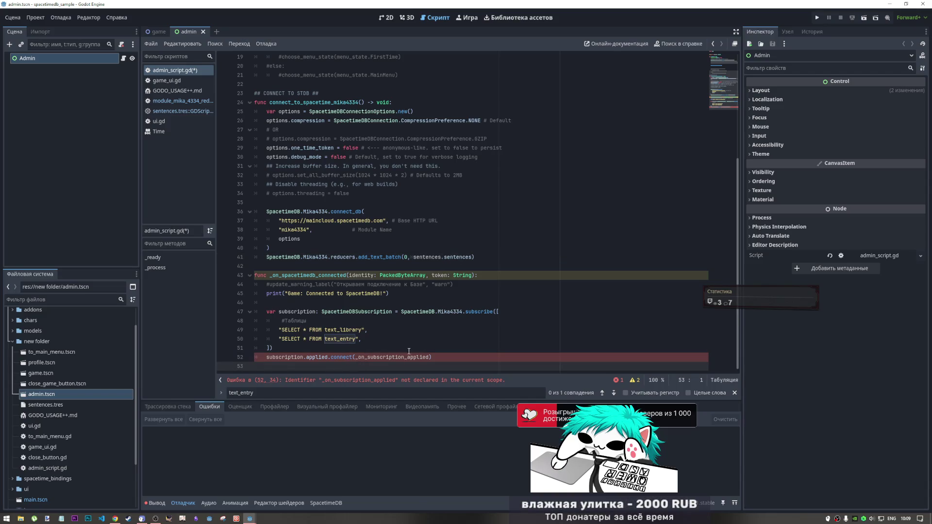
pyautogui.click(341, 359)
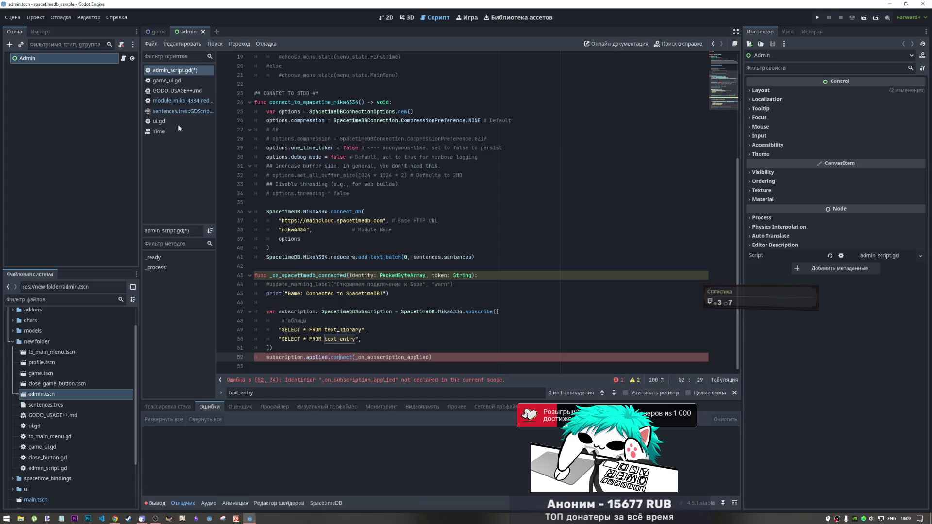
pyautogui.click(166, 80)
pyautogui.scroll(15, 409, 240)
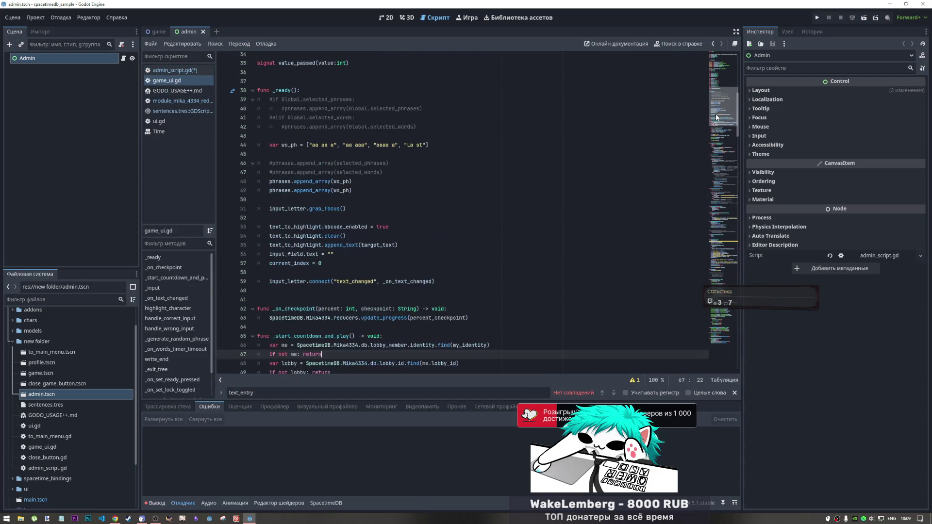
# Step: Copy the _on_subscription_applied function from ui.gd into admin_script.gd
pyautogui.click(159, 122)
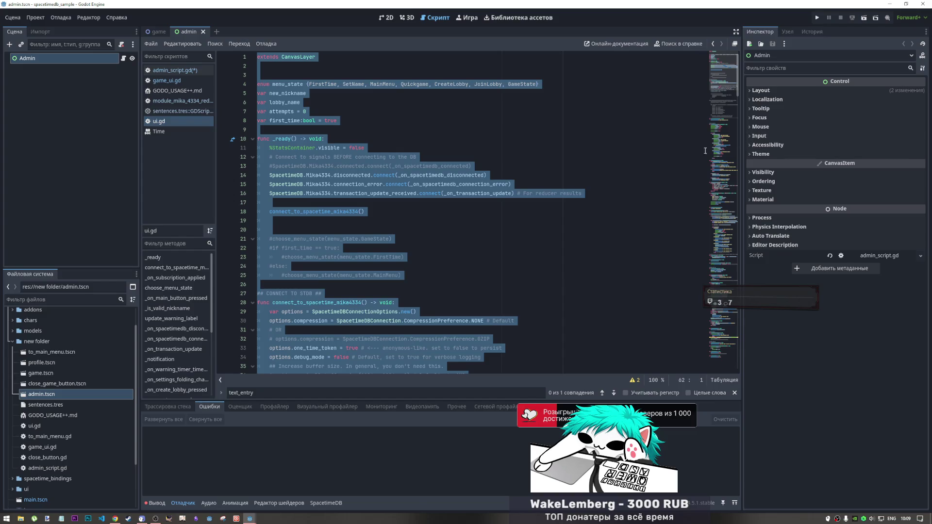
pyautogui.click(319, 358)
pyautogui.scroll(-8, 335, 293)
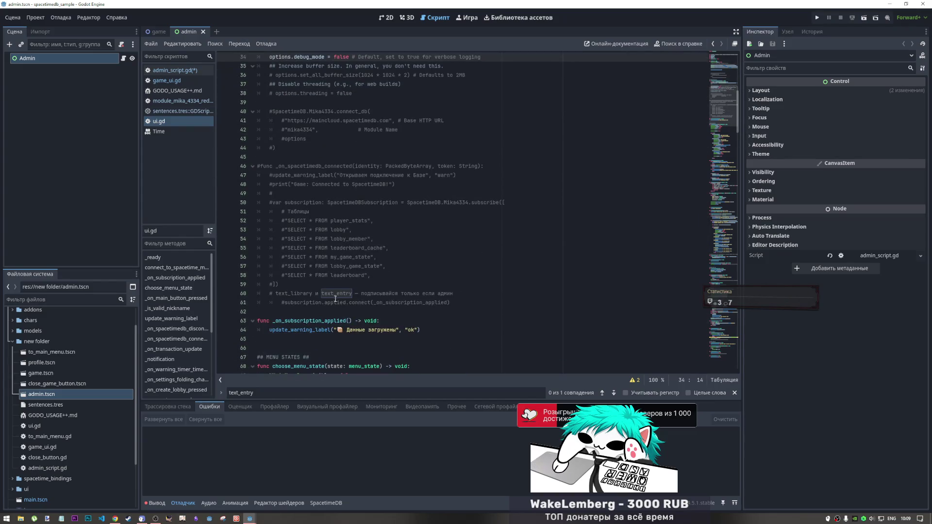
pyautogui.scroll(-3, 335, 293)
pyautogui.moveTo(484, 251); pyautogui.dragTo(260, 238)
pyautogui.click(175, 70)
pyautogui.click(319, 366)
pyautogui.hotkey('ctrl', 'v')
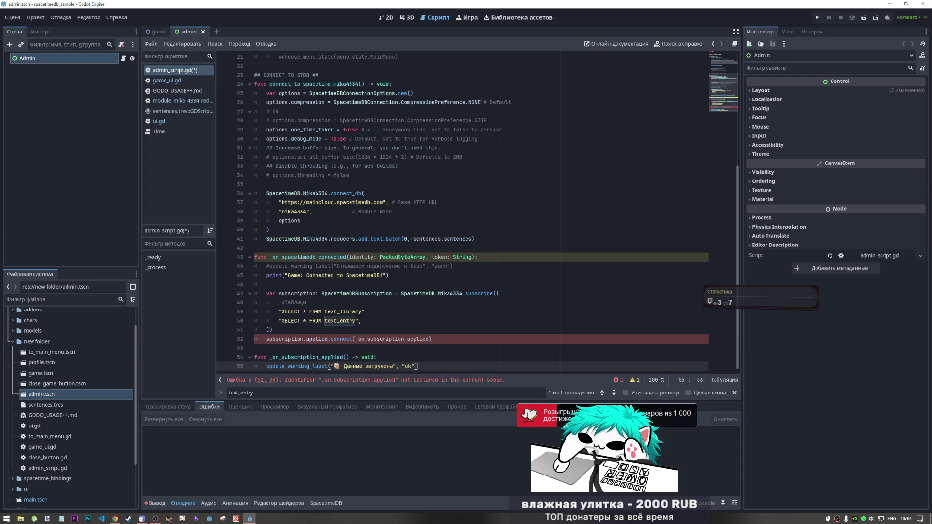
# Step: Move the add_text_batch call from after connect_db into _on_subscription_applied
pyautogui.click(426, 316)
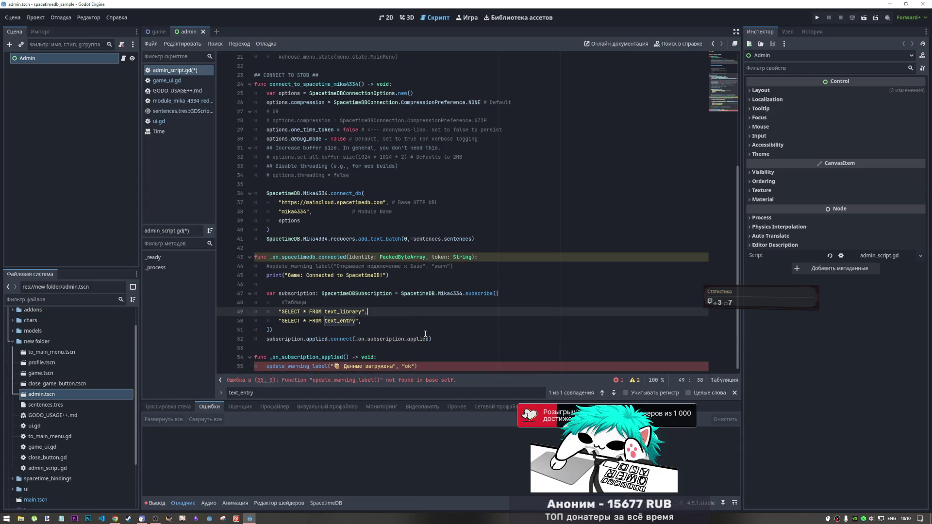
pyautogui.click(422, 239)
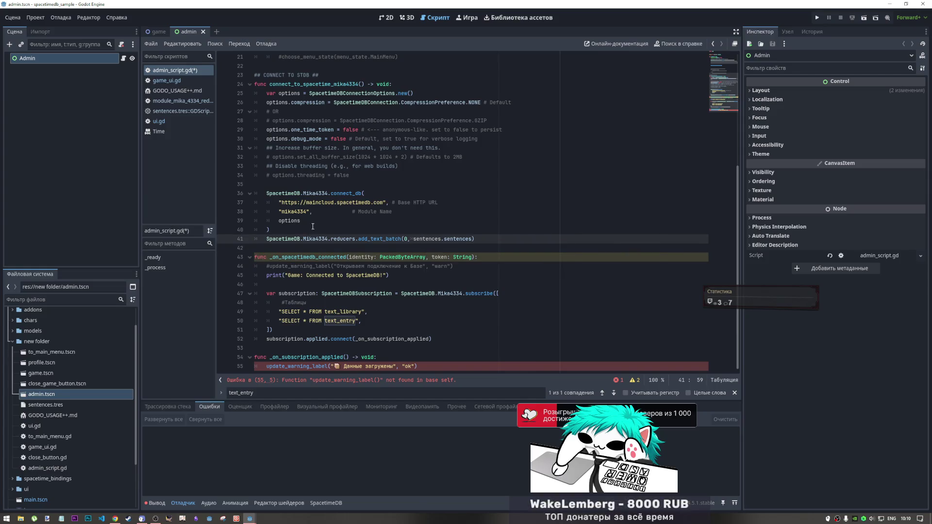
pyautogui.moveTo(491, 239); pyautogui.dragTo(266, 239)
pyautogui.press('BackSpace')
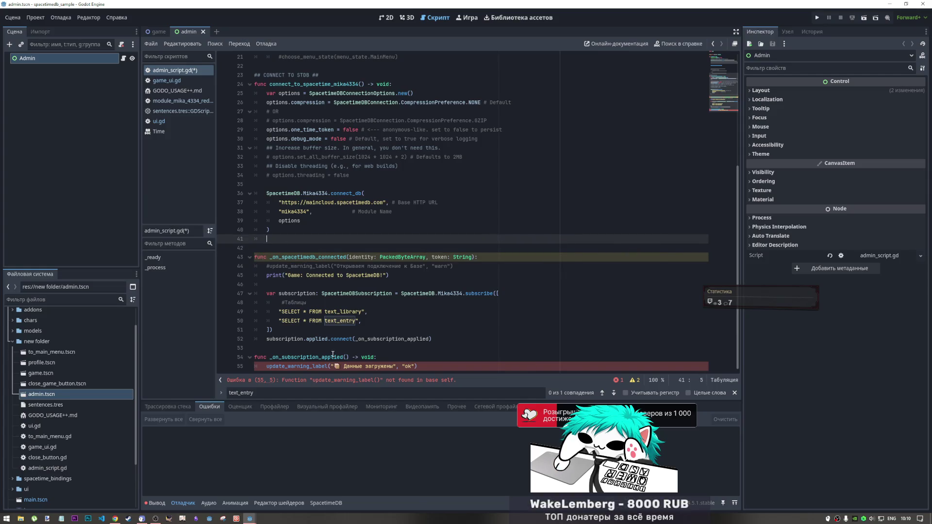
pyautogui.click(433, 366)
pyautogui.press('Return')
pyautogui.write('SpacetimeDB.Mika4334.reducers.add_text_batch(0, sentences.sentences)')
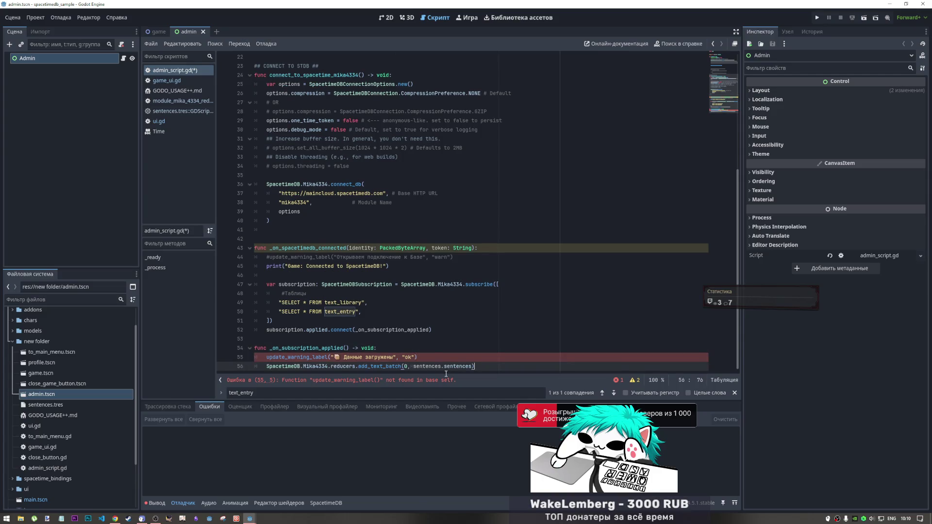
# Step: Replace update_warning_label with print in the new handler
pyautogui.click(436, 357)
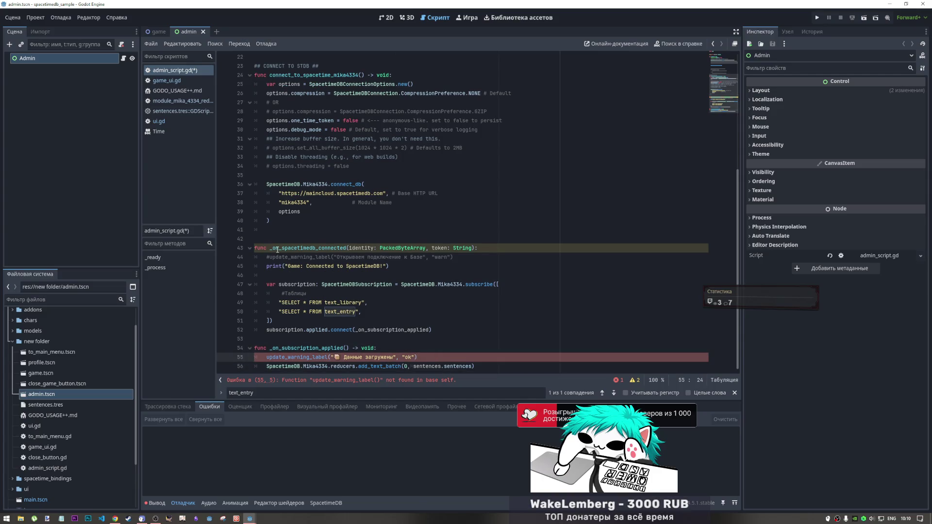
pyautogui.moveTo(282, 266); pyautogui.dragTo(267, 267)
pyautogui.hotkey('ctrl', 'c')
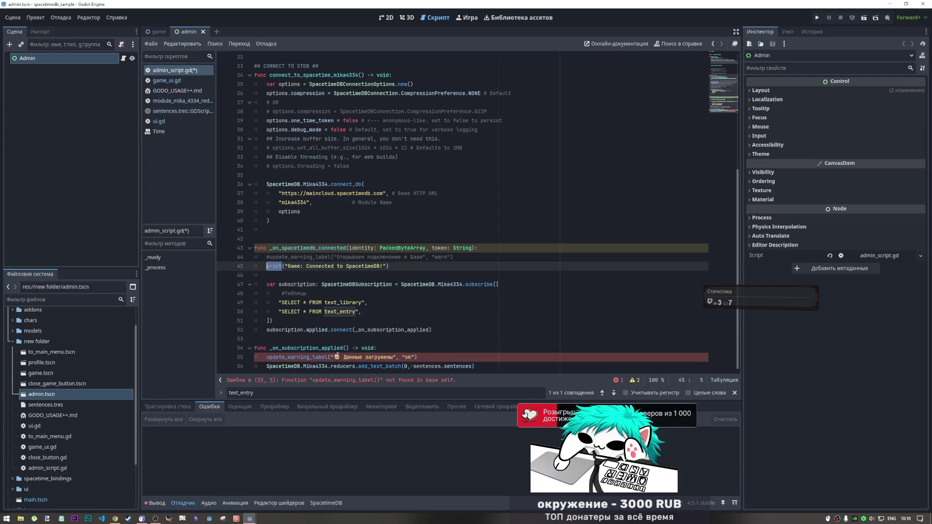
pyautogui.doubleClick(311, 357)
pyautogui.hotkey('ctrl', 'v')
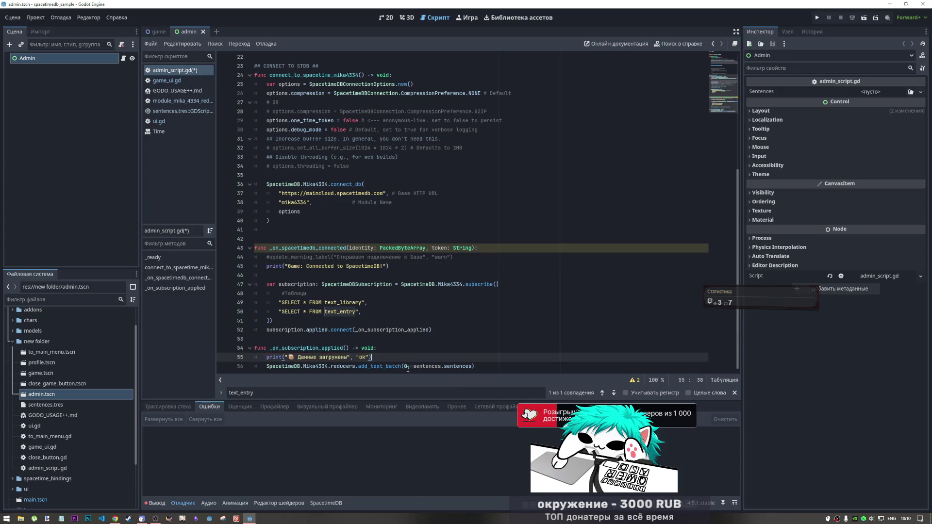
# Step: Remove the blank line after connect_db and the Таблицы comment, then save
pyautogui.click(396, 366)
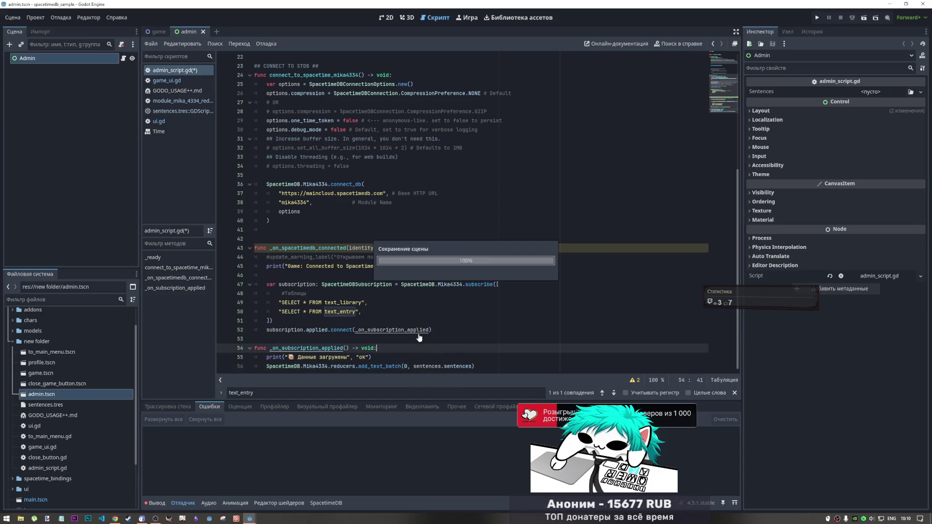
pyautogui.scroll(2, 263, 272)
pyautogui.moveTo(255, 248); pyautogui.dragTo(255, 257)
pyautogui.click(273, 283)
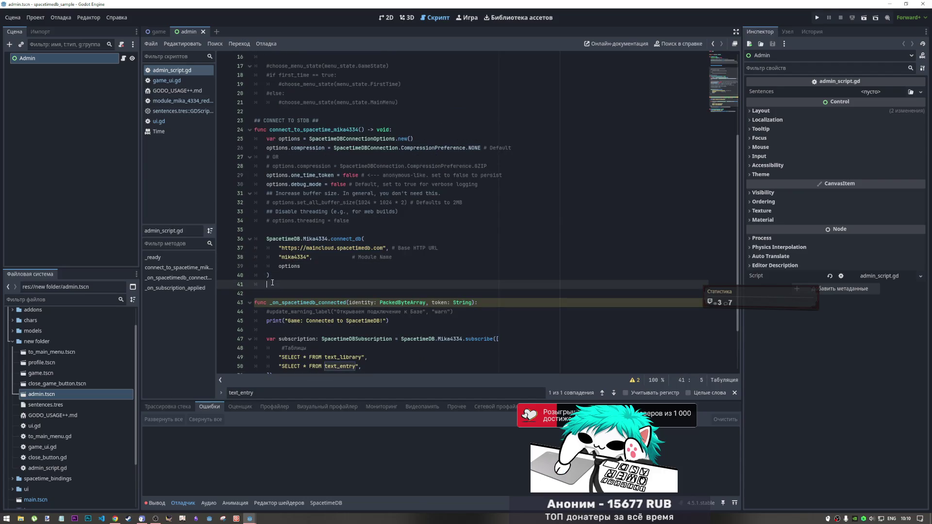
pyautogui.press('BackSpace')
pyautogui.scroll(-2, 315, 281)
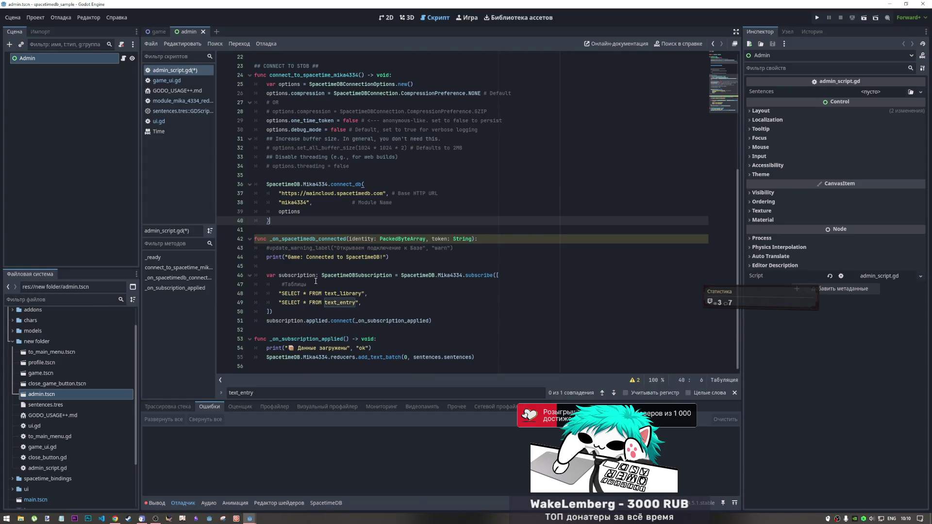
pyautogui.click(331, 288)
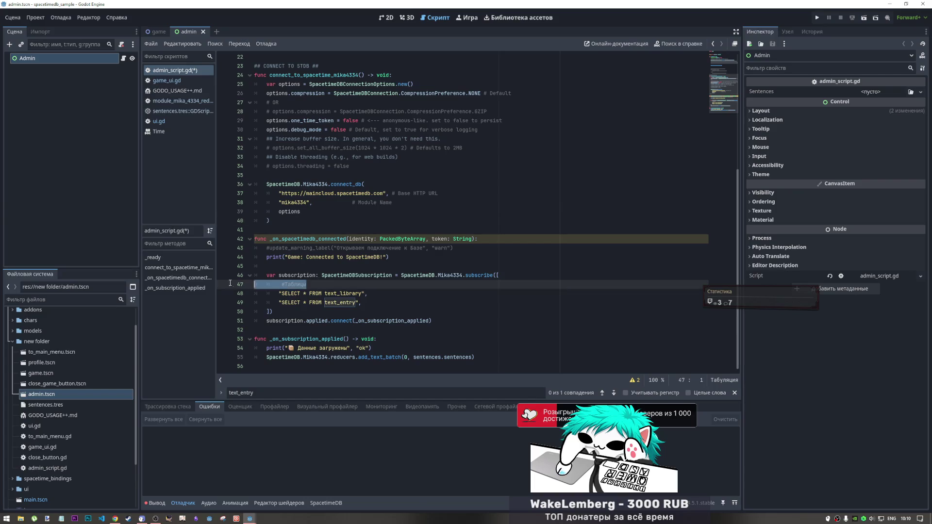
pyautogui.hotkey('ctrl', 's')
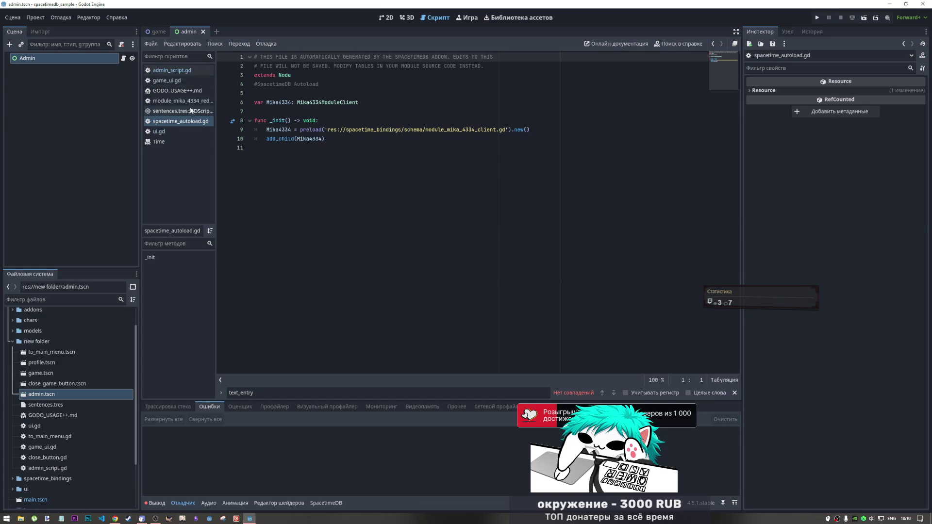
# Step: Close spacetime_autoload.gd and review the new handler and exported sentences variable
pyautogui.middleClick(193, 122)
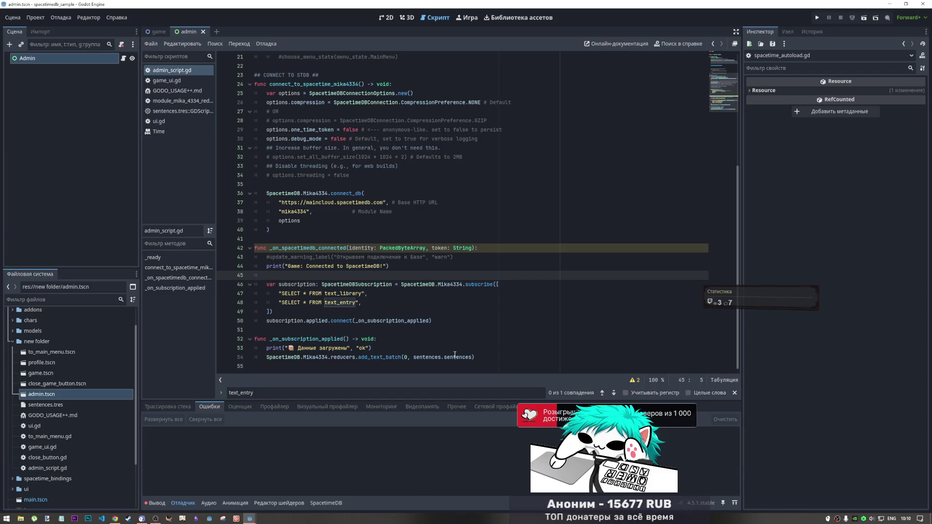
pyautogui.scroll(4, 429, 306)
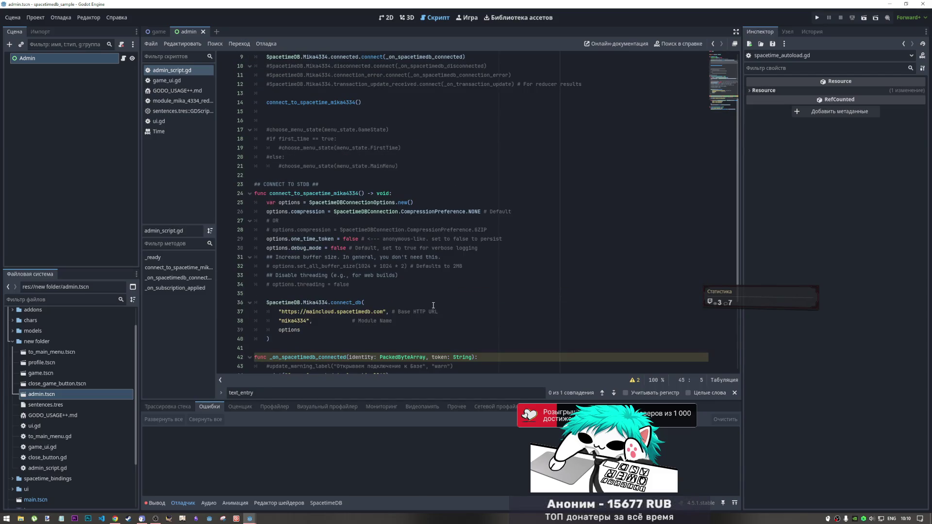
pyautogui.scroll(2, 429, 300)
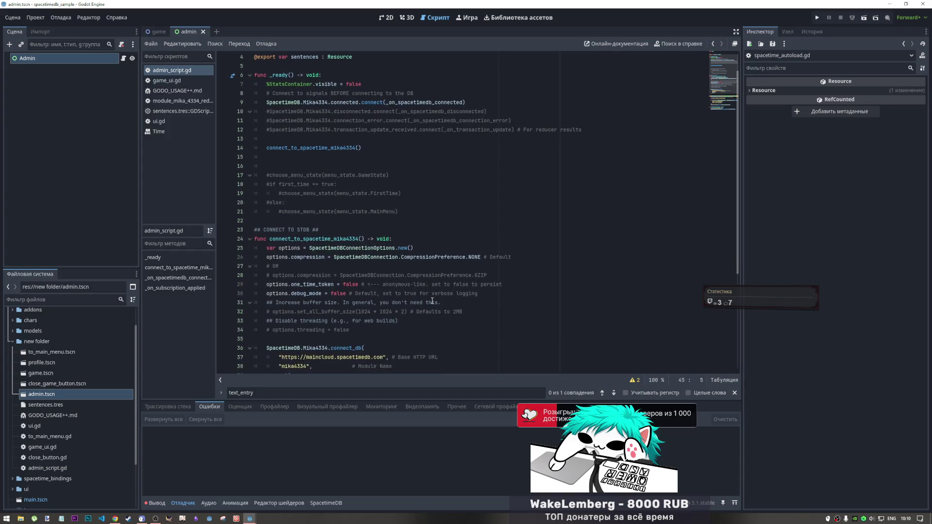
pyautogui.scroll(-2, 430, 302)
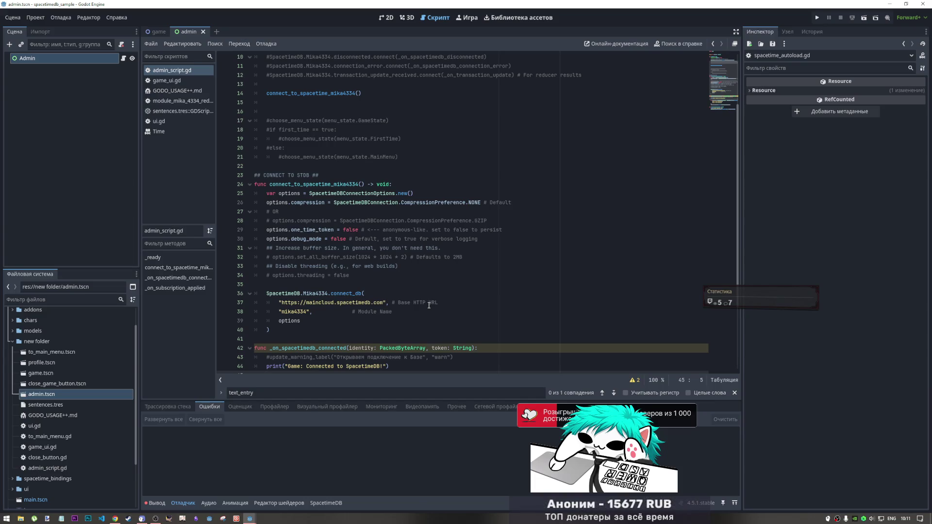
pyautogui.scroll(-4, 429, 306)
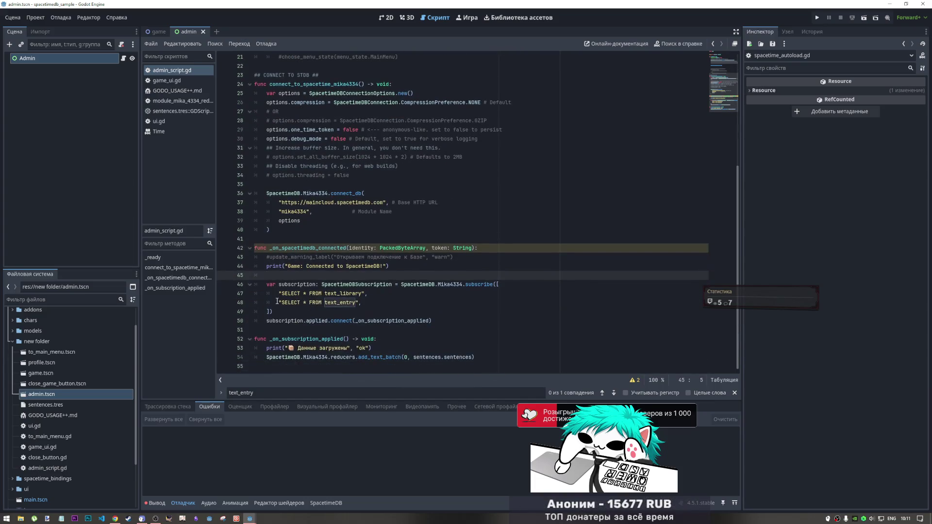
pyautogui.click(430, 357)
pyautogui.click(459, 357)
pyautogui.scroll(7, 314, 86)
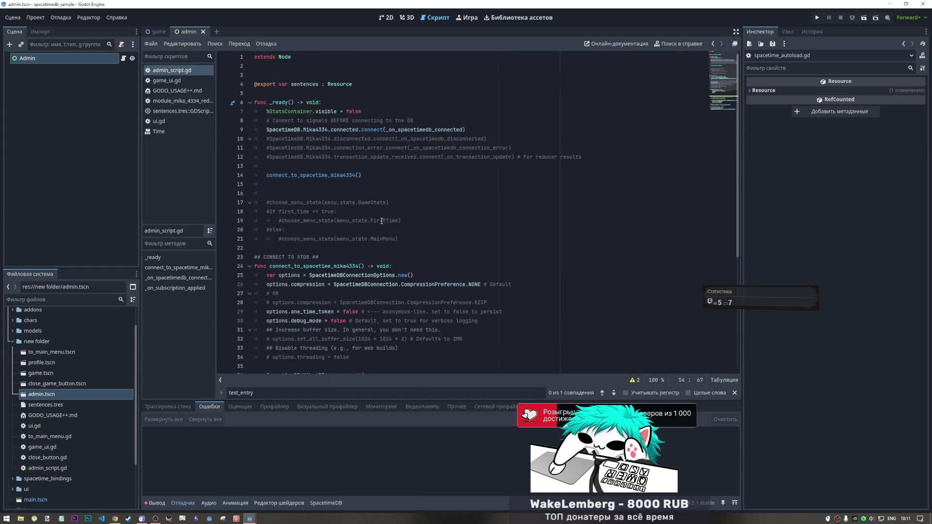
pyautogui.click(314, 85)
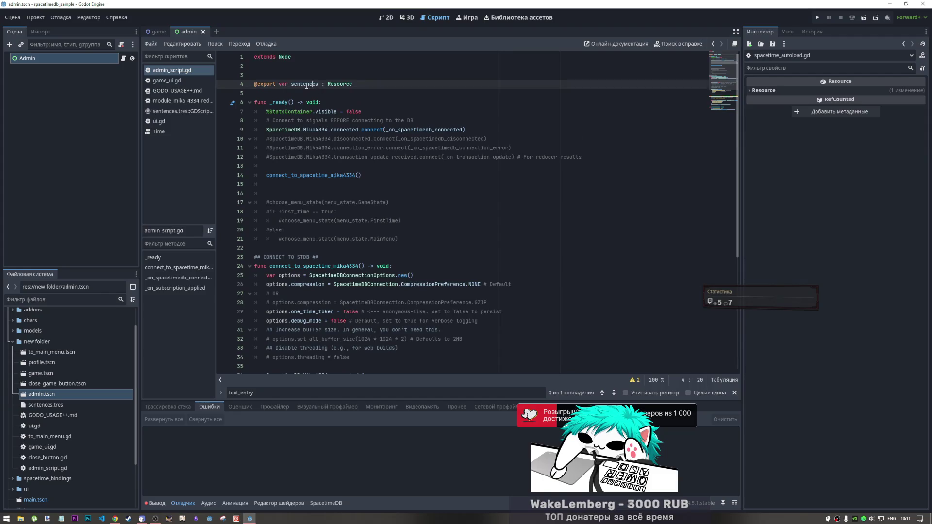
# Step: Assign sentences.tres to the Admin node's Sentences property in the Inspector
pyautogui.click(46, 57)
pyautogui.press('Escape')
pyautogui.click(867, 92)
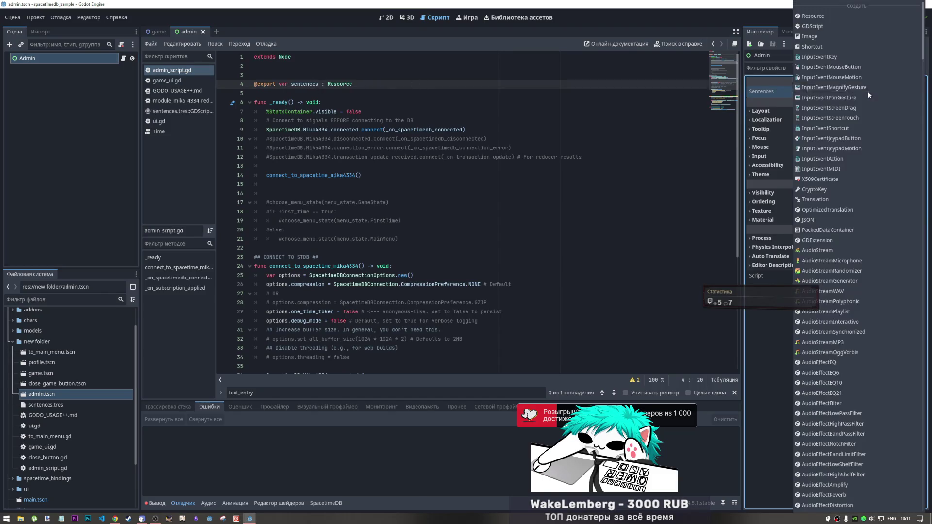
pyautogui.click(770, 103)
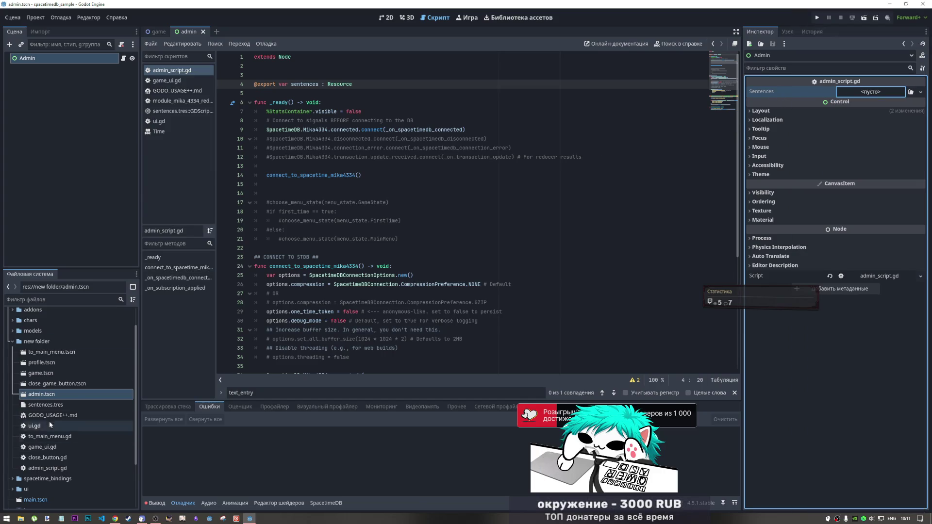
pyautogui.moveTo(51, 406)
pyautogui.mouseDown()
pyautogui.moveTo(339, 194)
pyautogui.moveTo(874, 93)
pyautogui.mouseUp()
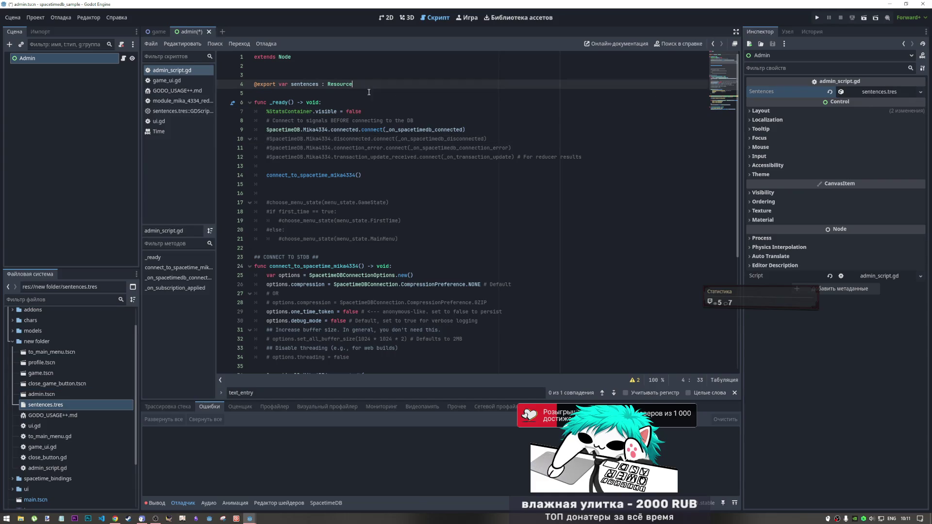
pyautogui.click(855, 91)
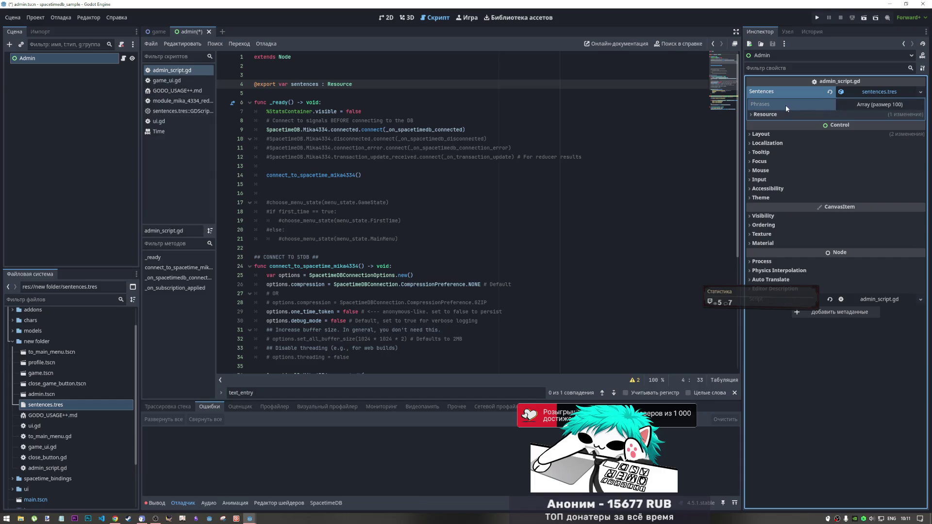
# Step: Open the sentences.tres built-in script to view its phrases array
pyautogui.rightClick(761, 105)
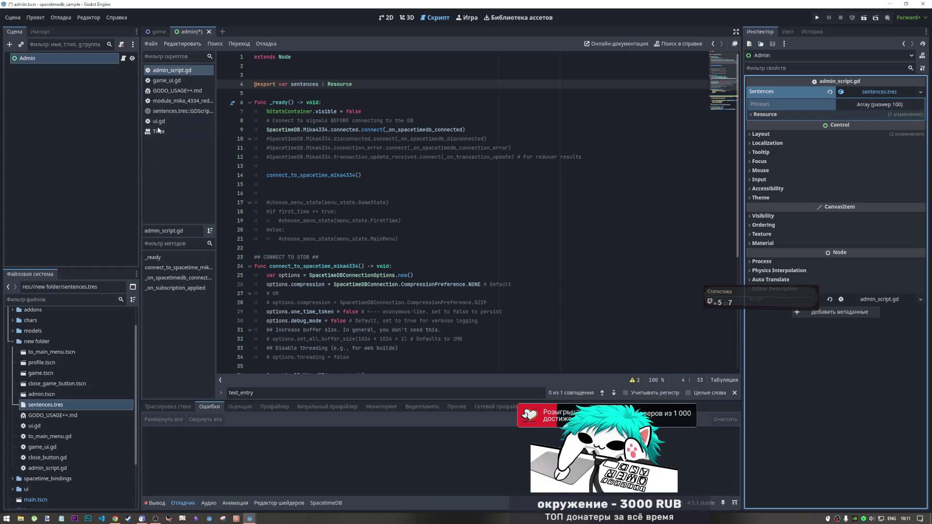
pyautogui.click(171, 113)
pyautogui.click(405, 66)
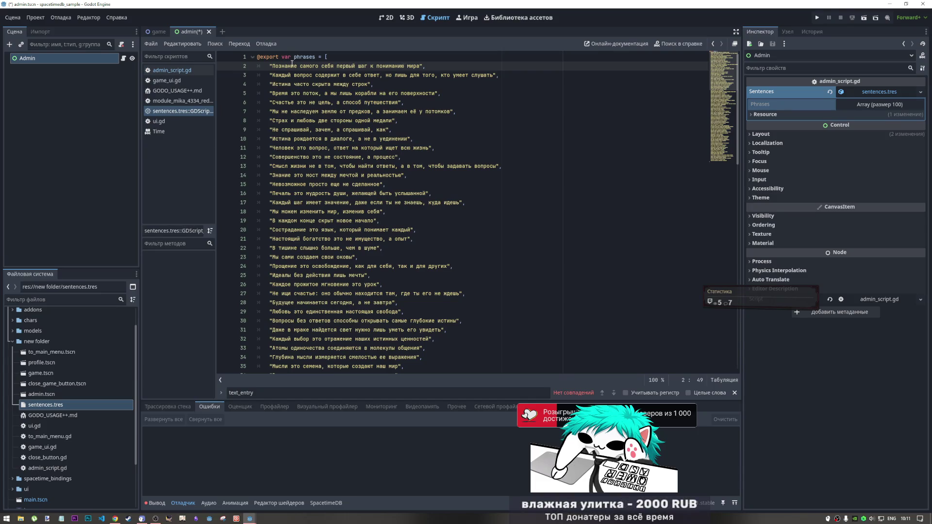
# Step: Rename the exported variable on line 4 of admin_script.gd from sentences to txts
pyautogui.doubleClick(305, 57)
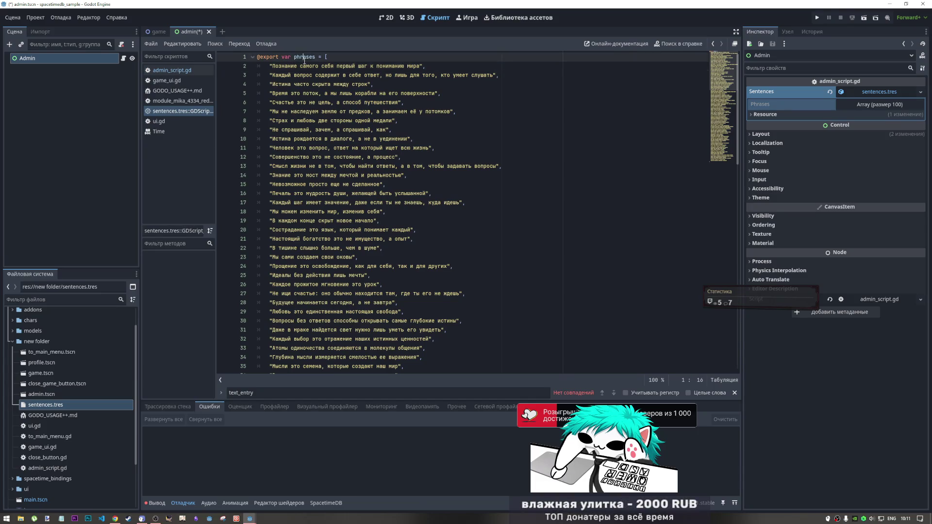
pyautogui.click(183, 71)
pyautogui.click(314, 84)
pyautogui.doubleClick(297, 85)
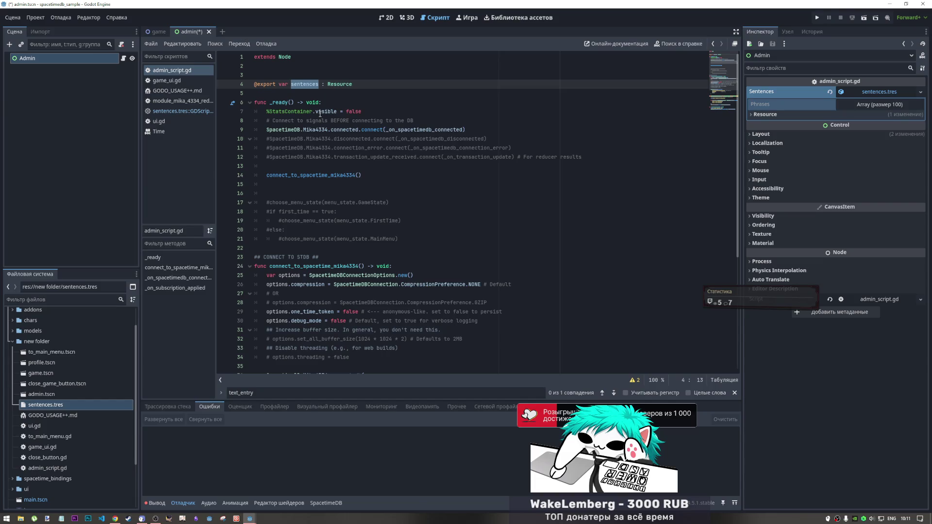
pyautogui.write('texts')
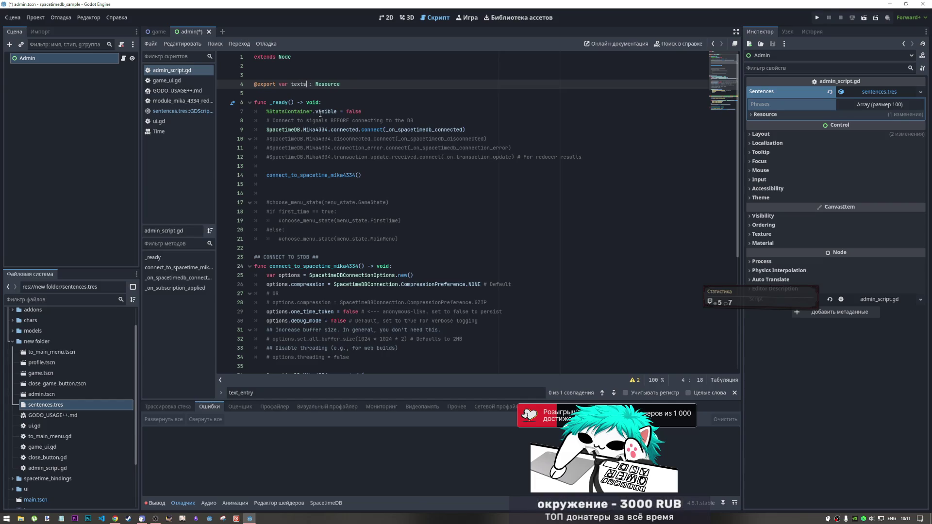
pyautogui.press('Left')
pyautogui.press('Left')
pyautogui.press('Left')
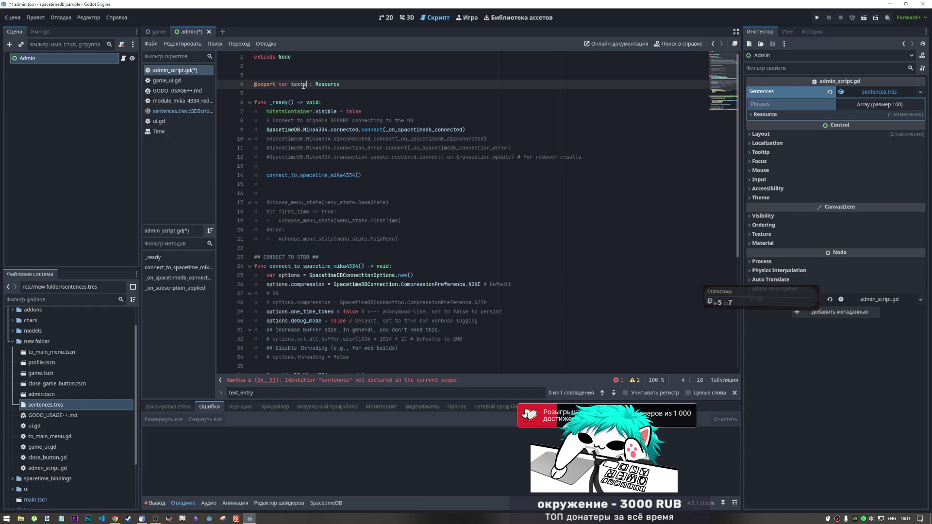
pyautogui.press('BackSpace')
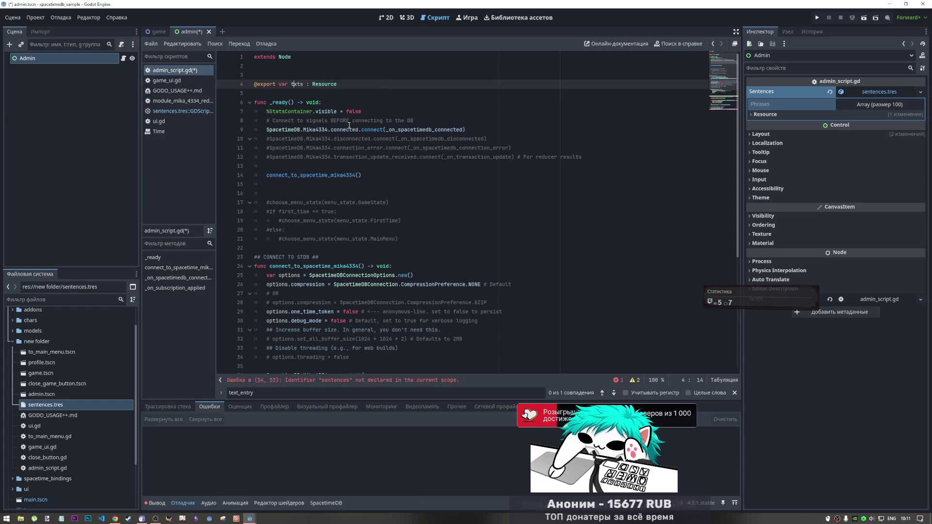
pyautogui.scroll(-7, 347, 194)
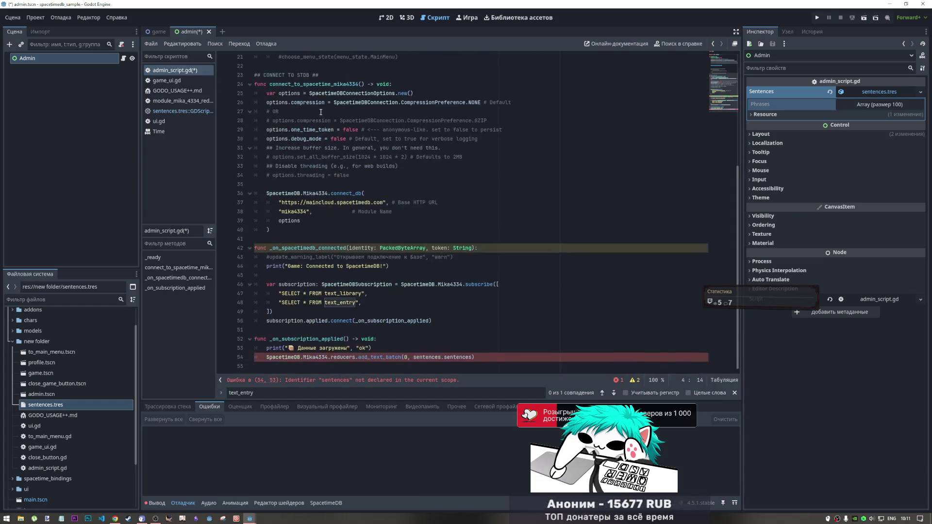
# Step: Change line 54's argument from sentences.sentences to txt.phrases and save
pyautogui.click(379, 349)
pyautogui.click(370, 357)
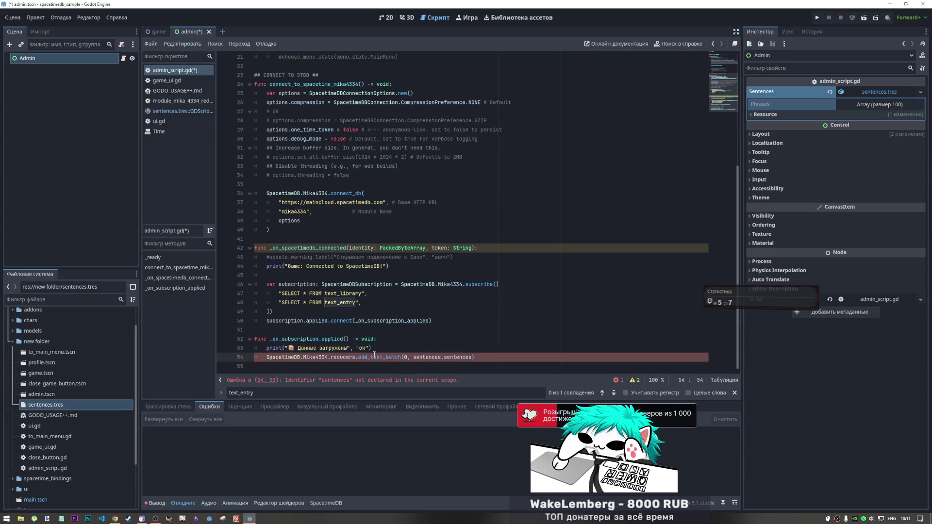
pyautogui.doubleClick(431, 357)
pyautogui.write('txt')
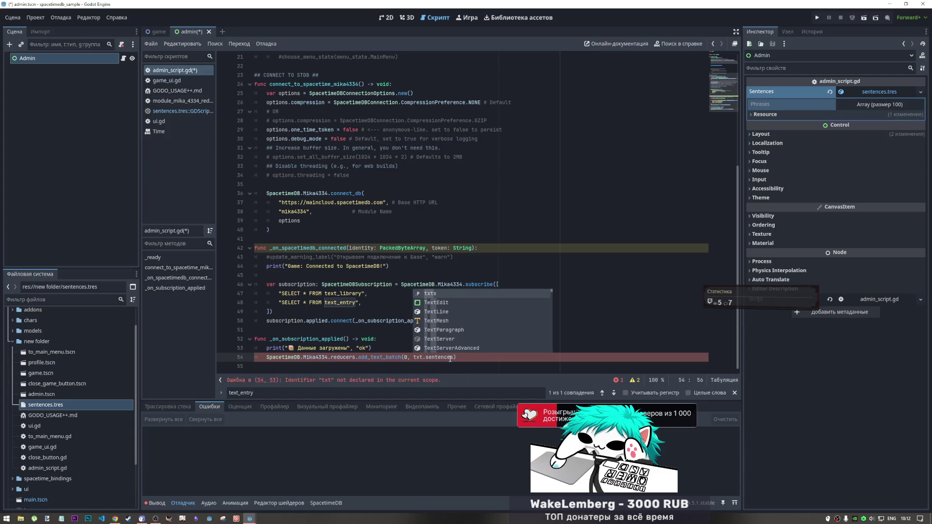
pyautogui.doubleClick(450, 357)
pyautogui.write('phrases')
pyautogui.click(436, 341)
pyautogui.hotkey('ctrl', 's')
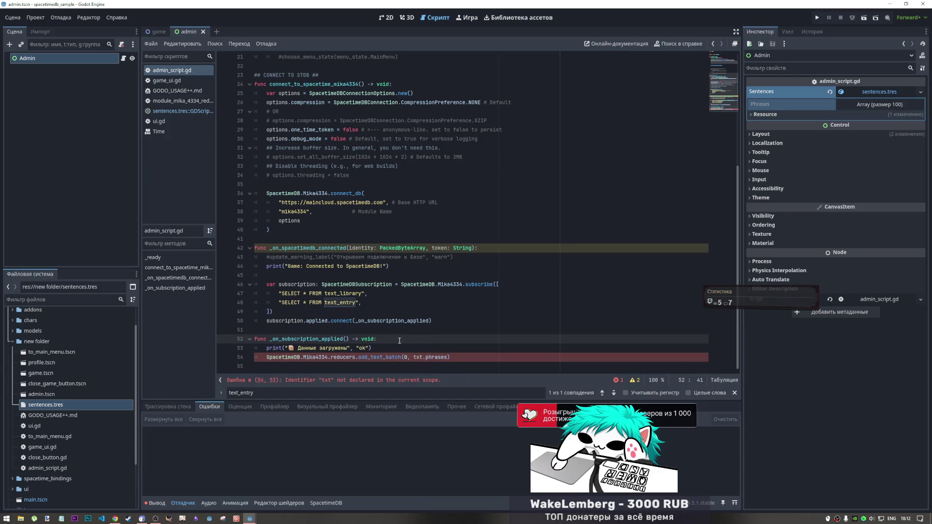
pyautogui.scroll(1, 398, 320)
pyautogui.scroll(-1, 399, 321)
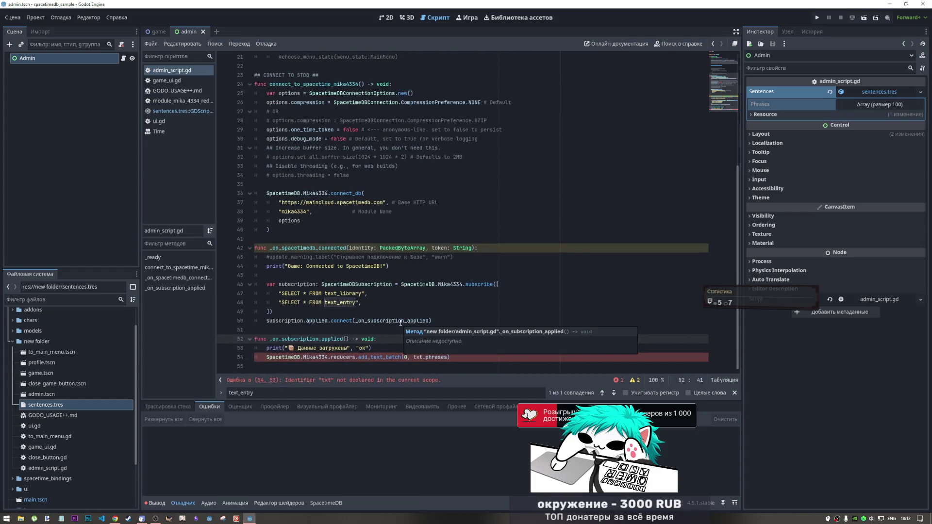
pyautogui.scroll(7, 394, 293)
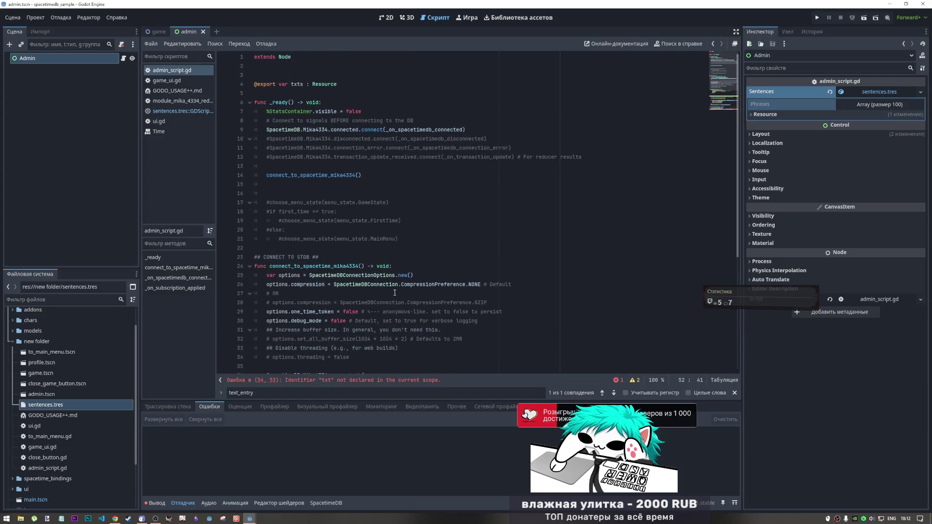
pyautogui.scroll(-7, 389, 295)
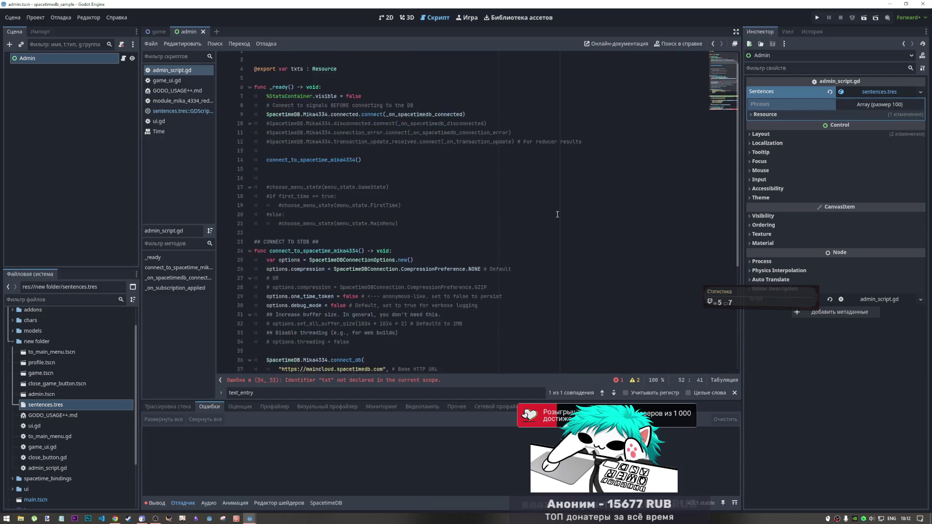
# Step: Correct txt to txts on line 54 and save again, clearing the error
pyautogui.click(431, 358)
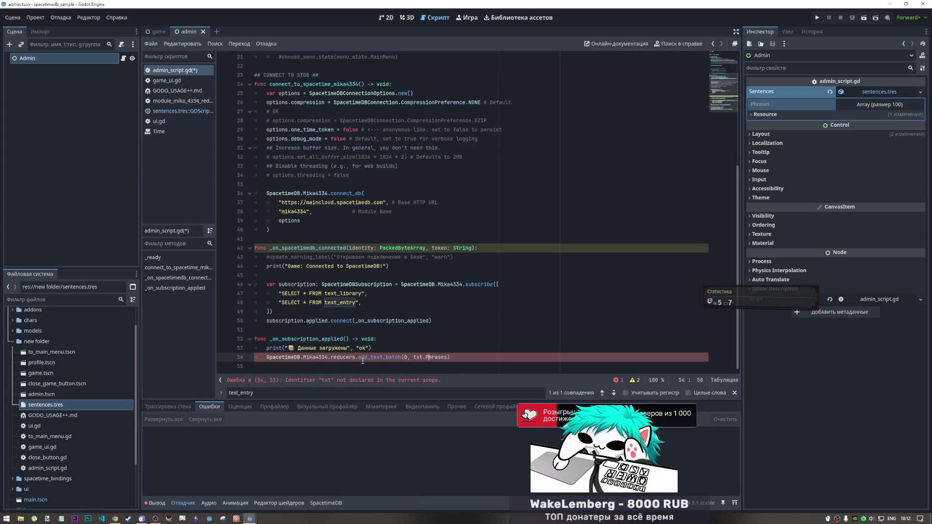
pyautogui.write('s')
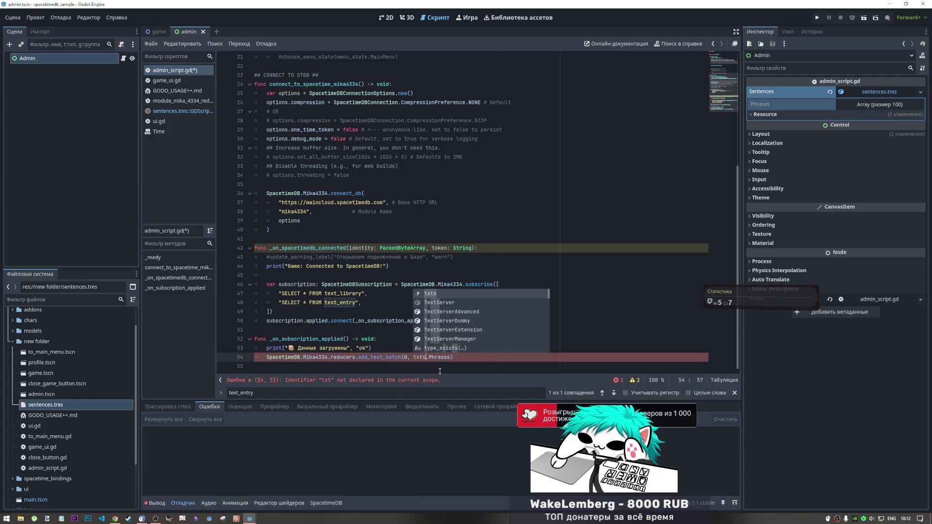
pyautogui.click(440, 357)
pyautogui.hotkey('ctrl', 's')
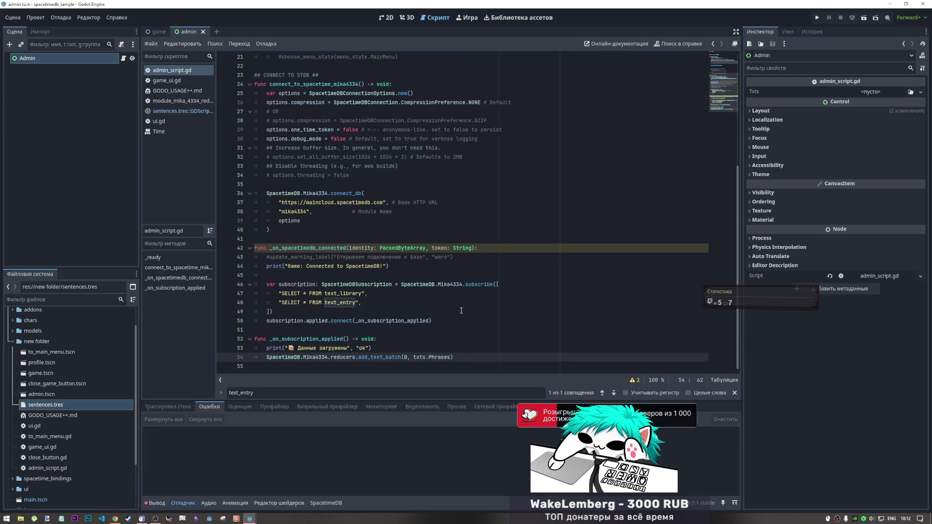
pyautogui.scroll(5, 461, 313)
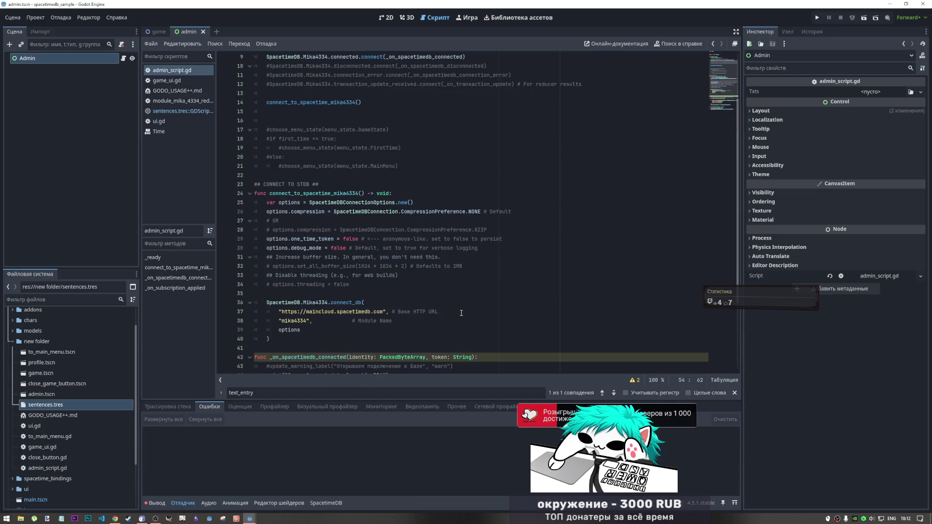
pyautogui.scroll(-5, 459, 320)
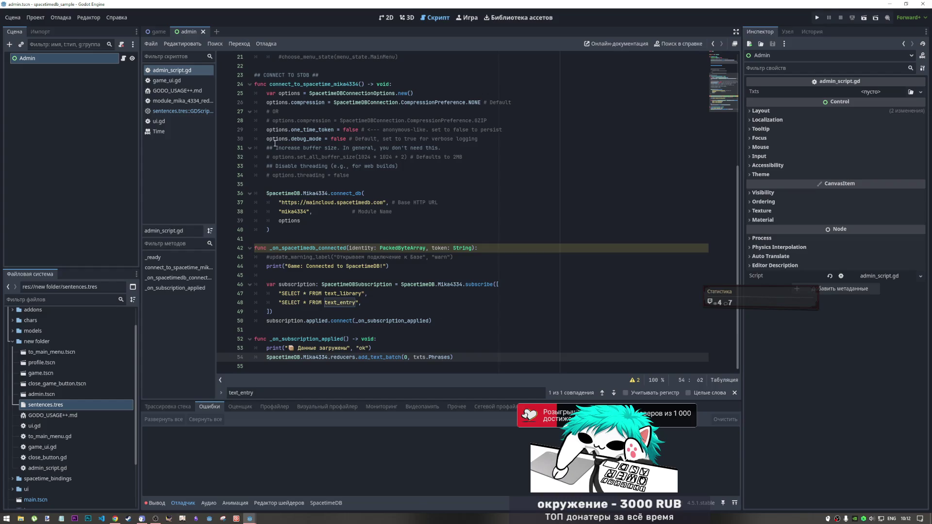
pyautogui.scroll(5, 458, 320)
pyautogui.scroll(-5, 424, 226)
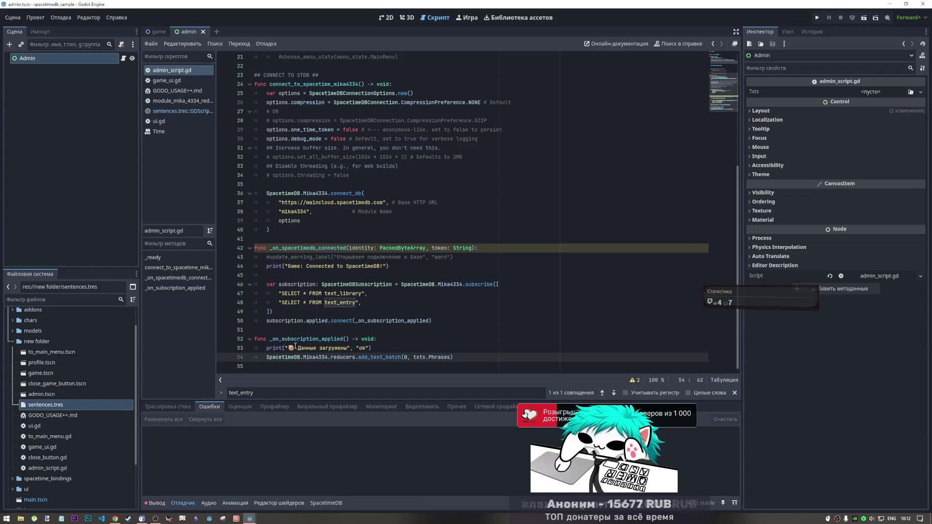
# Step: Switch to the SpacetimeDB dashboard in Chrome and open the database's Tables page
pyautogui.hotkey('alt', 'Tab')
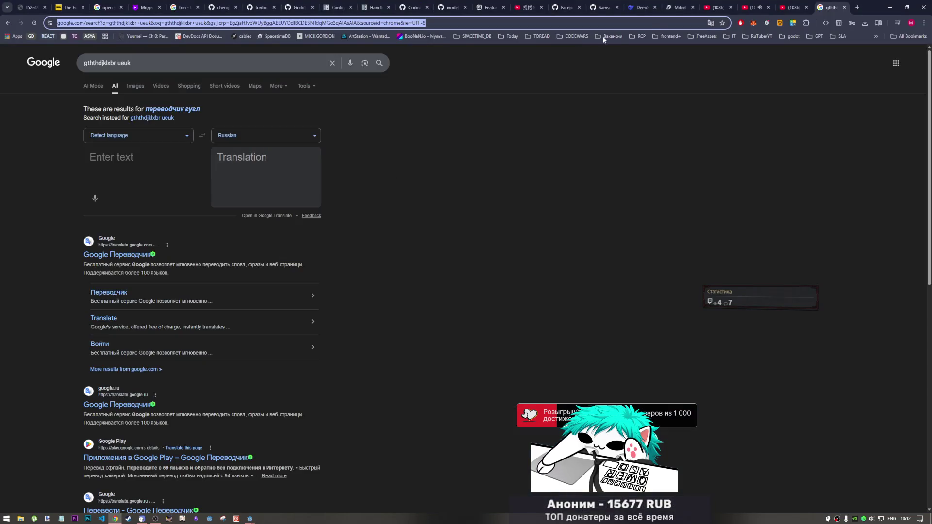
pyautogui.click(679, 7)
pyautogui.click(233, 243)
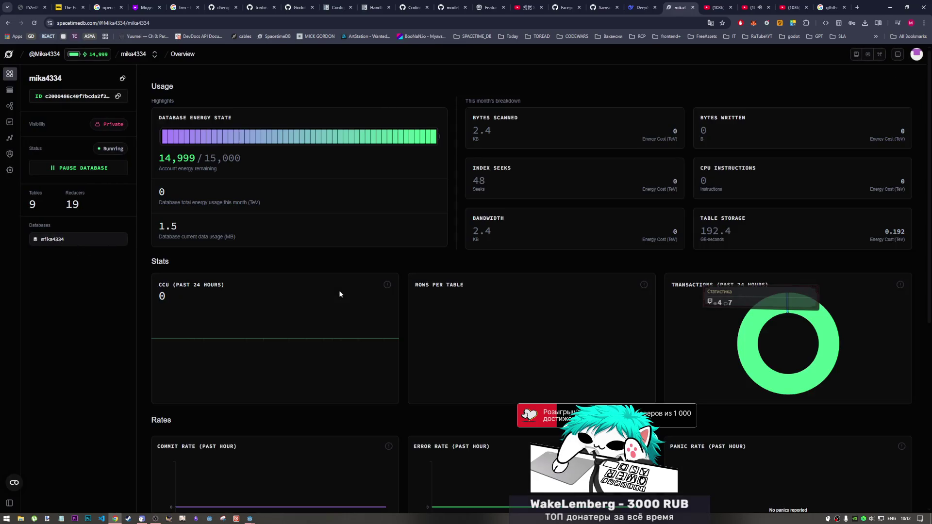
pyautogui.click(10, 91)
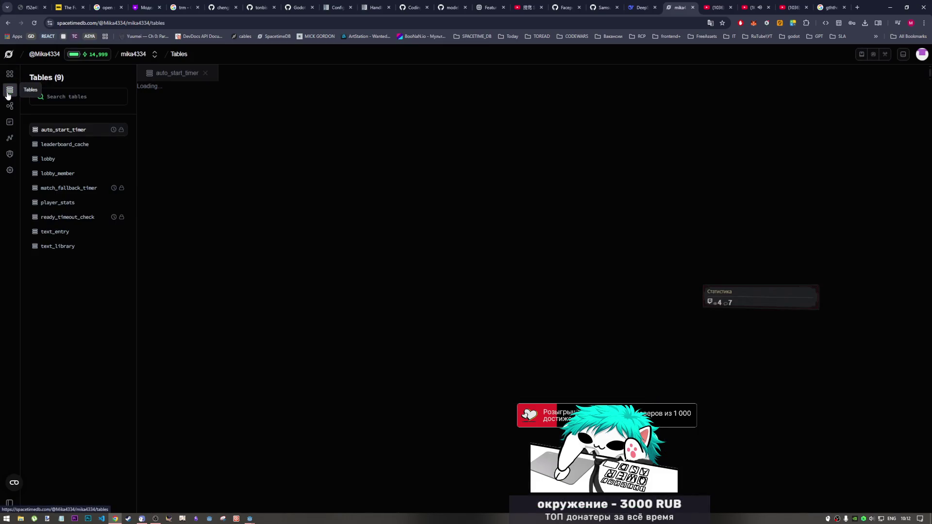
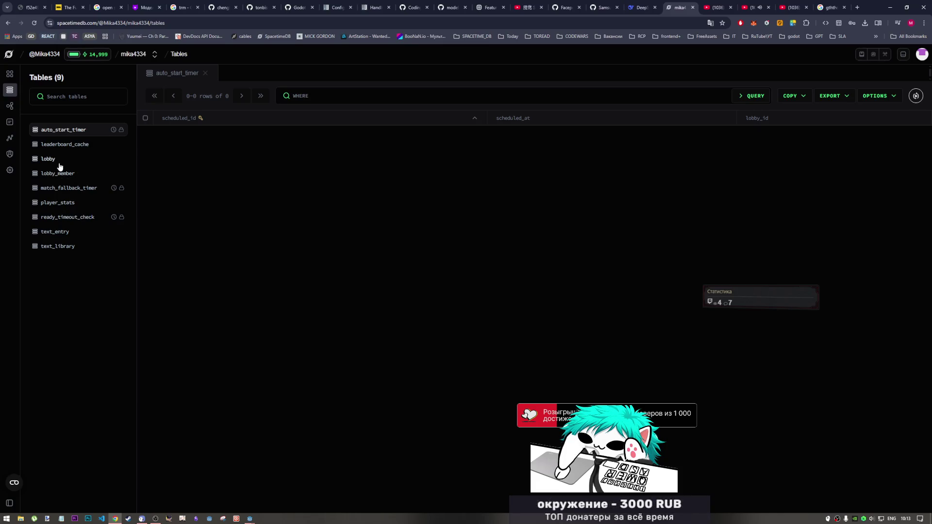
# Step: Open the empty text_entry and text_library tables in the dashboard, then return to Godot
pyautogui.click(59, 234)
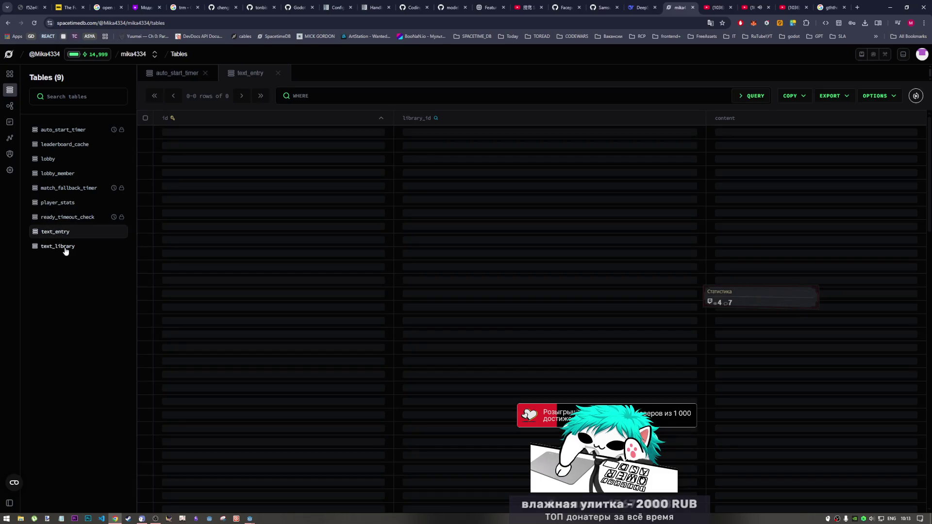
pyautogui.click(66, 249)
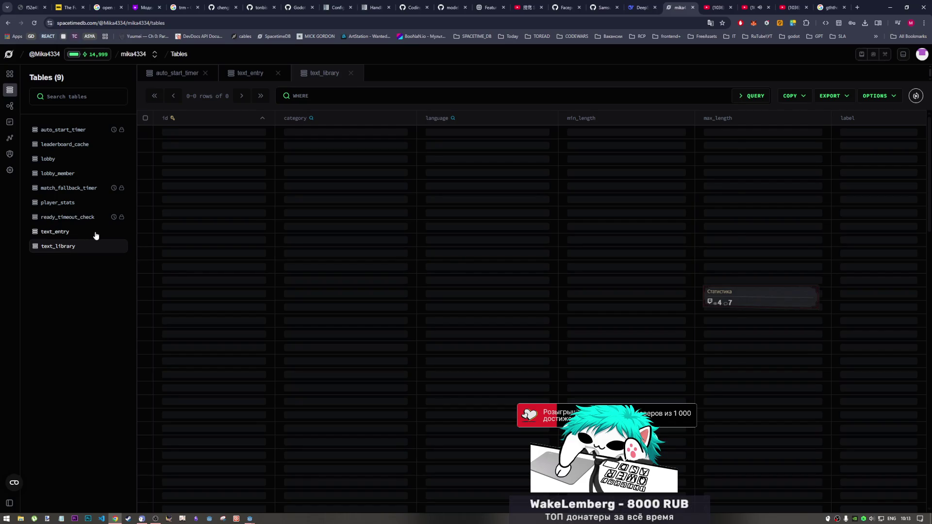
pyautogui.hotkey('alt', 'Tab')
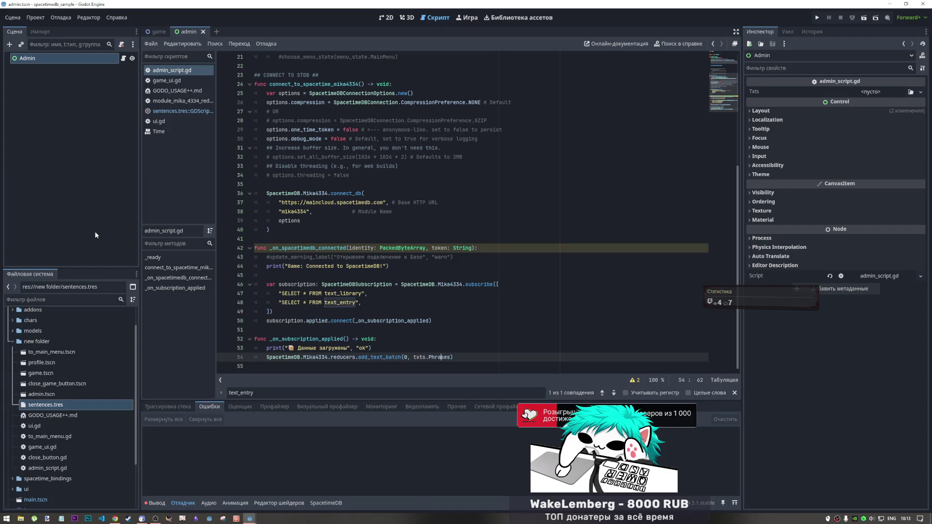
pyautogui.keyDown('ctrl'); pyautogui.click(393, 361); pyautogui.keyUp('ctrl')
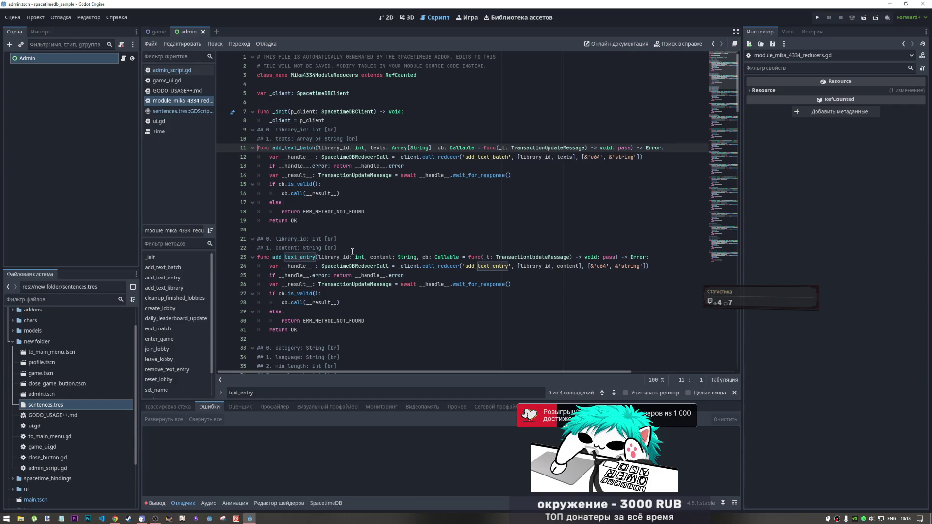
pyautogui.scroll(-3, 344, 248)
pyautogui.scroll(-2, 344, 249)
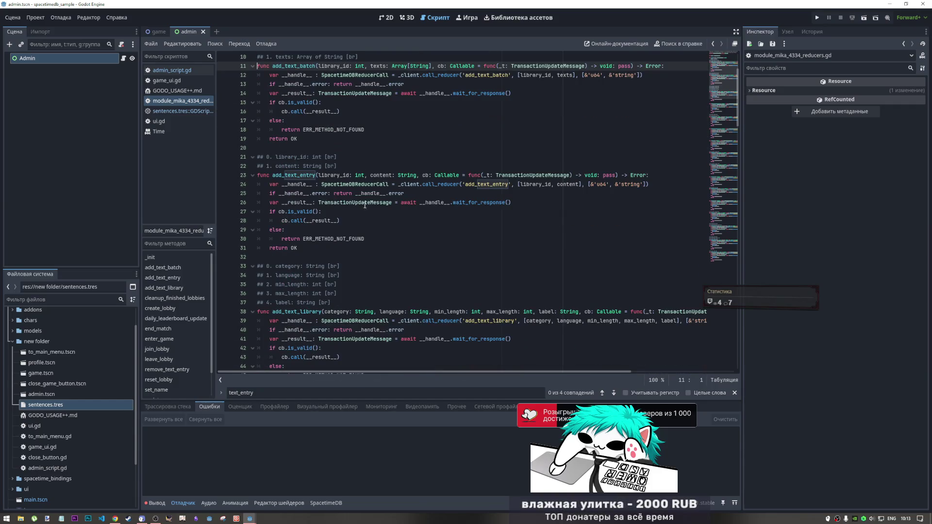
pyautogui.click(447, 175)
pyautogui.click(492, 185)
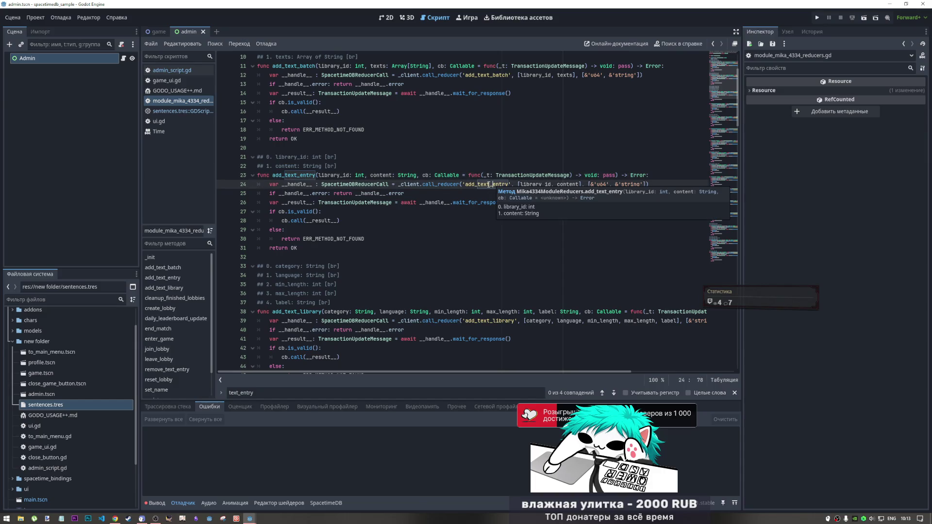
pyautogui.click(349, 184)
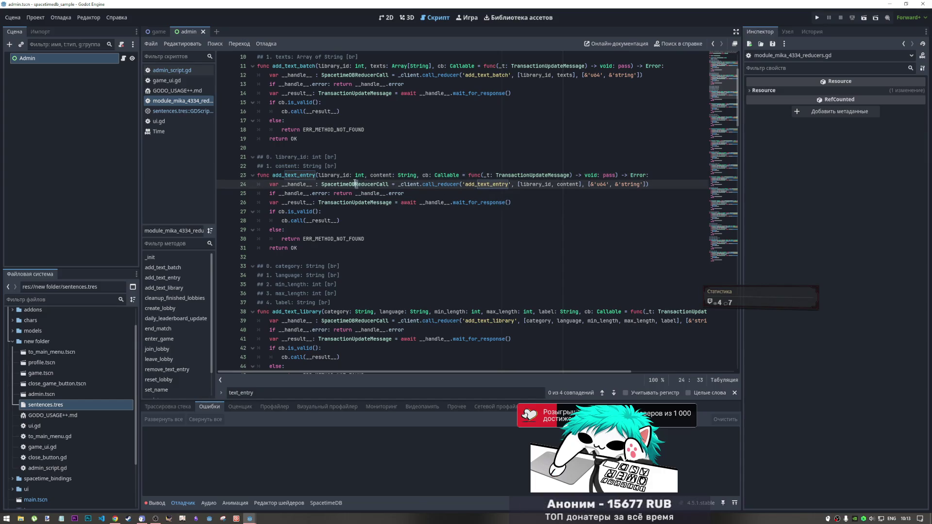
pyautogui.click(314, 176)
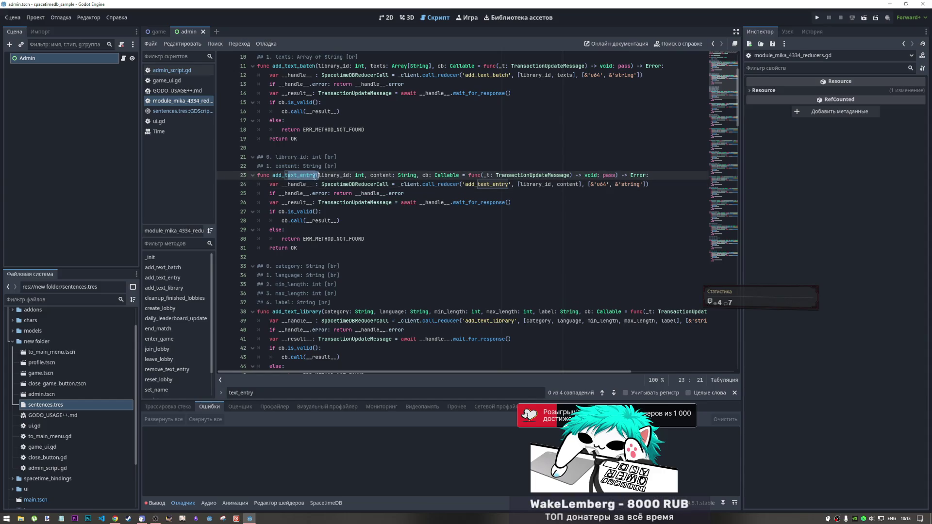
pyautogui.moveTo(314, 176); pyautogui.dragTo(277, 176)
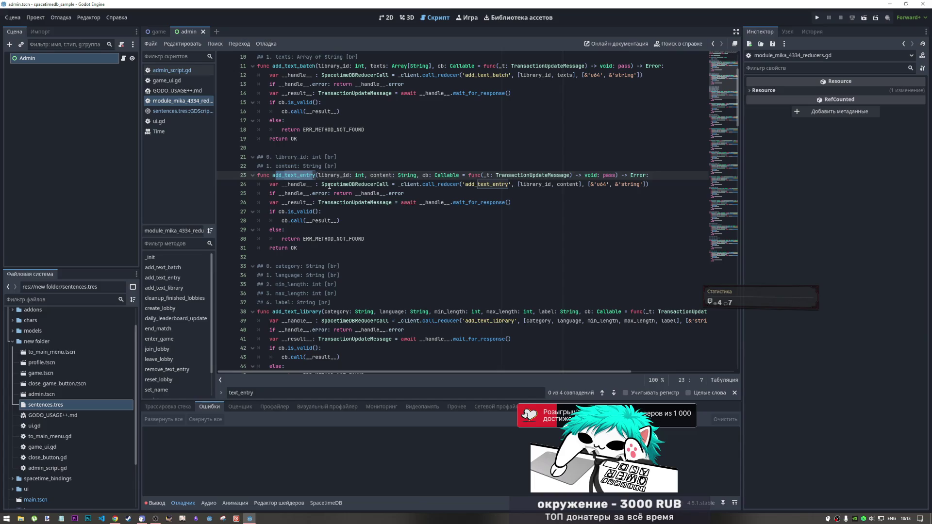
pyautogui.click(328, 187)
pyautogui.moveTo(273, 176); pyautogui.dragTo(316, 176)
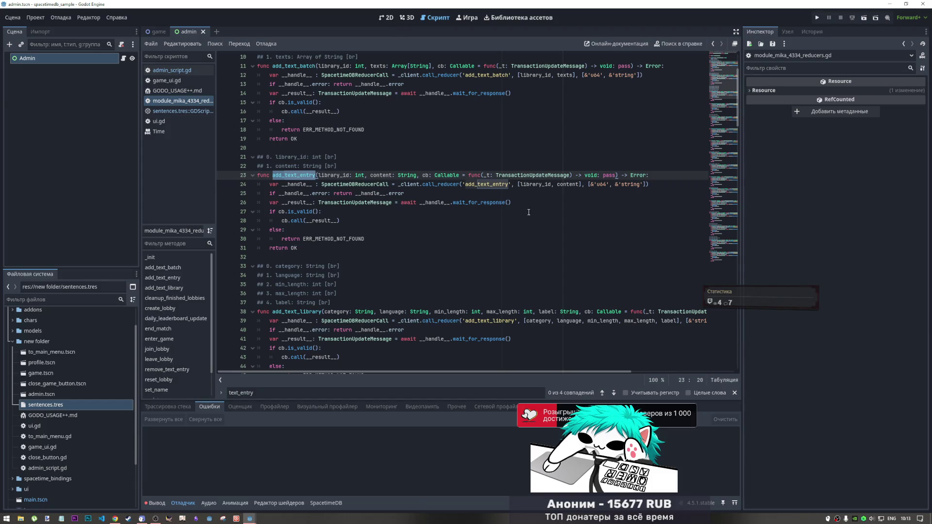
pyautogui.moveTo(534, 321); pyautogui.dragTo(577, 321)
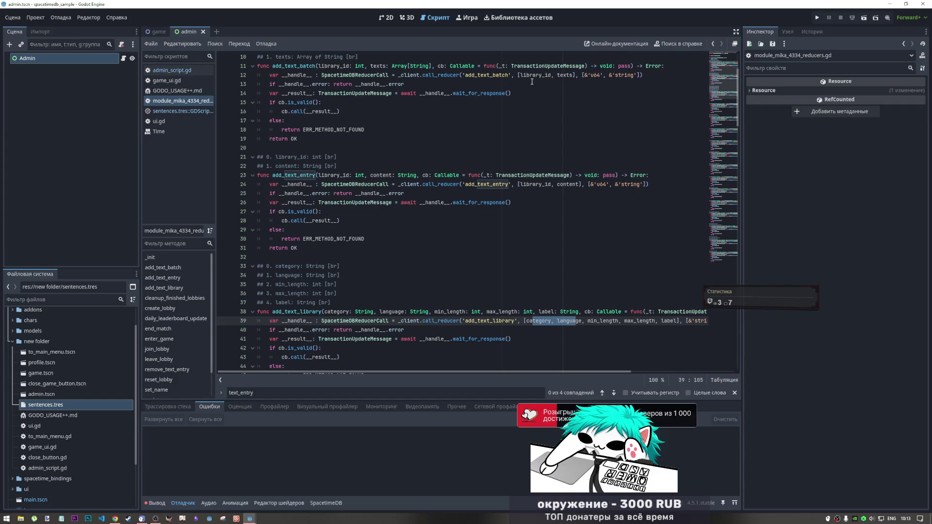
pyautogui.moveTo(520, 75); pyautogui.dragTo(575, 77)
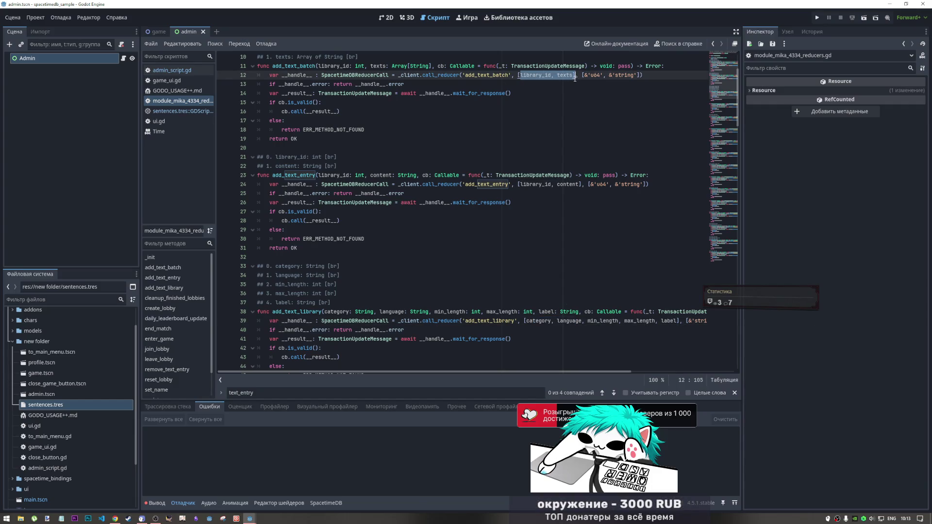
pyautogui.click(470, 312)
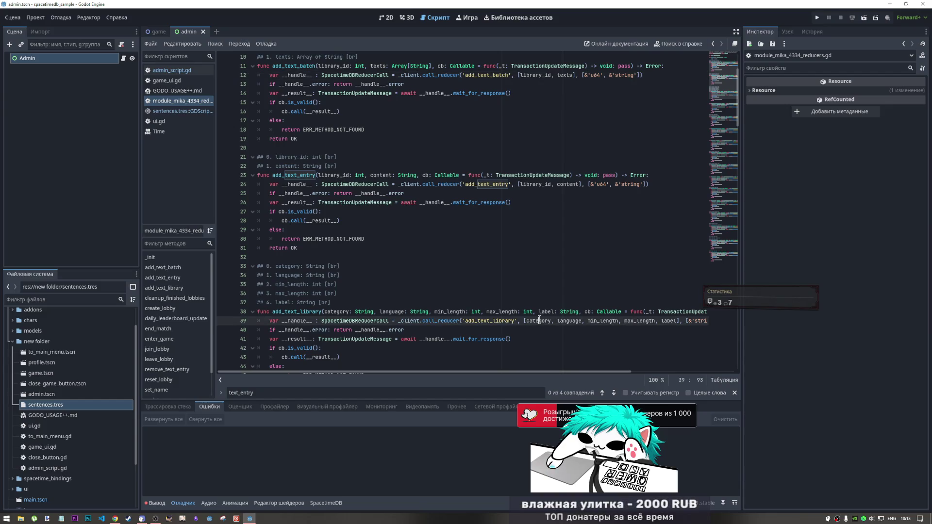
pyautogui.doubleClick(308, 312)
pyautogui.hotkey('ctrl', 'c')
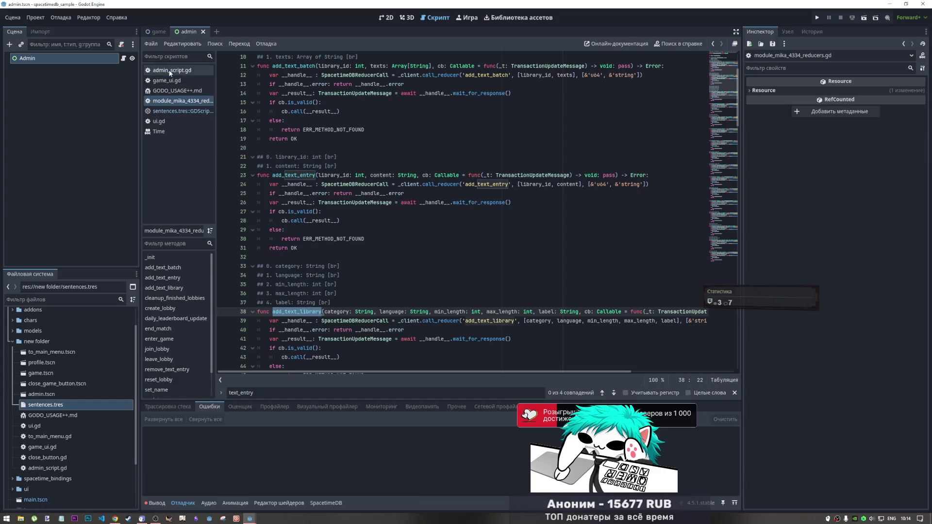
pyautogui.click(170, 71)
# Step: Add a new line 54 calling SpacetimeDB.Mika4334.reducers.add_text_library above add_text_batch
pyautogui.click(429, 348)
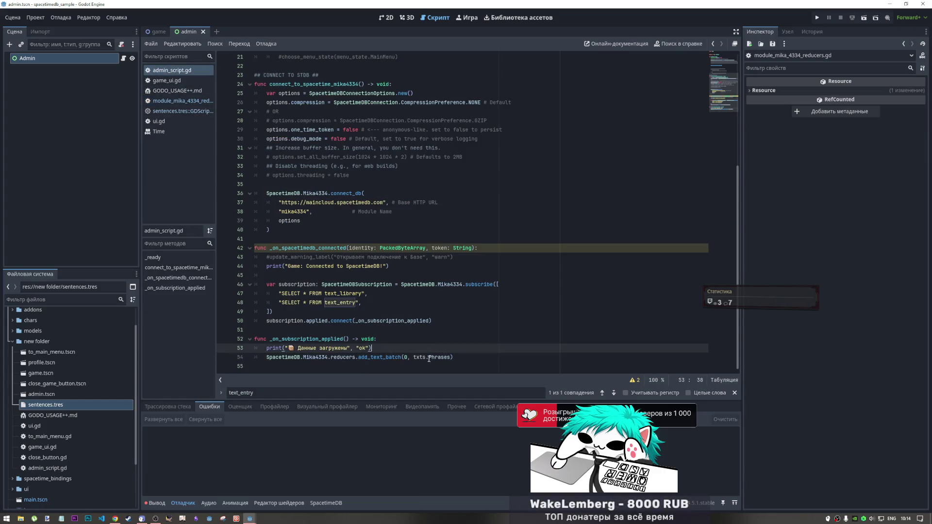
pyautogui.press('Return')
pyautogui.hotkey('ctrl', 'v')
pyautogui.click(327, 365)
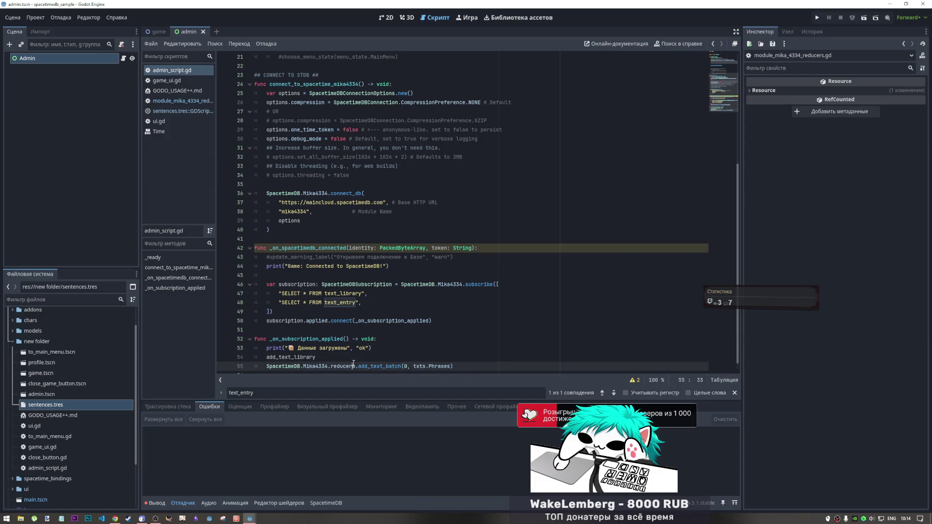
pyautogui.click(322, 358)
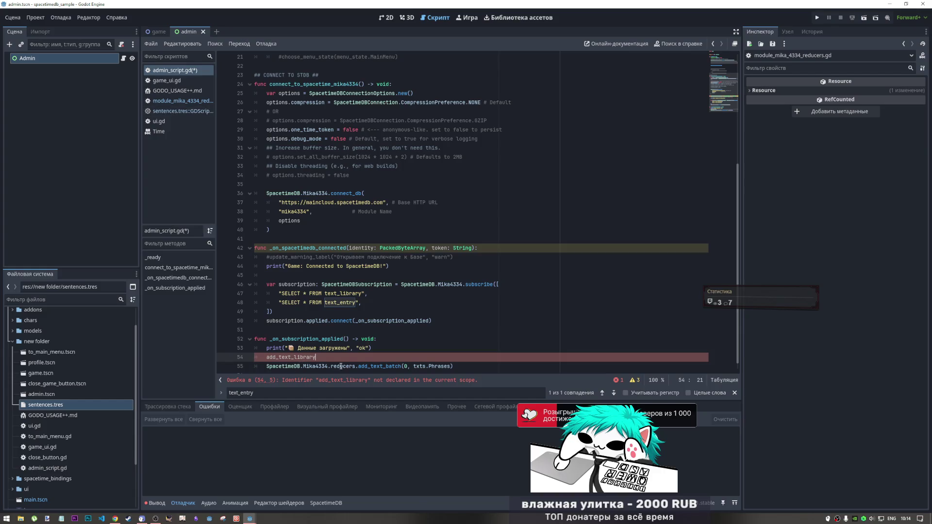
pyautogui.moveTo(358, 366); pyautogui.dragTo(274, 368)
pyautogui.hotkey('ctrl', 'c')
pyautogui.click(267, 357)
pyautogui.hotkey('ctrl', 'v')
# Step: Give the add_text_library call the arguments 'phrases' and 'ru'
pyautogui.click(417, 357)
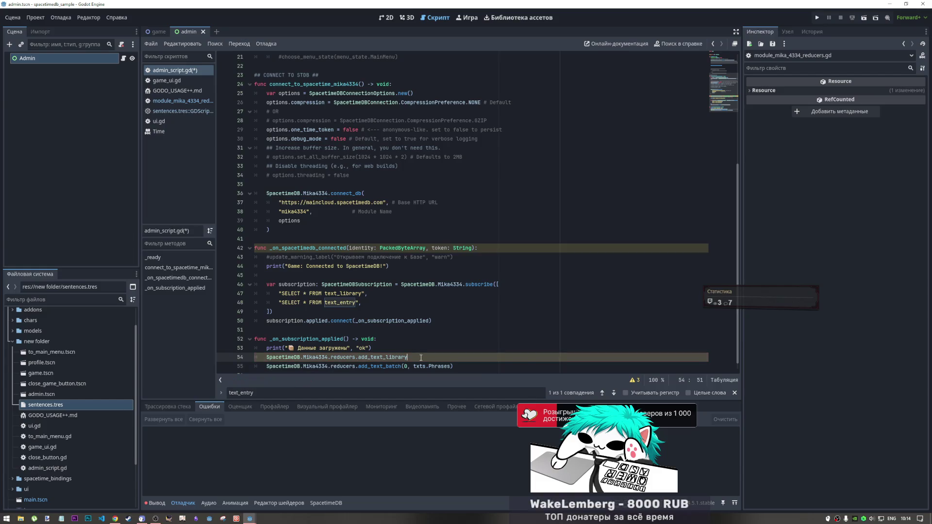
pyautogui.write("('Phrases')")
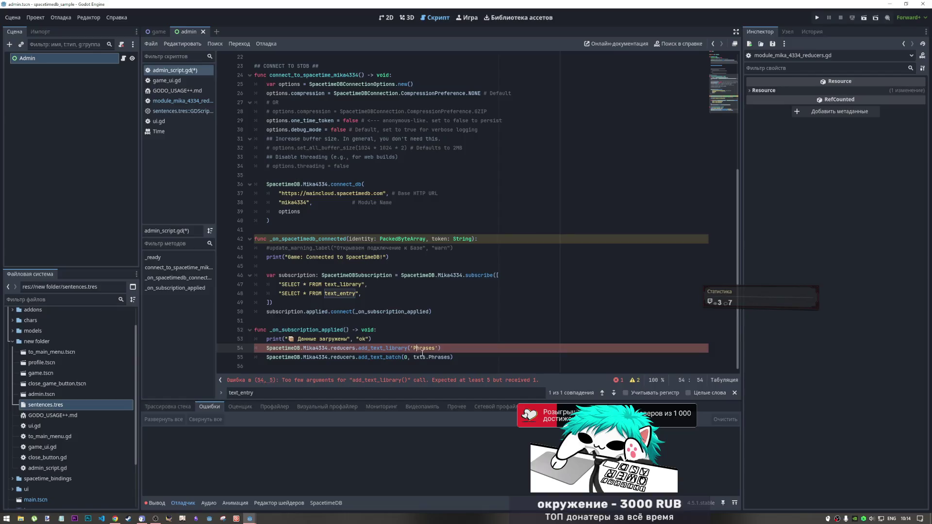
pyautogui.click(417, 348)
pyautogui.press('BackSpace')
pyautogui.write('p')
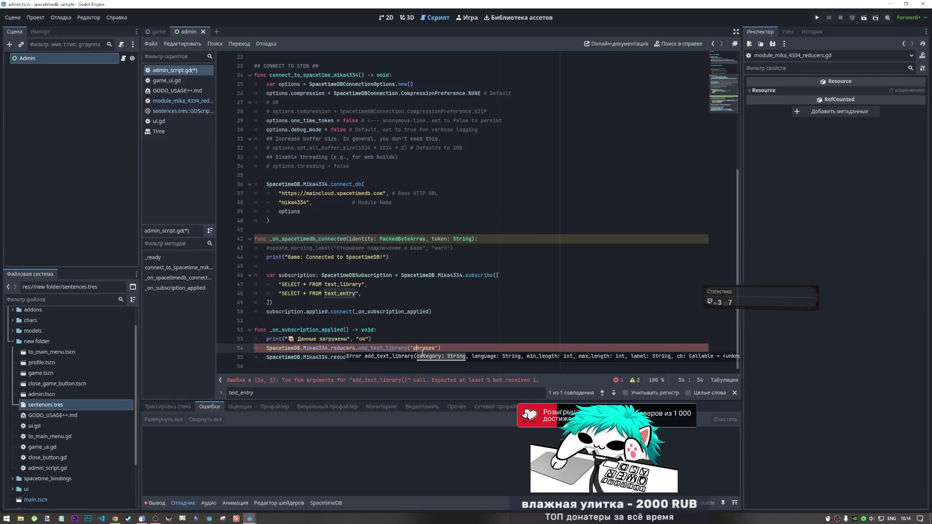
pyautogui.click(440, 348)
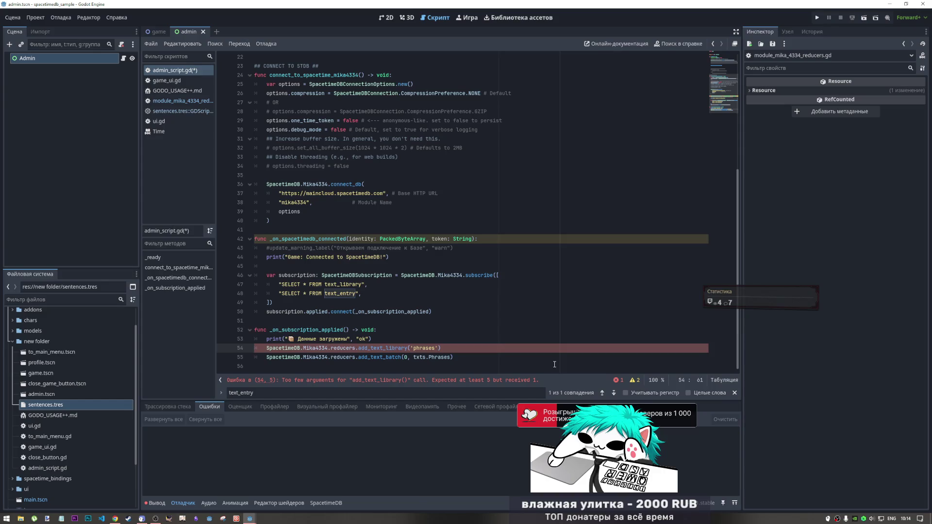
pyautogui.write(",'")
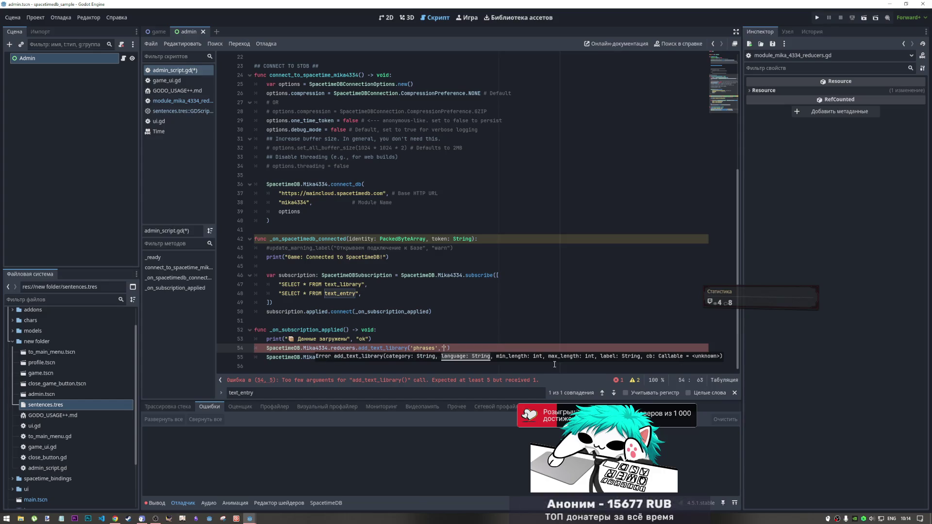
pyautogui.write('ru')
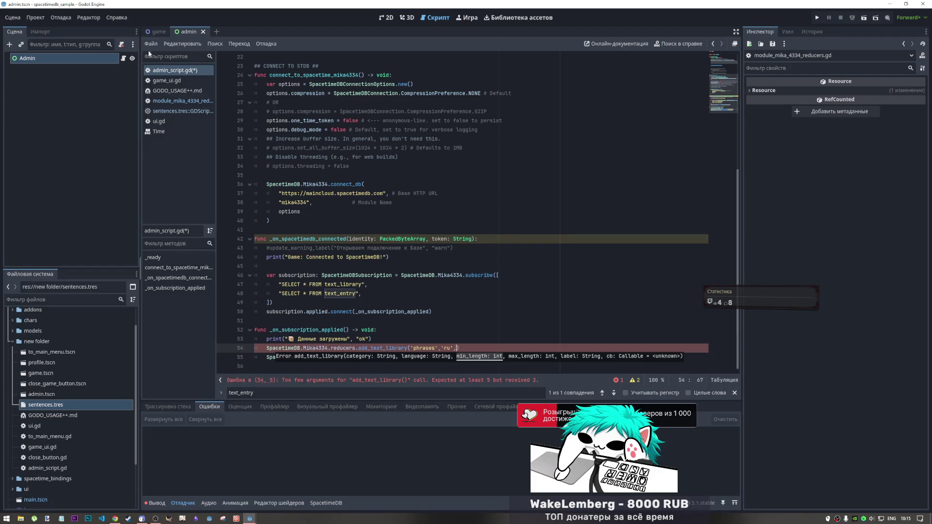
# Step: Open sentences.tres, select a block of the phrase list, then switch to the browser
pyautogui.click(187, 110)
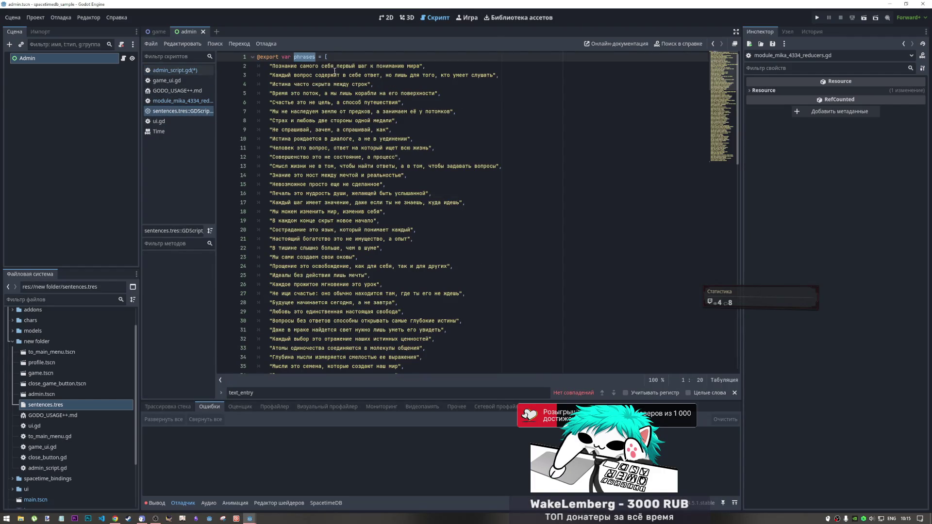
pyautogui.scroll(-12, 455, 167)
pyautogui.scroll(-5, 455, 167)
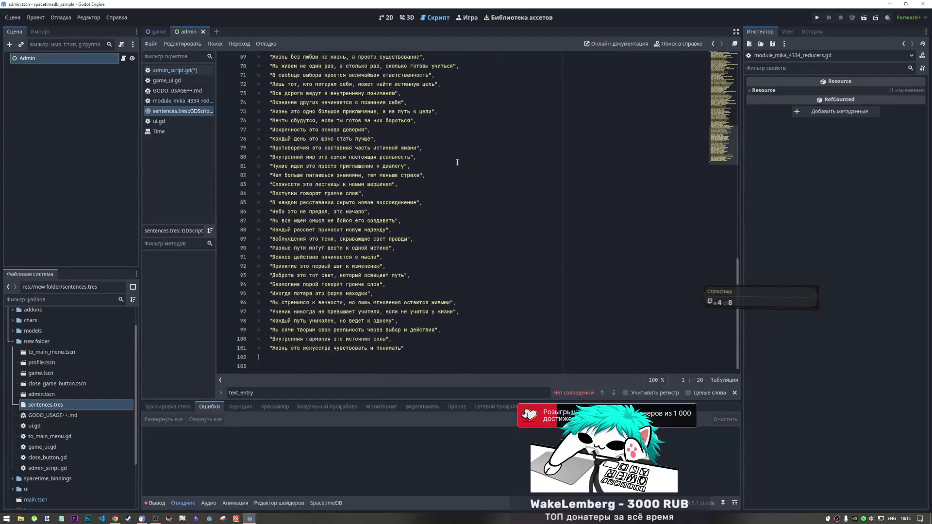
pyautogui.moveTo(413, 348)
pyautogui.mouseDown()
pyautogui.moveTo(337, 155)
pyautogui.moveTo(280, 112)
pyautogui.moveTo(269, 66)
pyautogui.mouseUp()
pyautogui.hotkey('alt', 'Tab')
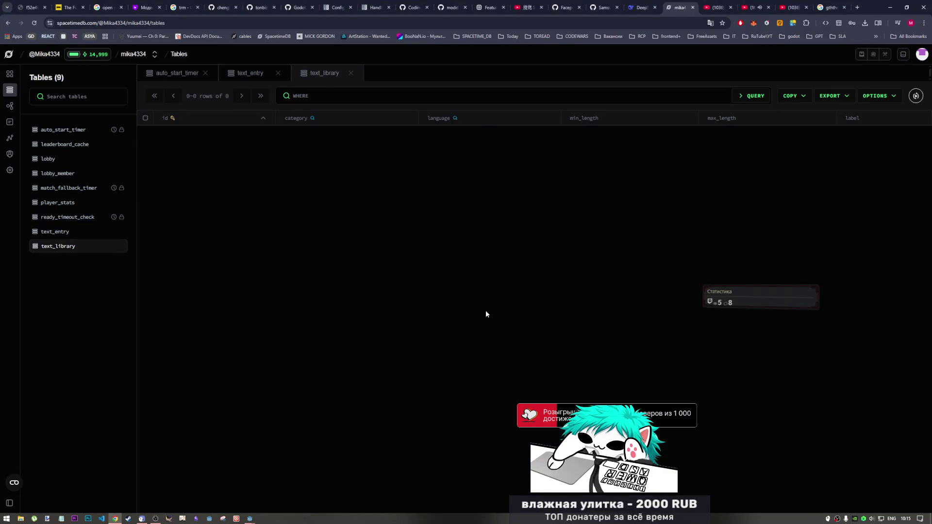
# Step: Ask DeepSeek in Russian for the minimum and maximum phrase length, with the phrase list pasted in
pyautogui.click(641, 7)
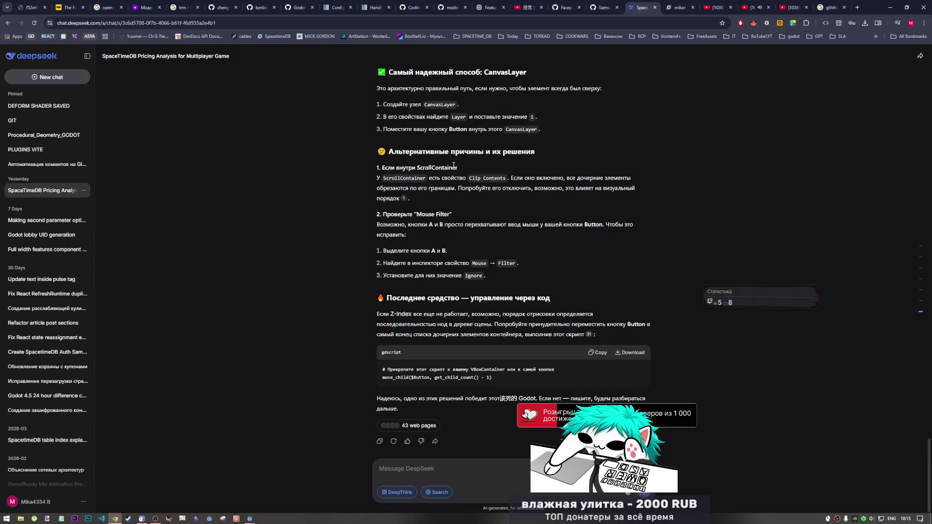
pyautogui.write('vby')
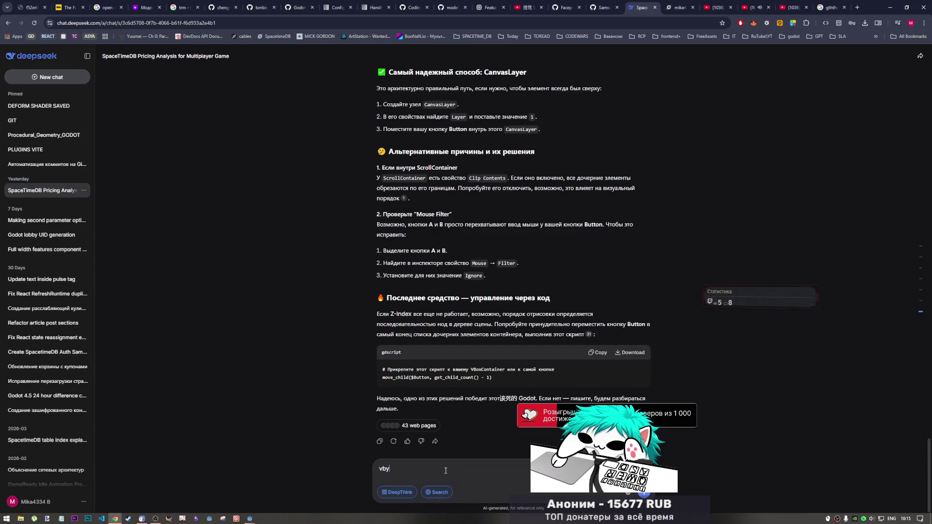
pyautogui.press('BackSpace')
pyautogui.press('BackSpace')
pyautogui.press('BackSpace')
pyautogui.hotkey('alt', 'shift')
pyautogui.write('миним')
pyautogui.write('альная длинн')
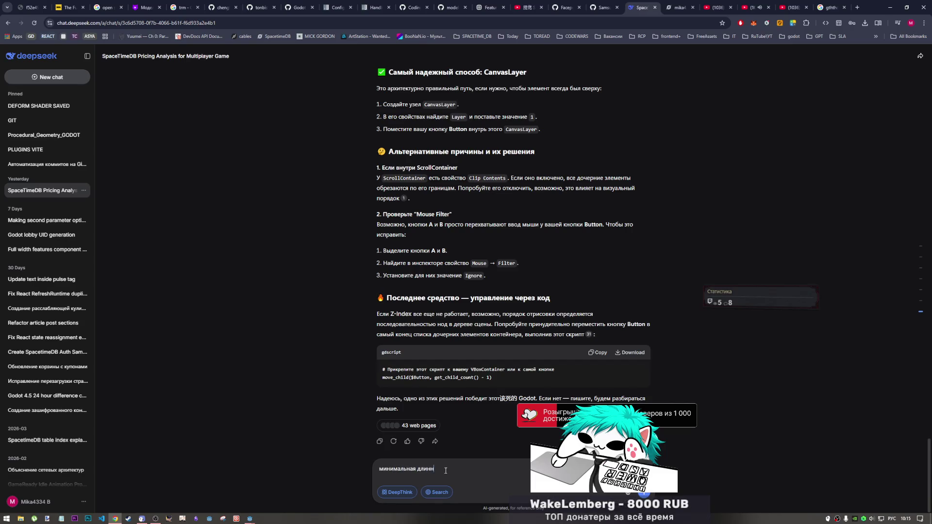
pyautogui.press('BackSpace')
pyautogui.write('а симво')
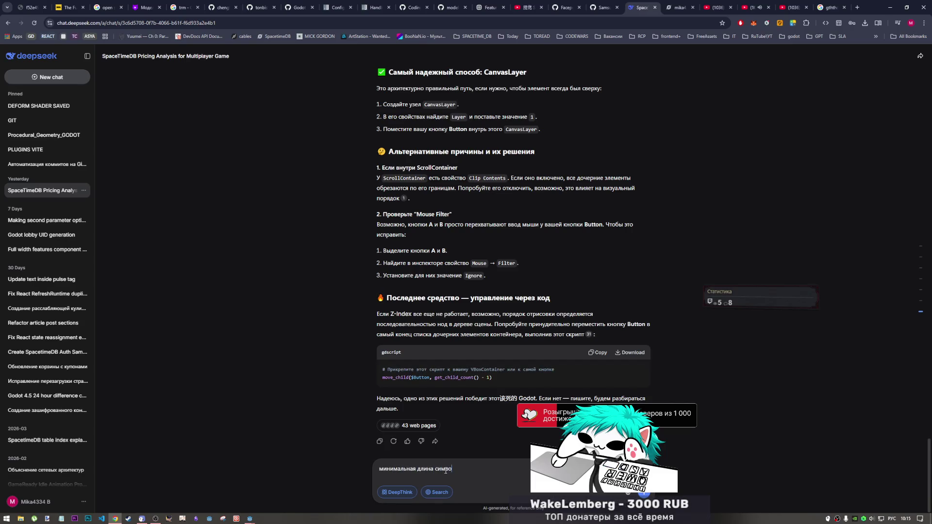
pyautogui.write('ло и ')
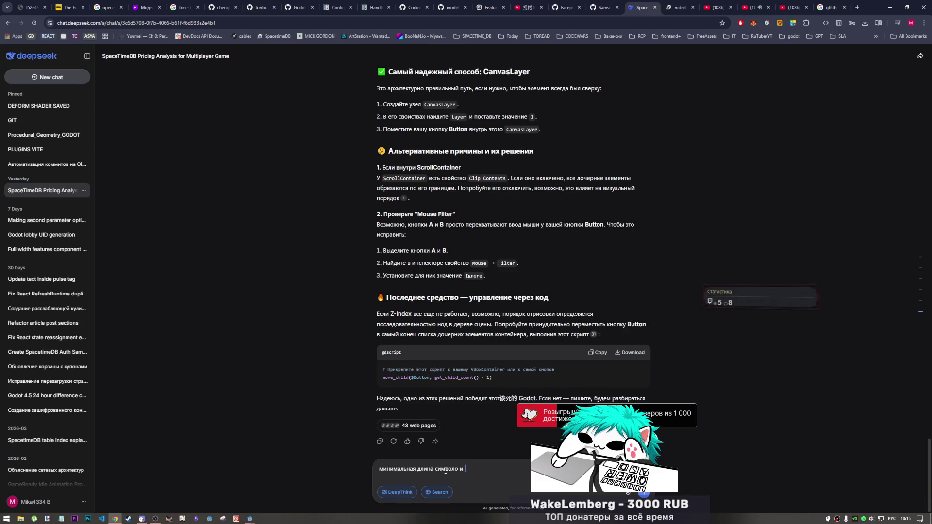
pyautogui.write('максимальная длина')
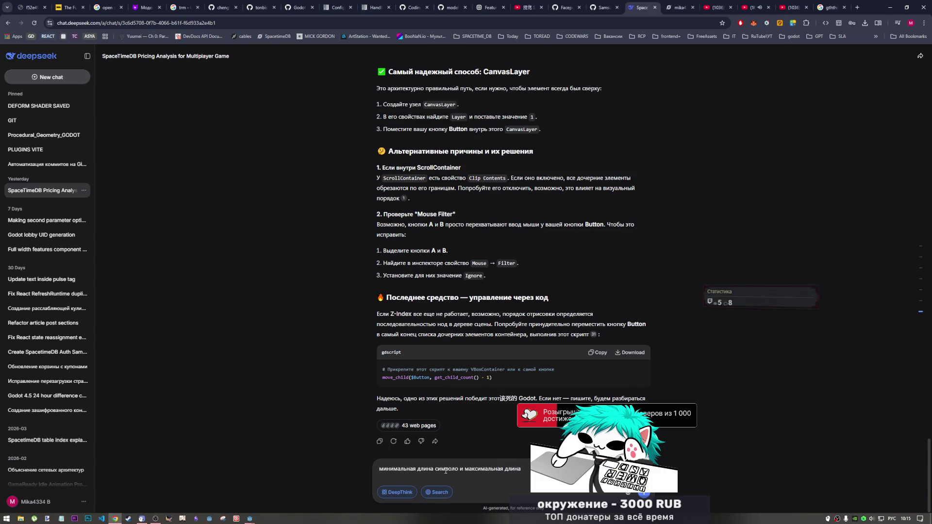
pyautogui.hotkey('shift', 'Return')
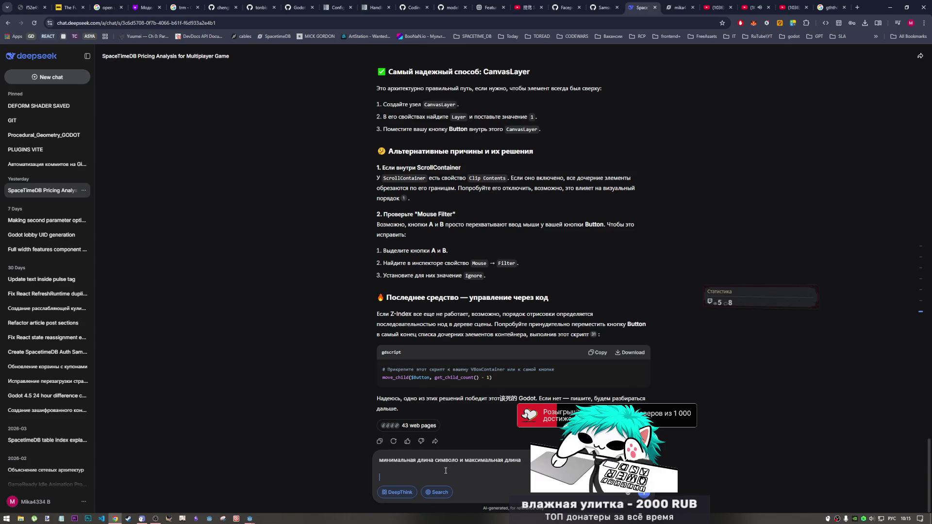
pyautogui.hotkey('ctrl', 'v')
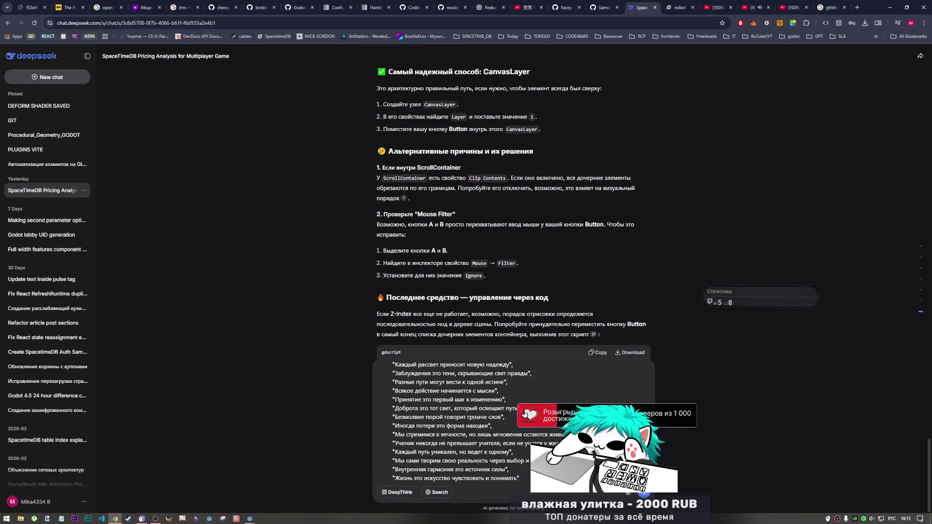
pyautogui.click(644, 492)
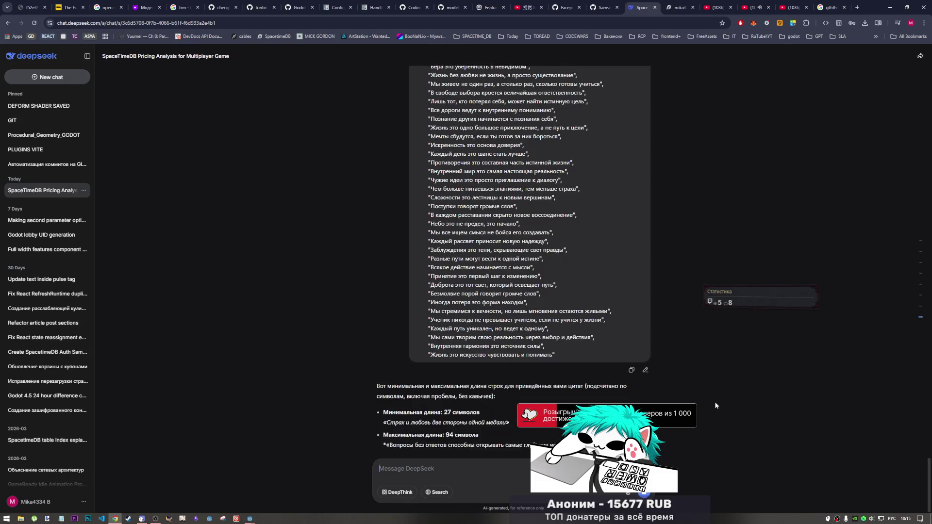
# Step: Read off the shortest (27) and longest (94 characters) phrases in DeepSeek's reply
pyautogui.scroll(1, 499, 396)
pyautogui.scroll(-1, 481, 379)
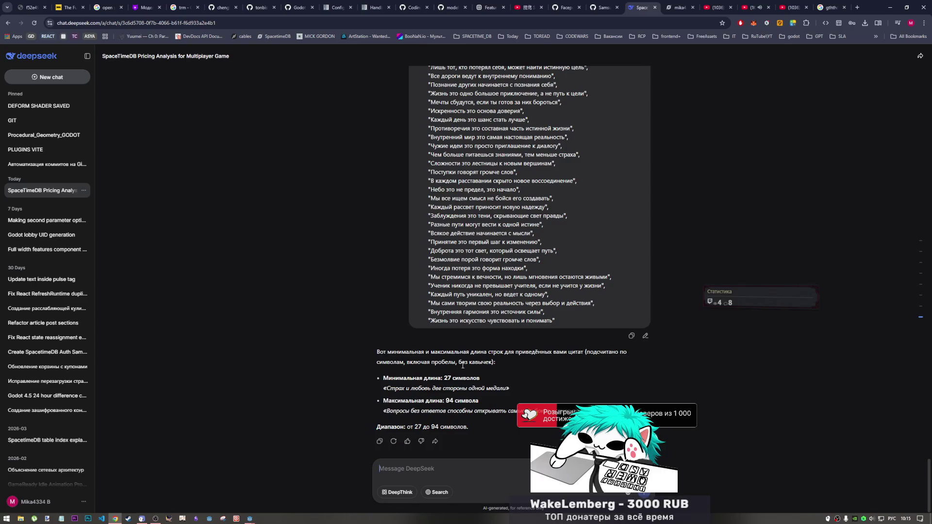
pyautogui.moveTo(508, 388); pyautogui.dragTo(386, 389)
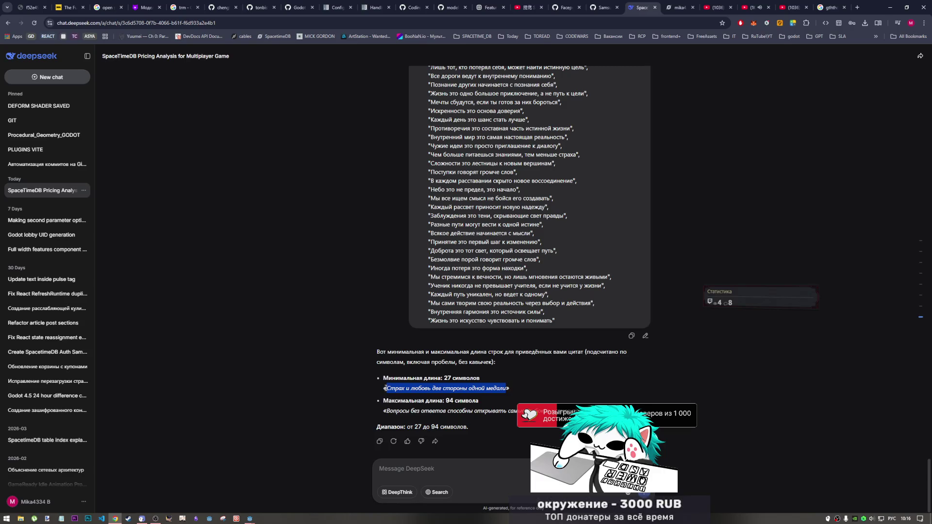
pyautogui.moveTo(459, 362); pyautogui.dragTo(482, 362)
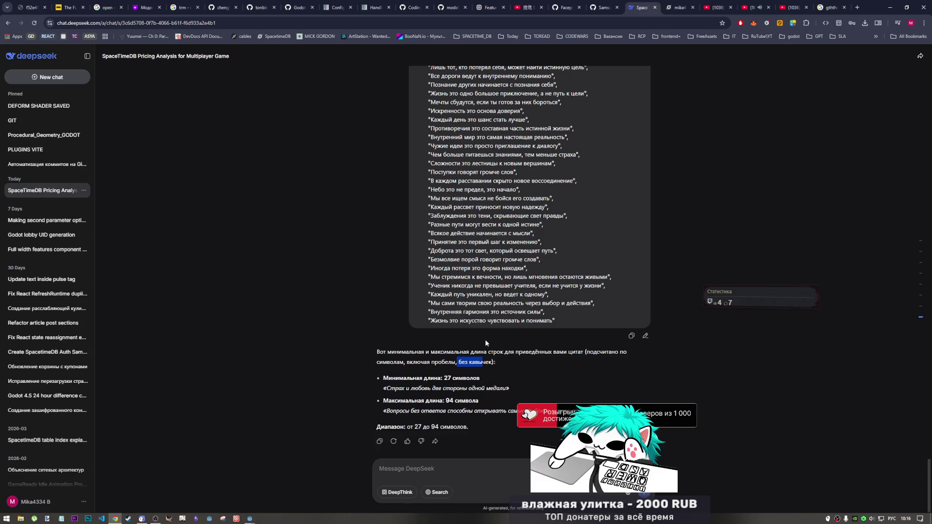
pyautogui.click(395, 408)
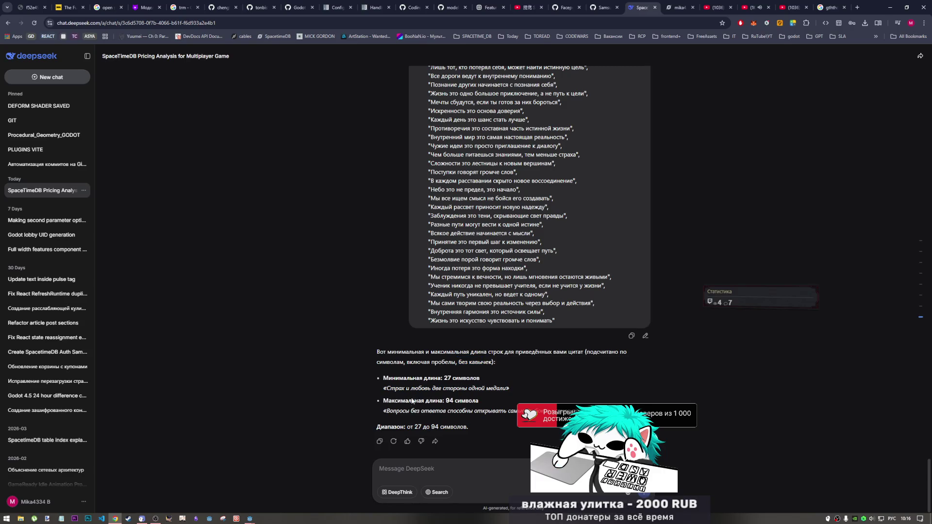
pyautogui.moveTo(389, 411)
pyautogui.mouseDown()
pyautogui.moveTo(443, 412)
pyautogui.moveTo(465, 427)
pyautogui.moveTo(525, 412)
pyautogui.mouseUp()
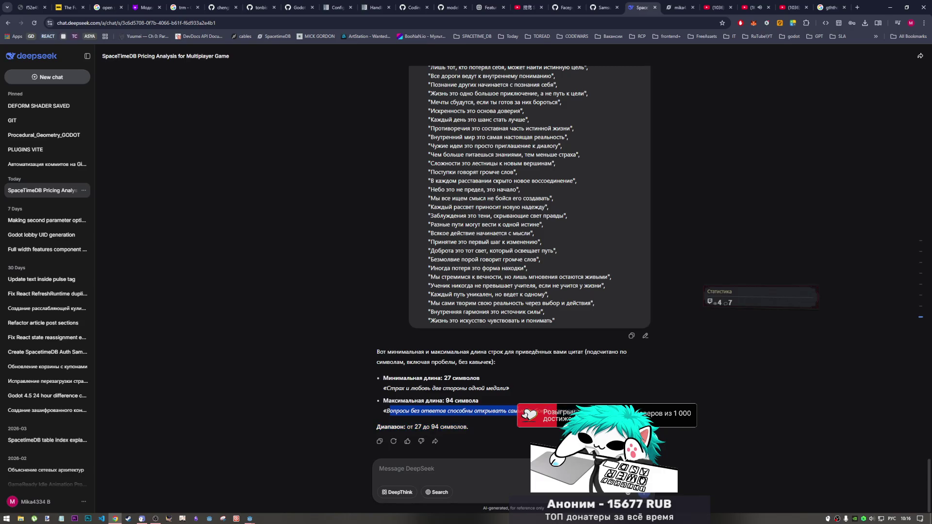
pyautogui.hotkey('alt', 'Tab')
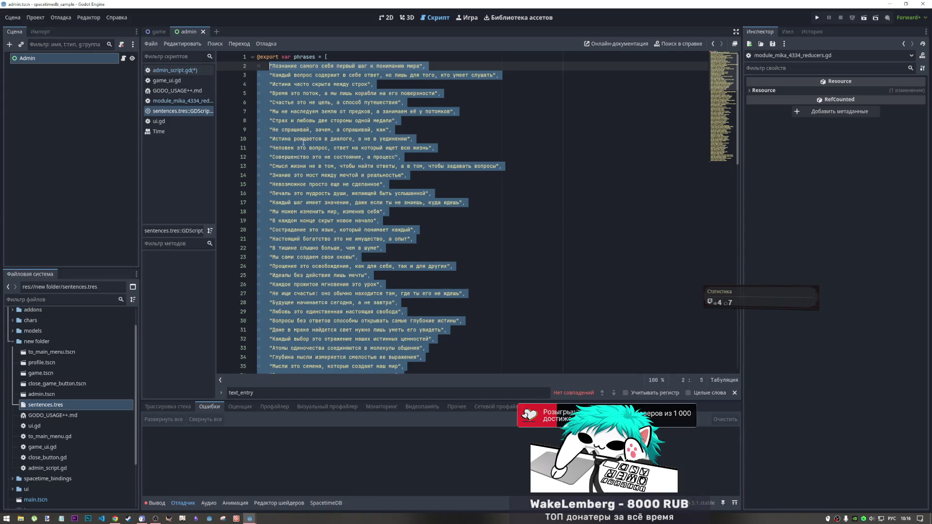
# Step: Return to the admin spacetimedb_sample Godot window and open admin_script.gd
pyautogui.hotkey('alt', 'Tab')
pyautogui.hotkey('alt', 'Tab')
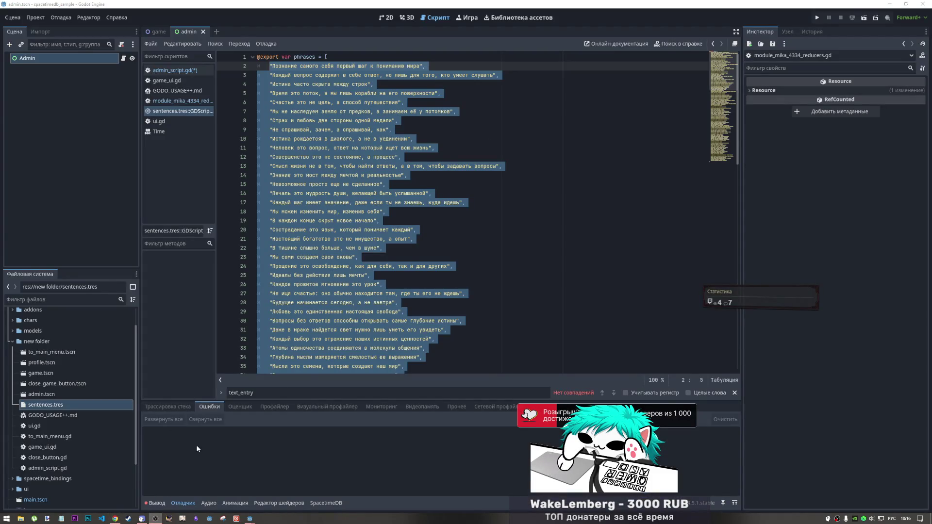
pyautogui.click(115, 518)
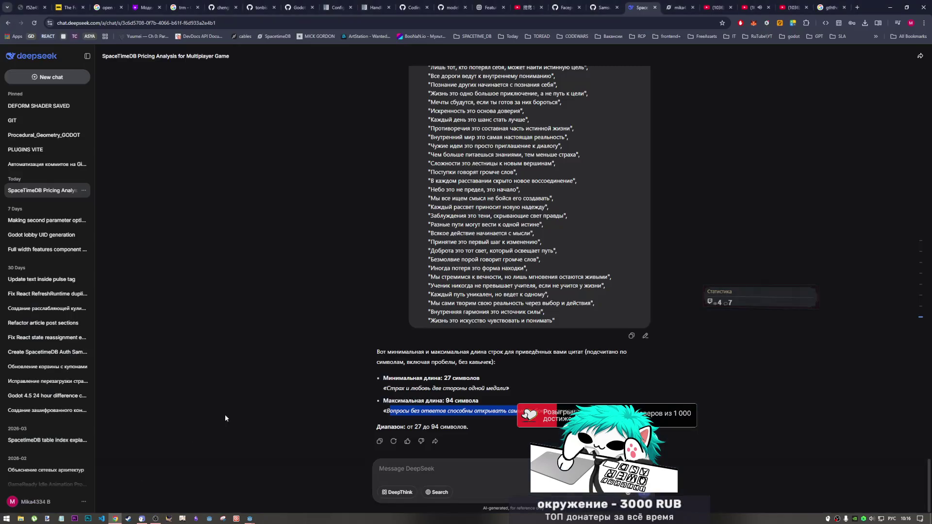
pyautogui.click(249, 519)
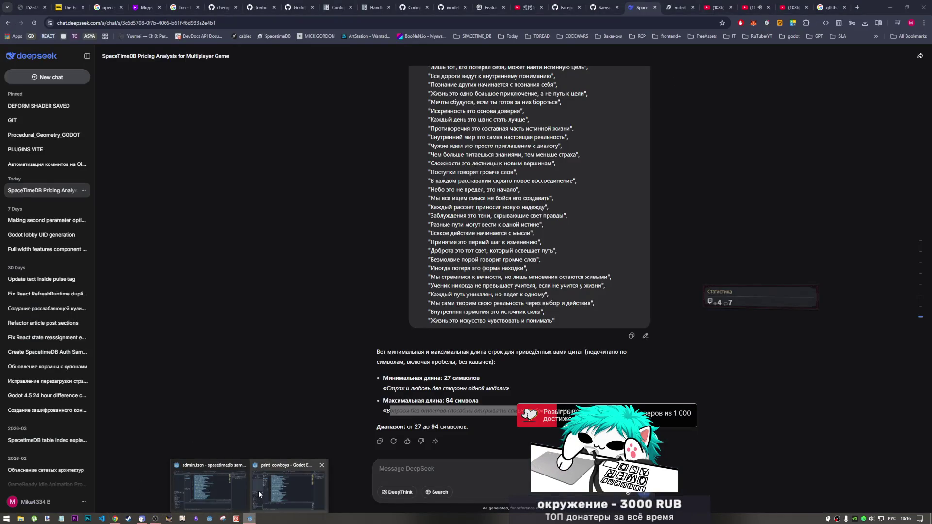
pyautogui.click(243, 488)
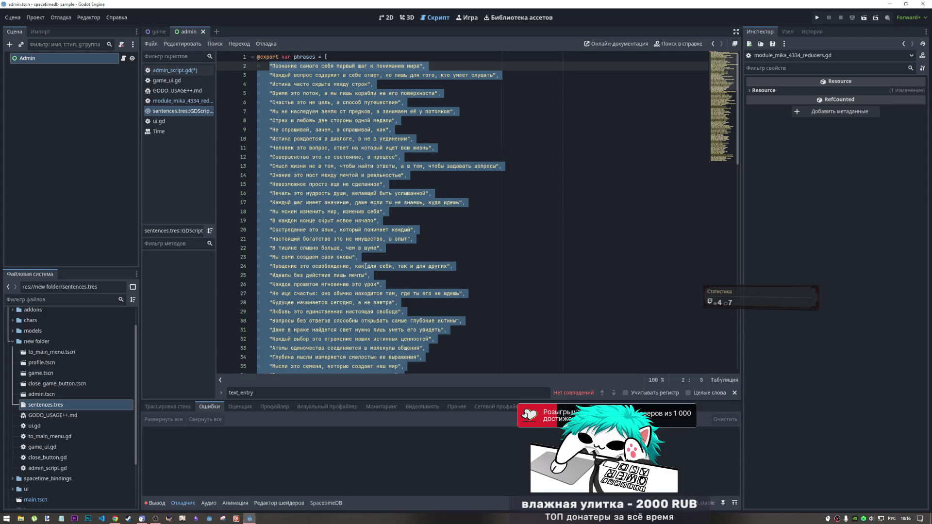
pyautogui.click(175, 70)
pyautogui.click(389, 313)
# Step: Pass 25 as minimum and 100 as maximum length to add_text_library, then open its definition
pyautogui.click(458, 348)
pyautogui.write('2')
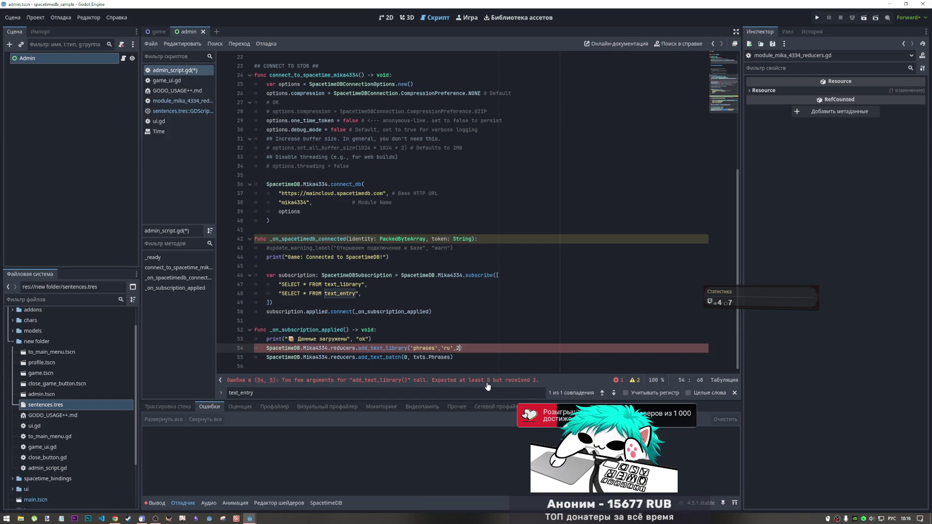
pyautogui.write('5')
pyautogui.press('BackSpace')
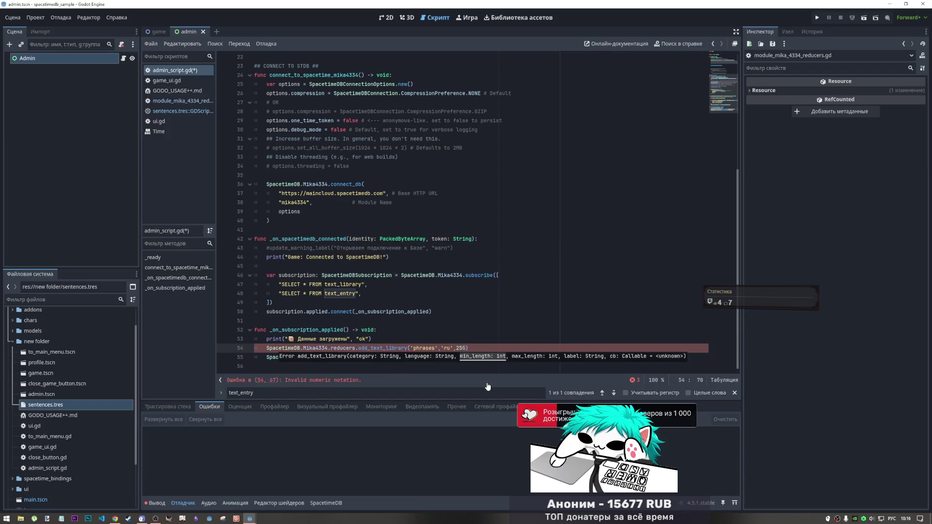
pyautogui.write(',')
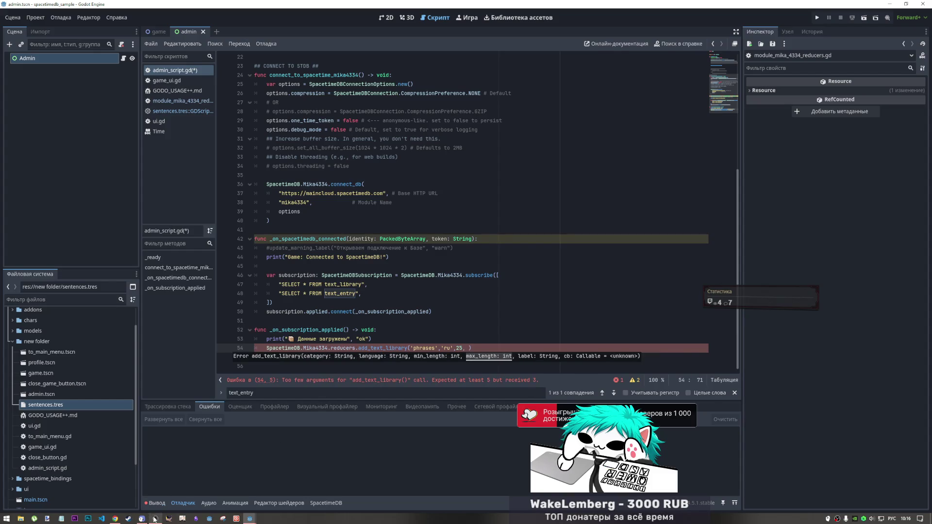
pyautogui.click(119, 517)
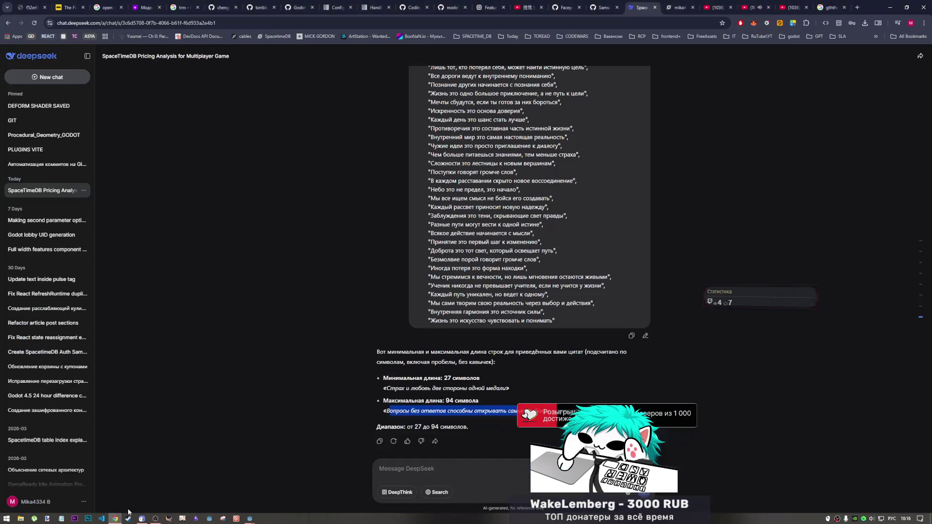
pyautogui.click(452, 401)
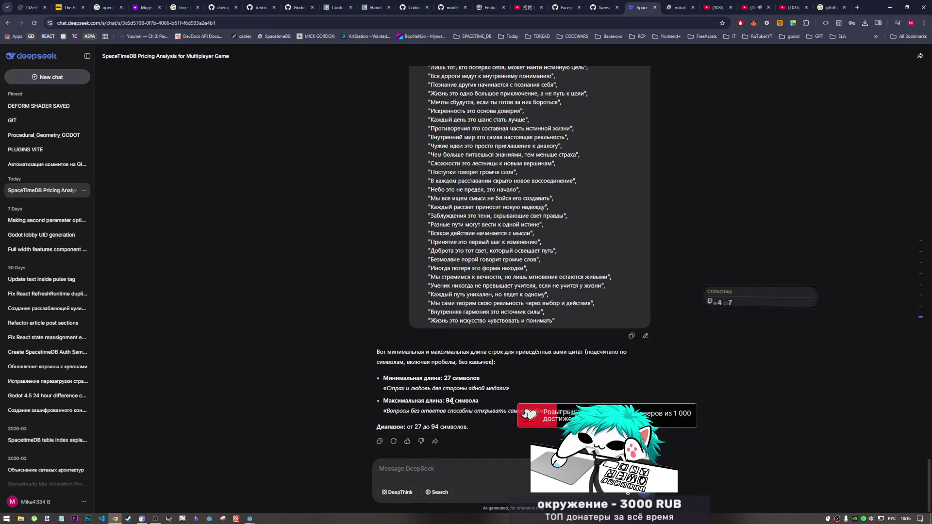
pyautogui.click(251, 519)
pyautogui.click(240, 471)
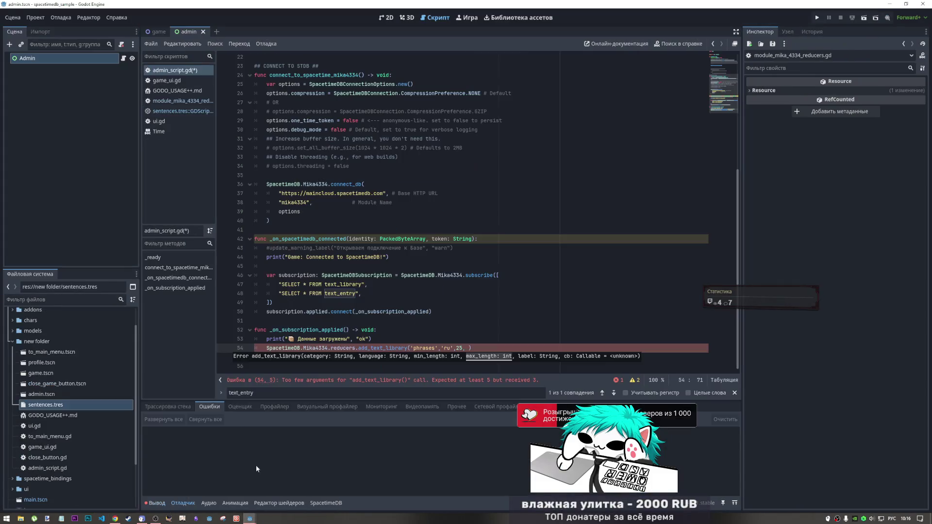
pyautogui.write('1')
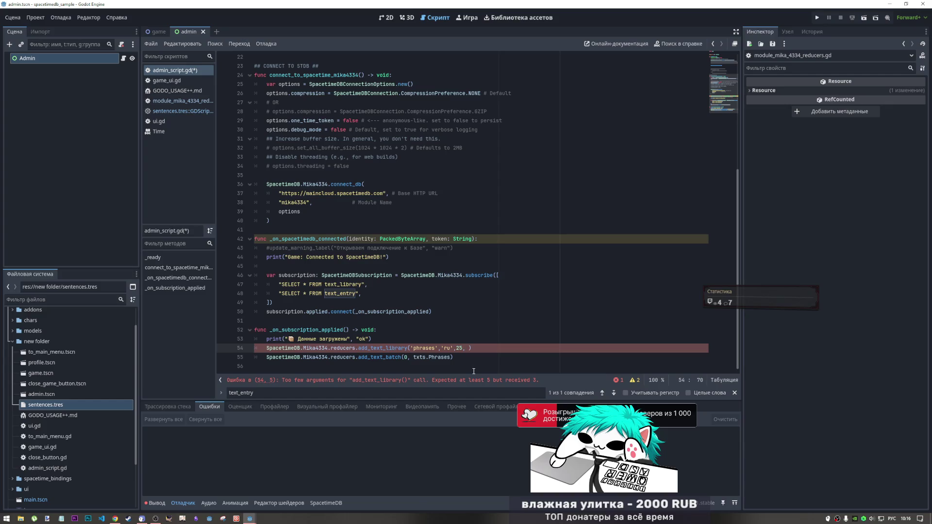
pyautogui.write('00')
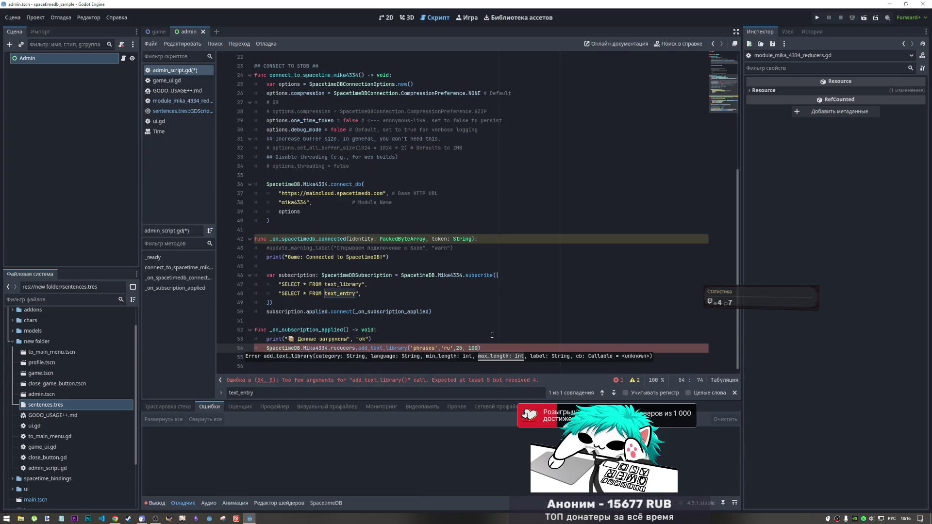
pyautogui.hotkey('shift', 'Up')
pyautogui.click(480, 348)
pyautogui.write('0')
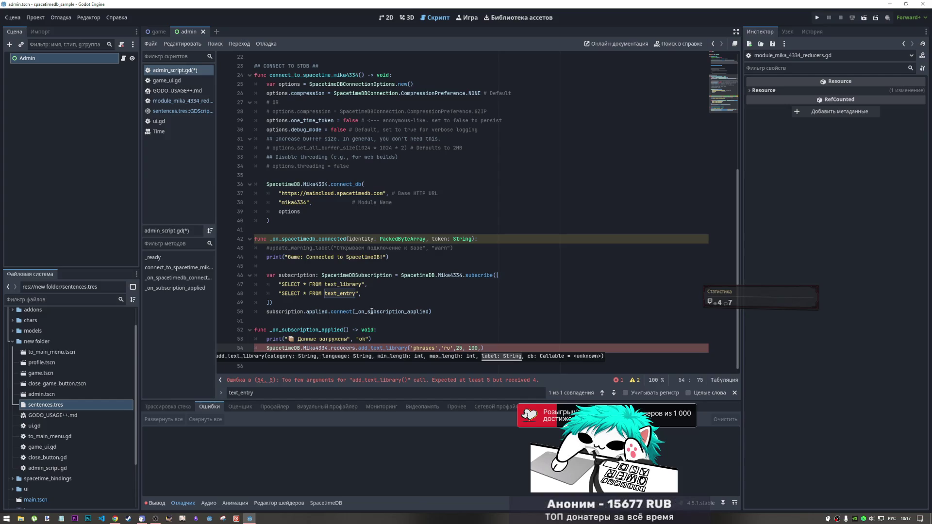
pyautogui.keyDown('ctrl'); pyautogui.click(381, 348); pyautogui.keyUp('ctrl')
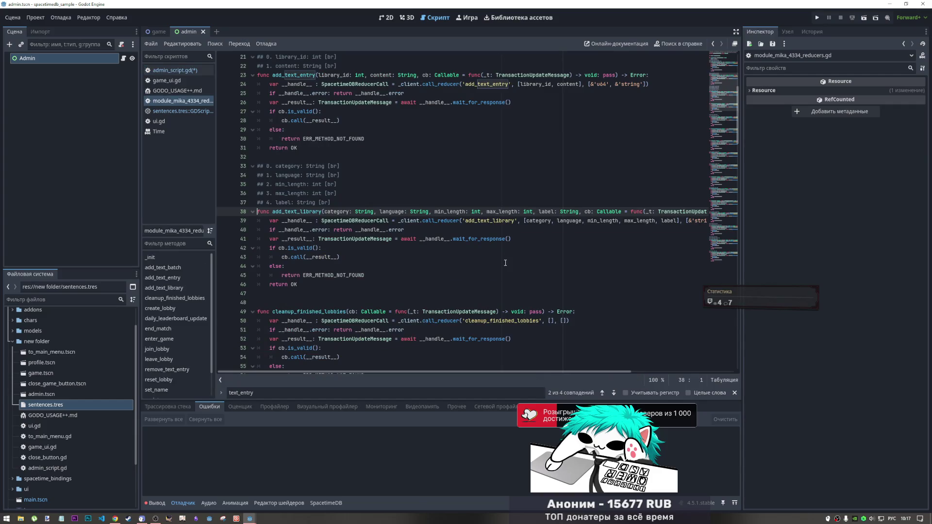
# Step: Inspect add_text_library's label parameter, glance at the text_library table, and return to the admin Godot window
pyautogui.click(563, 212)
pyautogui.moveTo(557, 213); pyautogui.dragTo(541, 212)
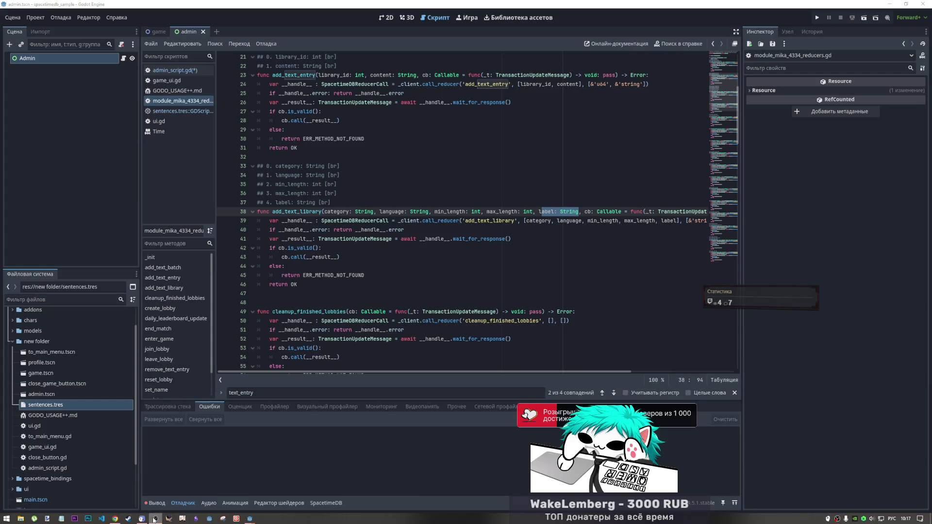
pyautogui.click(115, 519)
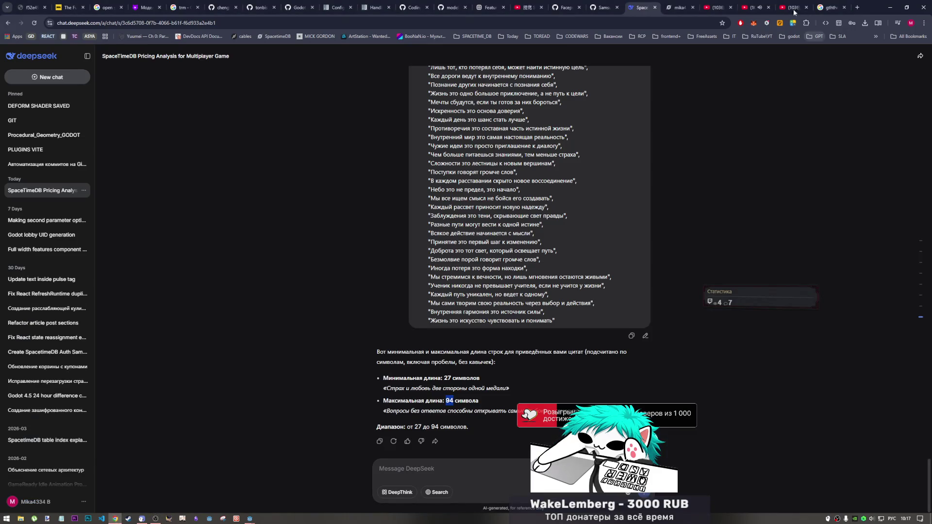
pyautogui.click(677, 8)
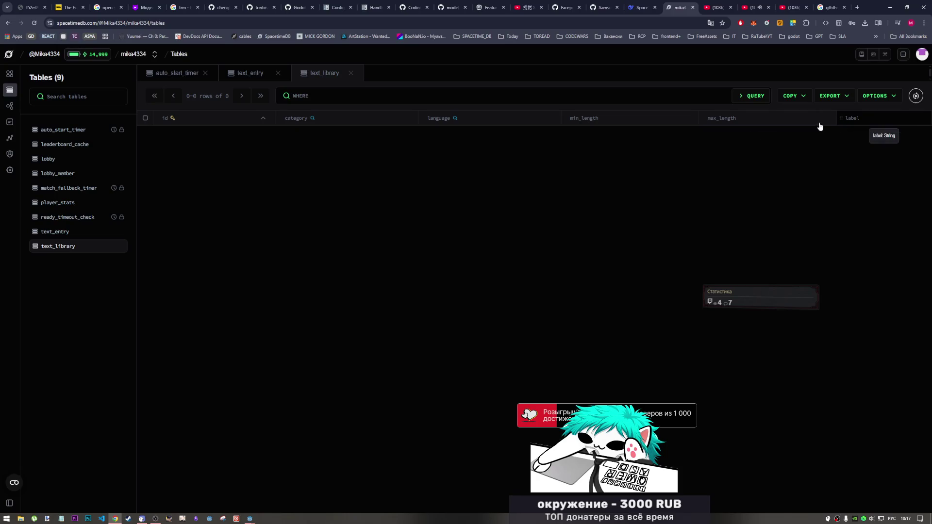
pyautogui.moveTo(255, 518)
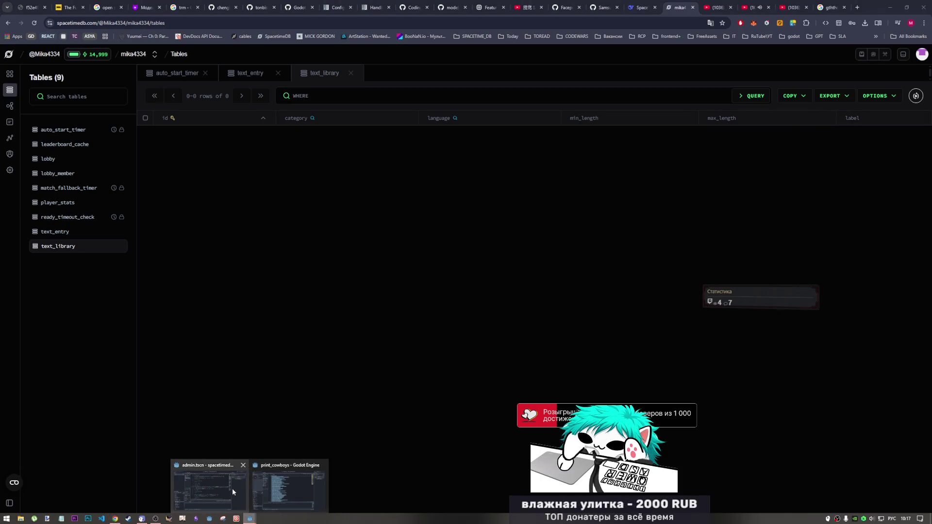
pyautogui.moveTo(288, 491)
pyautogui.click(224, 492)
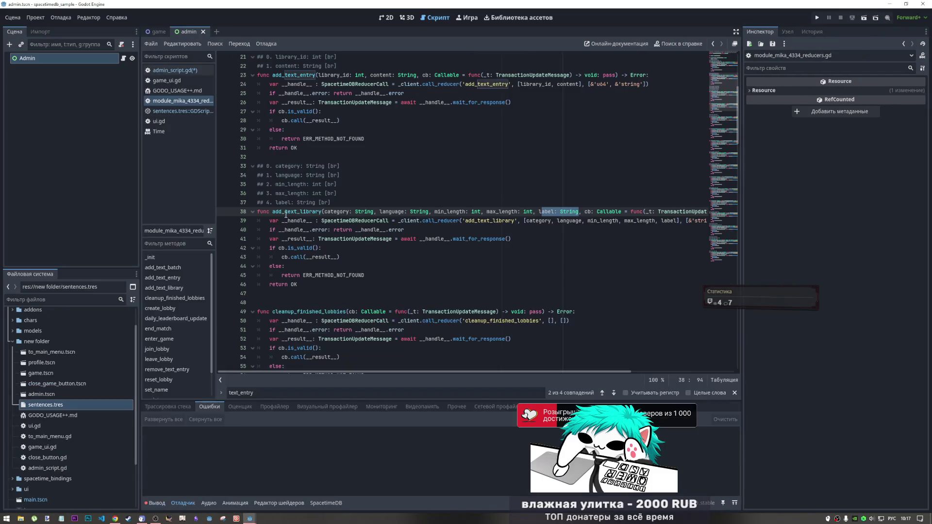
pyautogui.scroll(5, 403, 156)
# Step: Search GODOT_USAGE++.md for 'label' and step to its match in the reducer table
pyautogui.scroll(-5, 405, 175)
pyautogui.click(408, 193)
pyautogui.hotkey('ctrl', 'f')
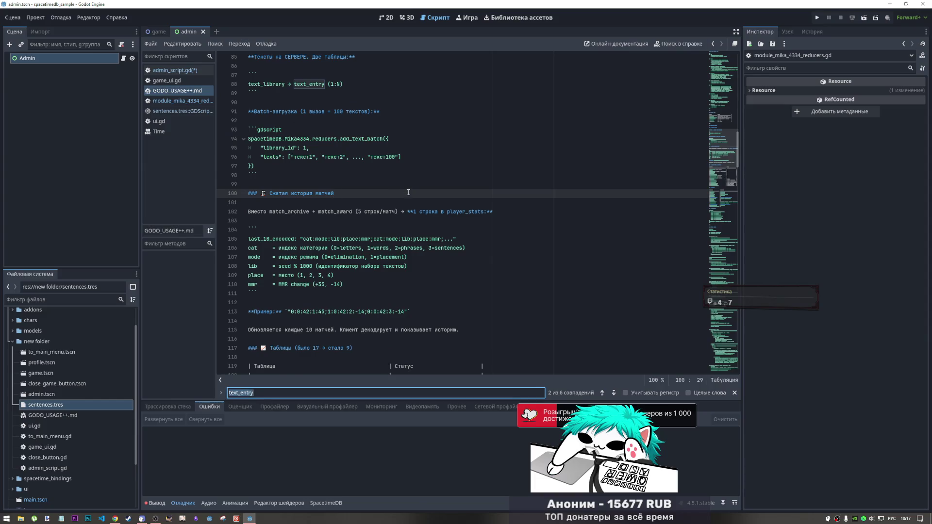
pyautogui.write('дфиуд')
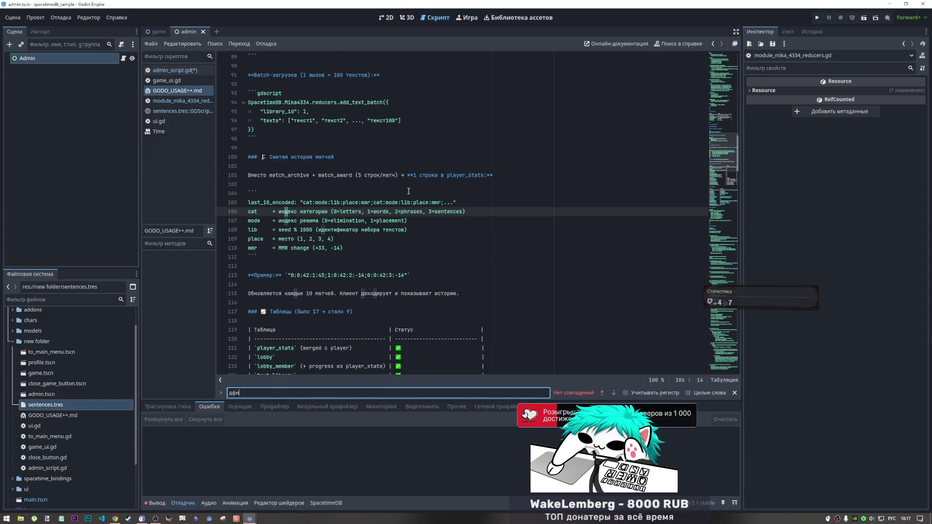
pyautogui.press('BackSpace')
pyautogui.press('BackSpace')
pyautogui.press('BackSpace')
pyautogui.write('label')
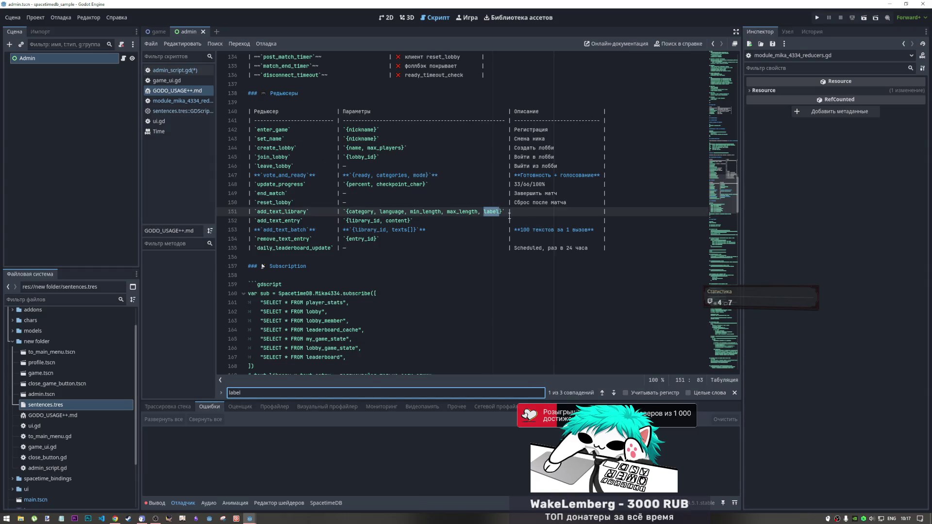
pyautogui.click(614, 393)
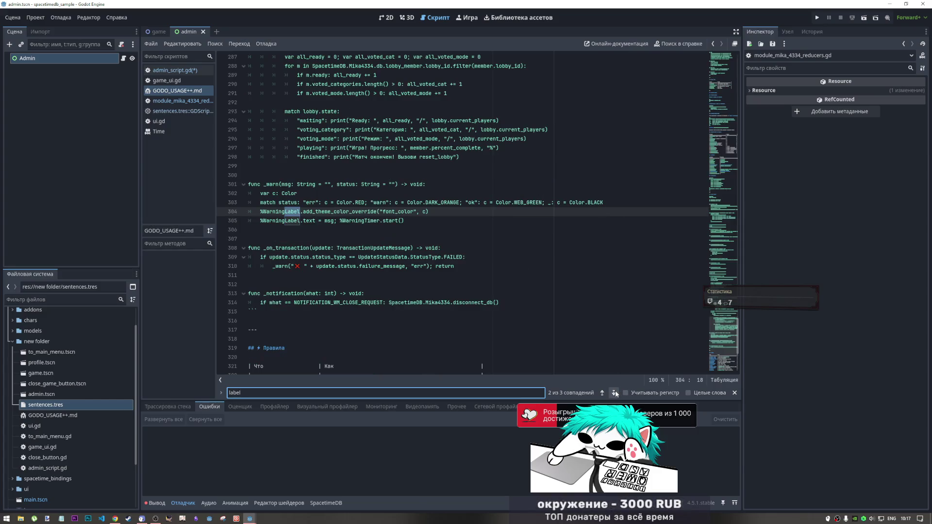
pyautogui.click(614, 393)
pyautogui.click(614, 393)
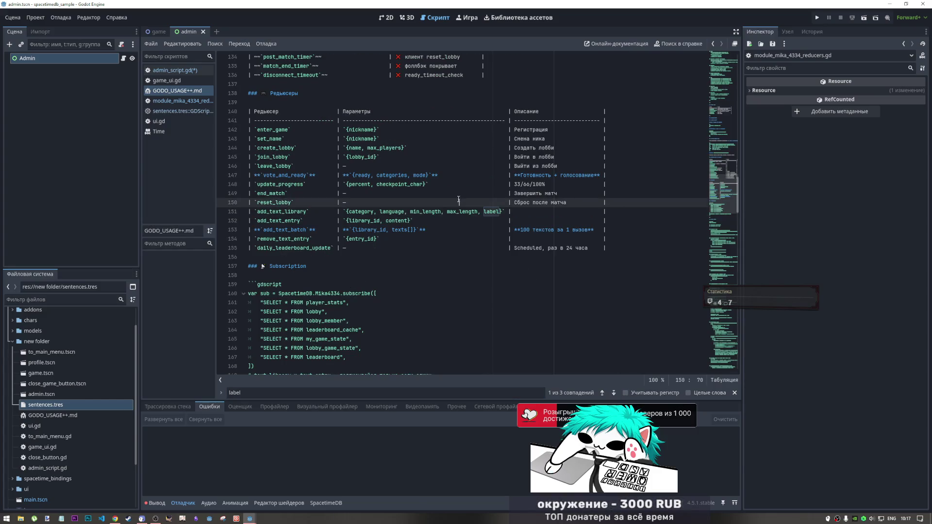
# Step: Scroll down through the rest of the GODOT_USAGE++.md notes, then bring up Visual Studio Code's recent items
pyautogui.scroll(6, 329, 167)
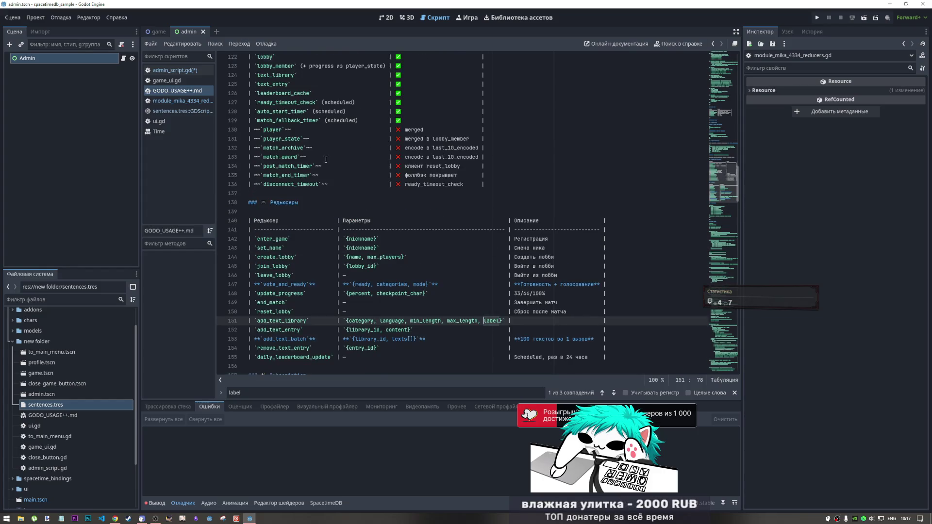
pyautogui.scroll(-8, 329, 167)
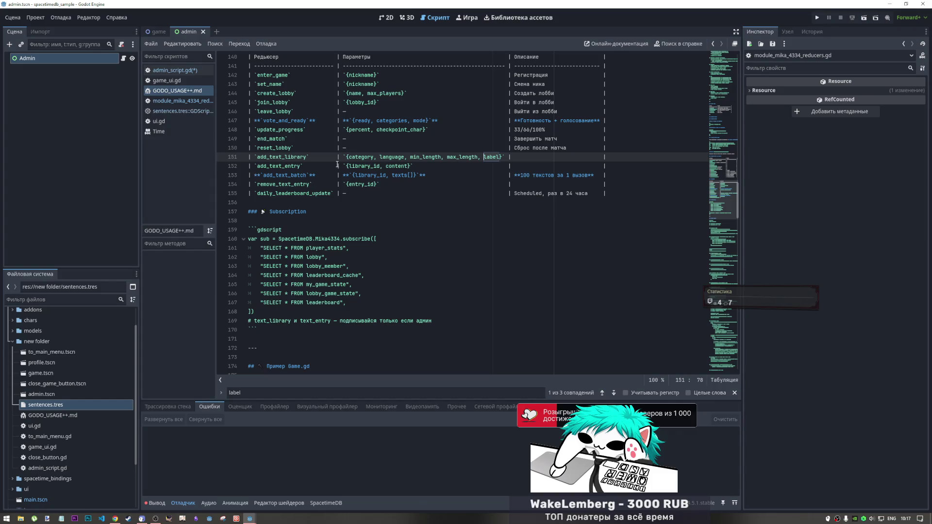
pyautogui.scroll(-9, 319, 266)
pyautogui.scroll(-1, 319, 266)
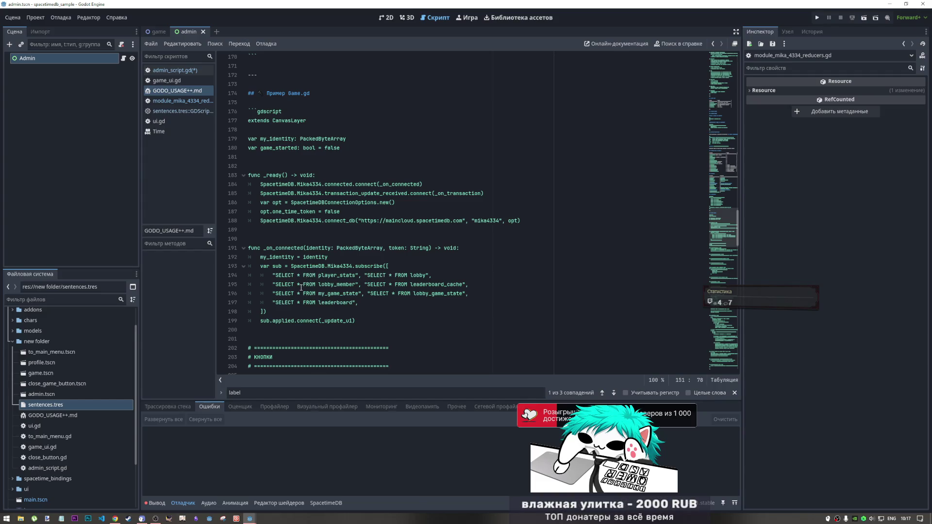
pyautogui.scroll(-2, 296, 287)
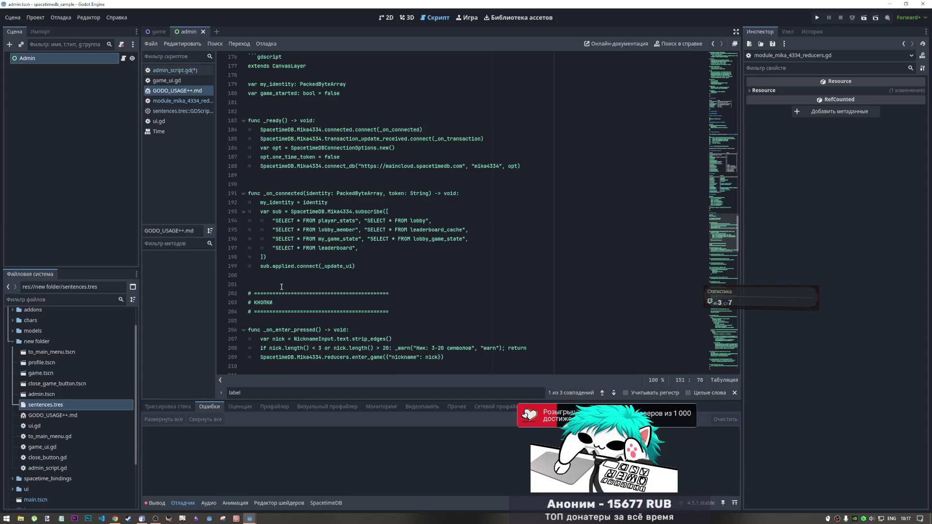
pyautogui.scroll(-7, 282, 287)
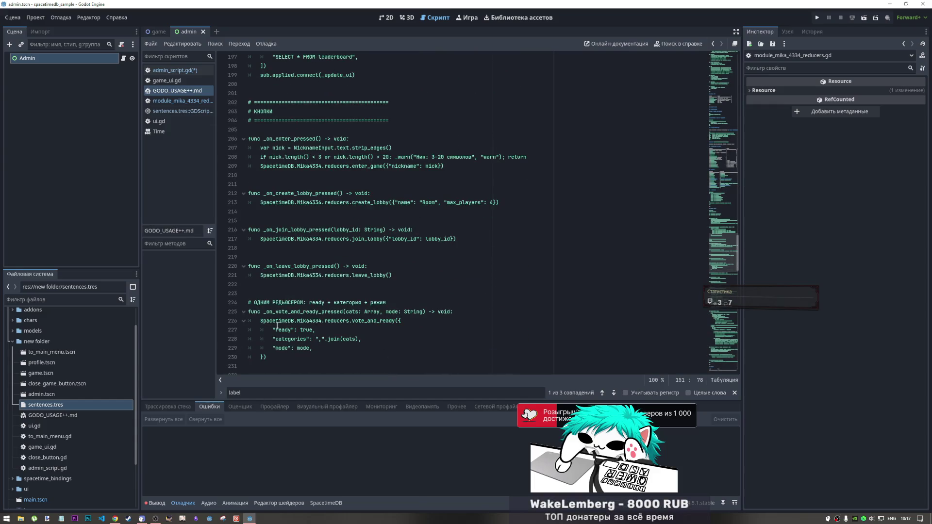
pyautogui.rightClick(101, 519)
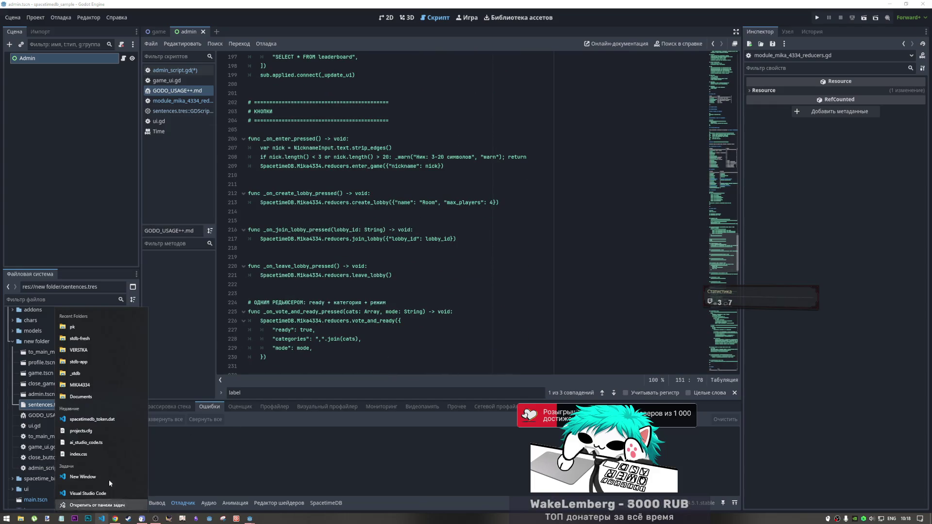
# Step: In Visual Studio Code, look over the usage notes, then view the server's index.ts code
pyautogui.click(122, 342)
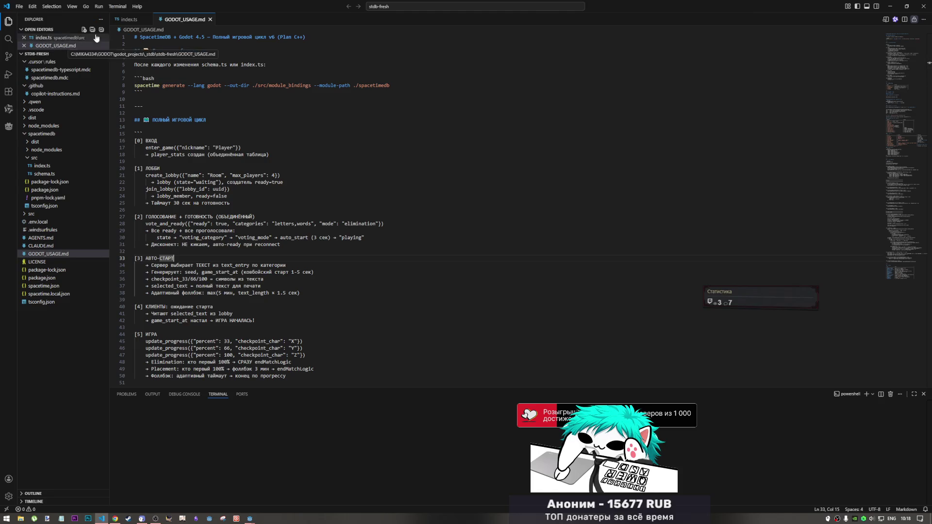
pyautogui.scroll(-4, 177, 121)
pyautogui.scroll(3, 177, 121)
pyautogui.scroll(2, 178, 121)
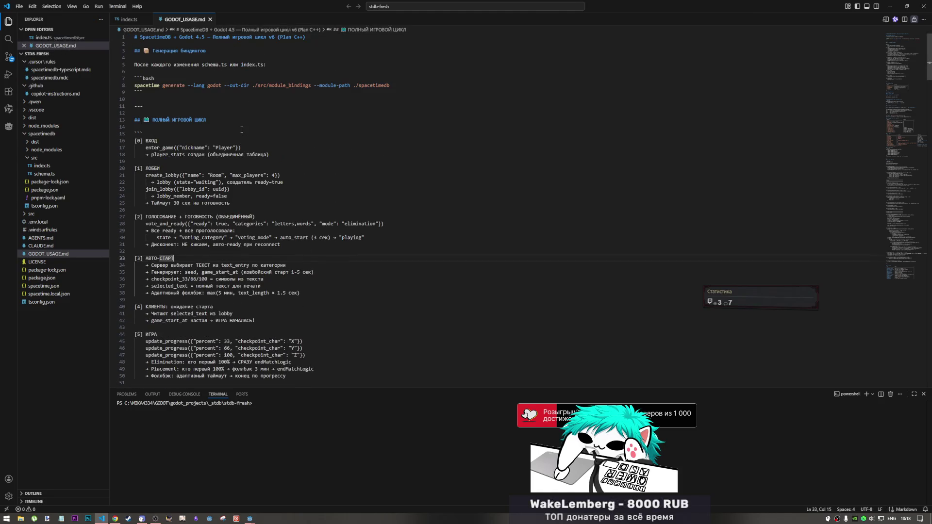
pyautogui.click(218, 203)
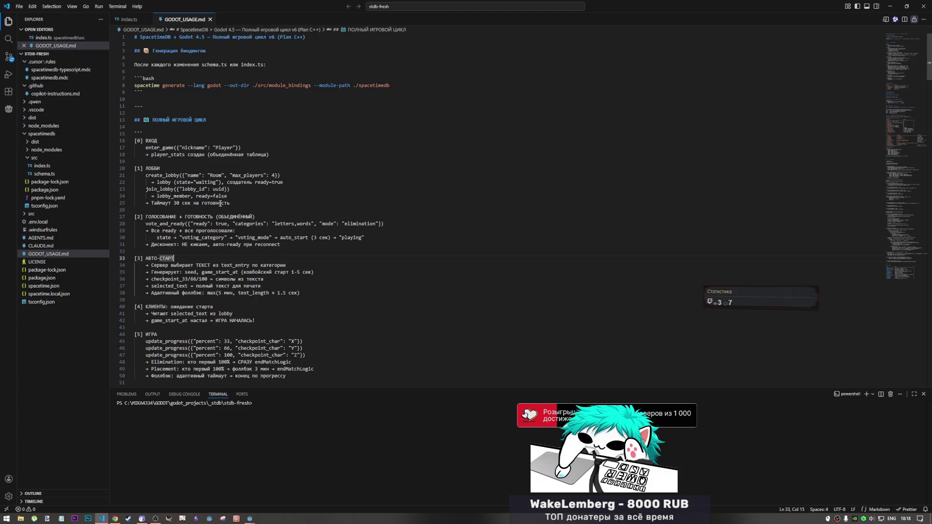
pyautogui.click(124, 19)
pyautogui.scroll(-2, 264, 270)
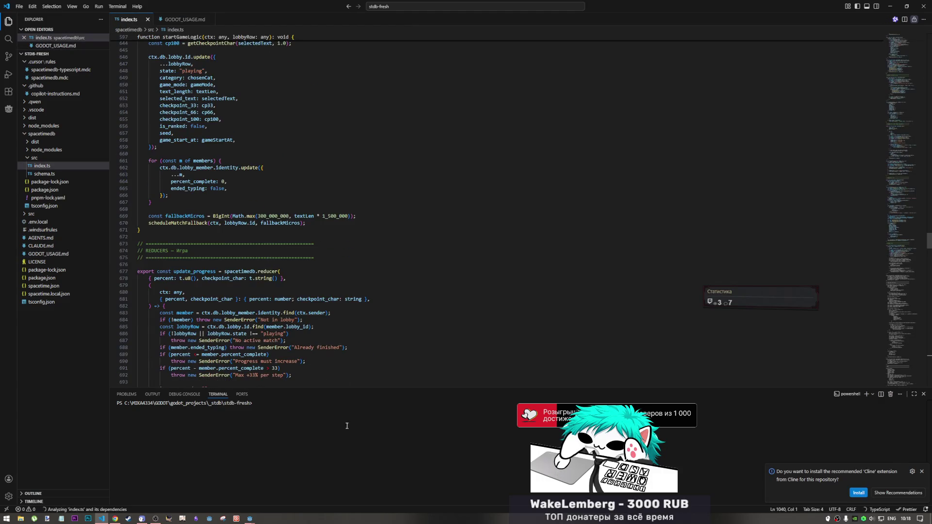
# Step: Select add_text_library on line 54 of admin_script.gd, then go back to VS Code
pyautogui.moveTo(250, 519)
pyautogui.click(280, 487)
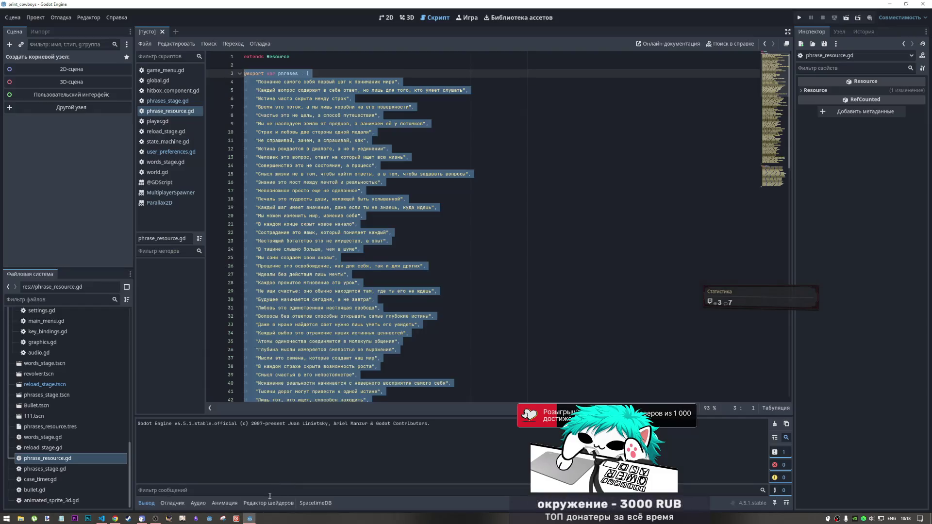
pyautogui.click(224, 486)
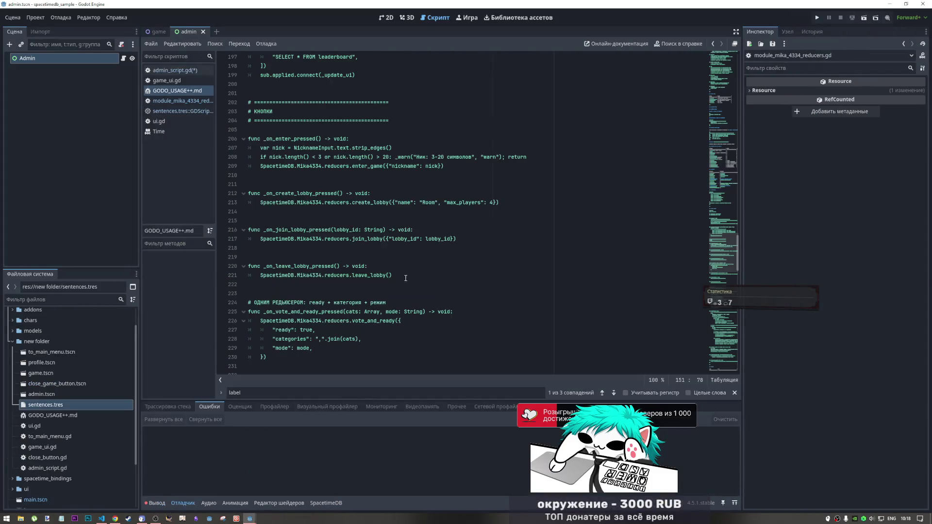
pyautogui.click(173, 70)
pyautogui.click(399, 349)
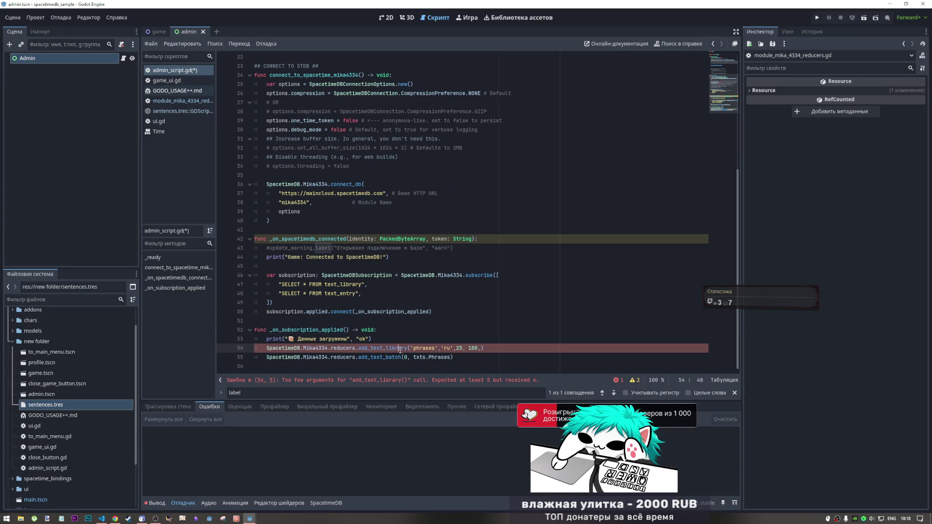
pyautogui.moveTo(409, 349); pyautogui.dragTo(358, 349)
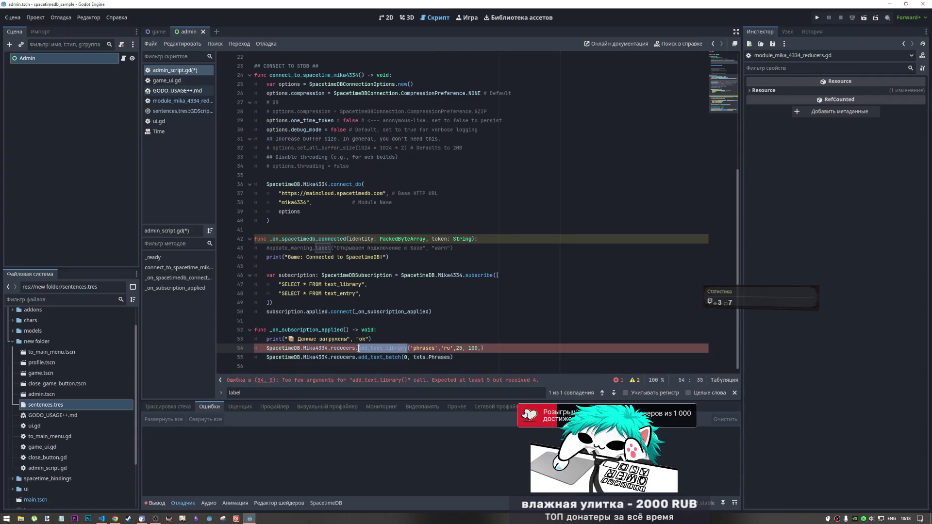
pyautogui.hotkey('alt', 'Tab')
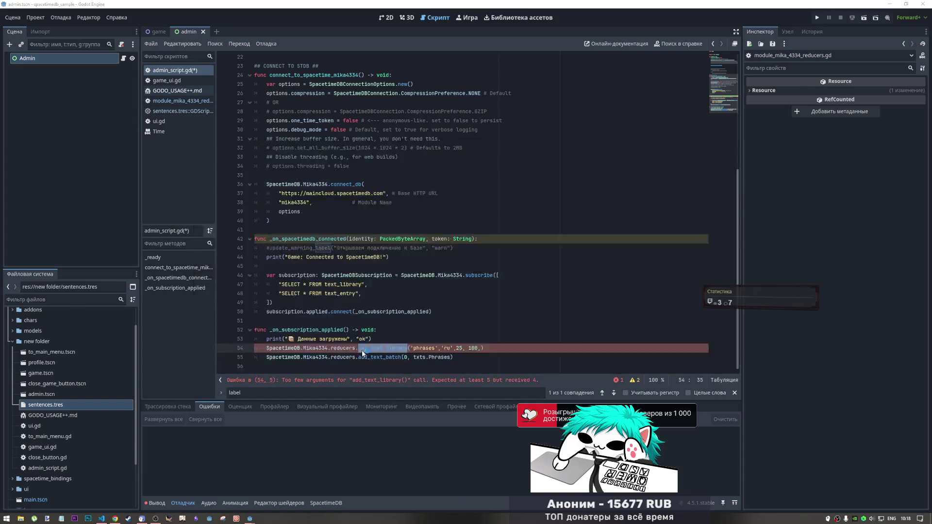
pyautogui.hotkey('alt', 'Tab')
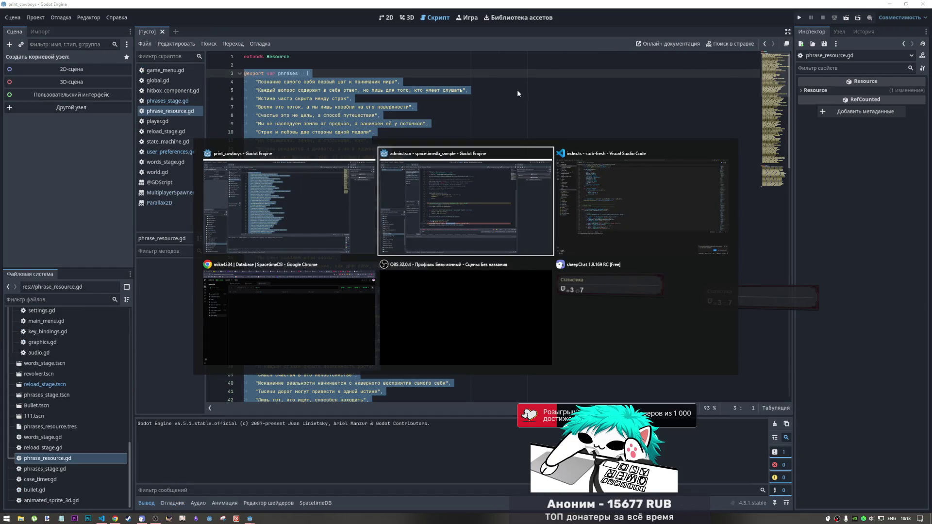
pyautogui.hotkey('alt', 'Tab')
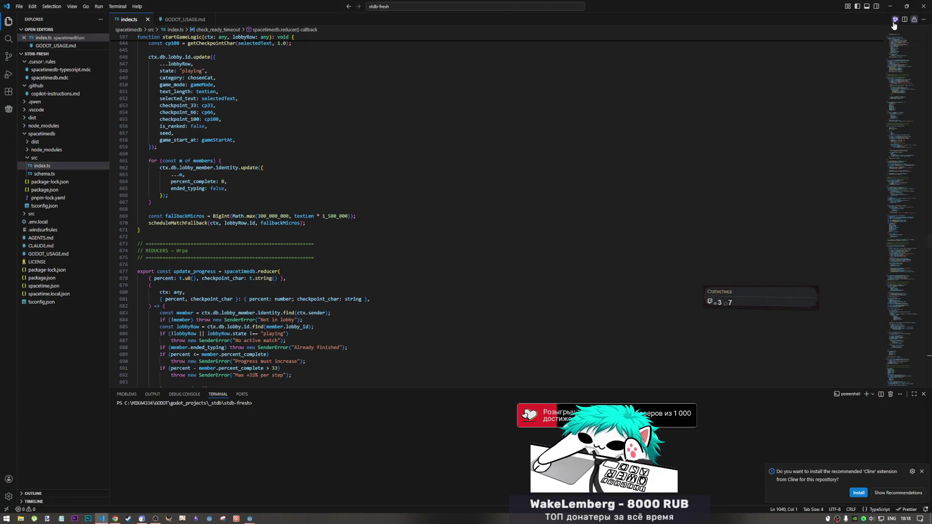
# Step: Open the Qwen Code assistant and load the previous conversation
pyautogui.click(895, 20)
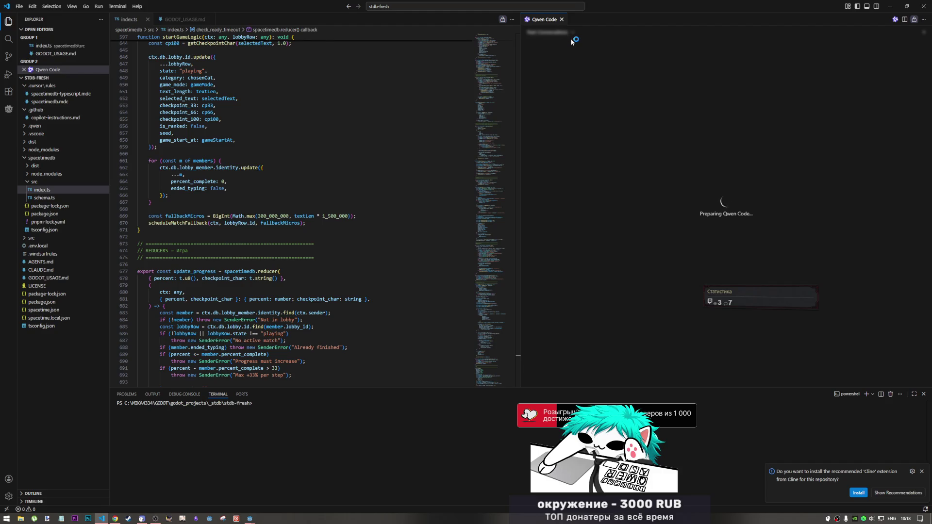
pyautogui.click(571, 33)
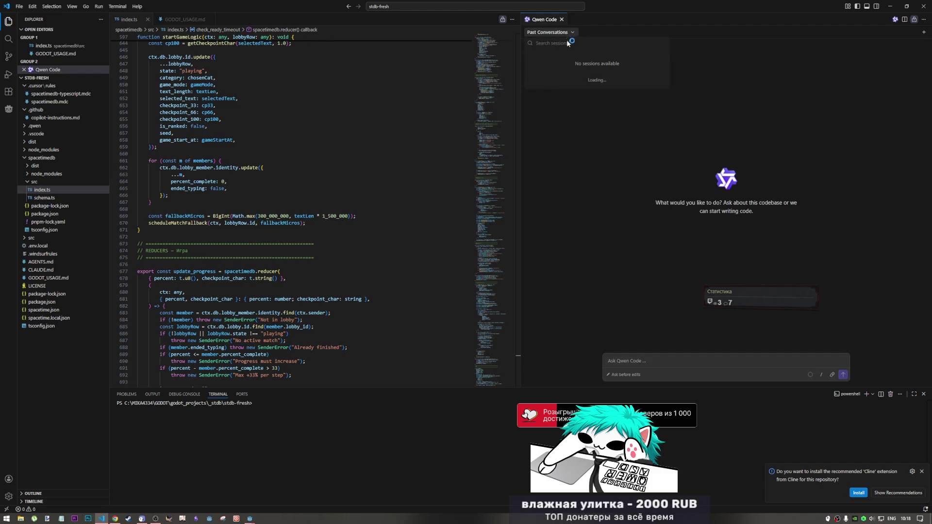
pyautogui.click(570, 68)
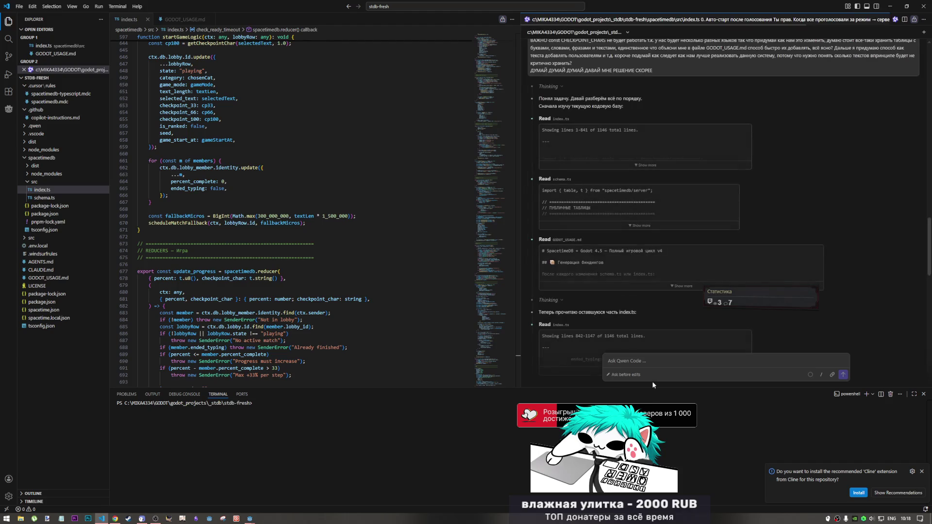
pyautogui.click(649, 367)
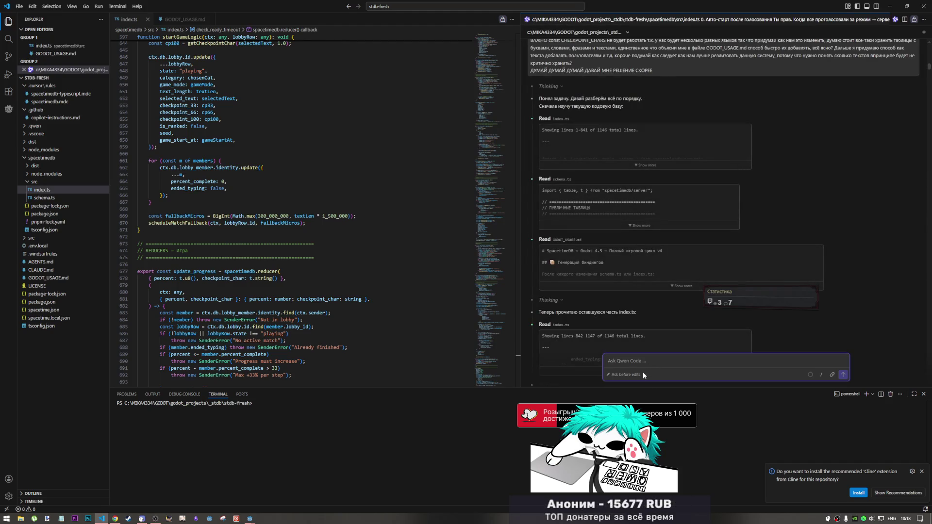
# Step: Write a Russian question asking what label means in add_text_library and for the full admin text-adding cycle
pyautogui.write('add_text_library')
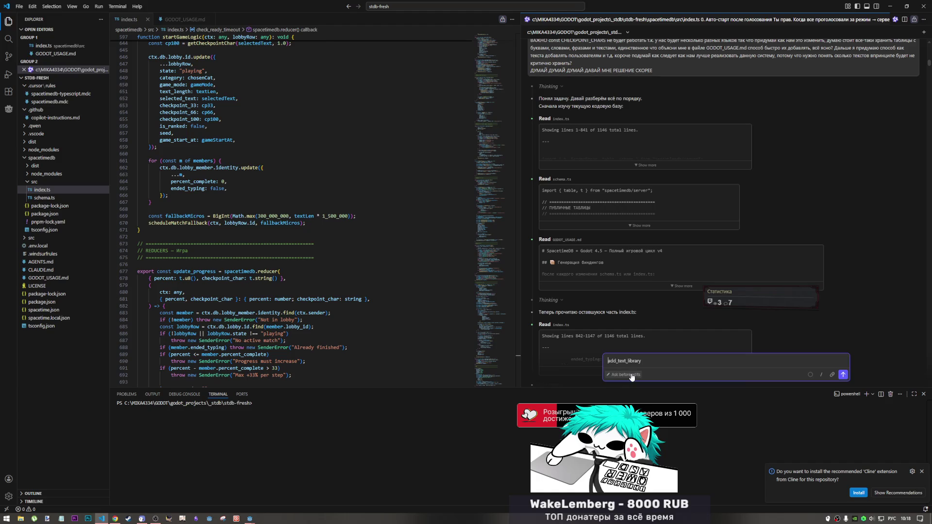
pyautogui.write('дел')
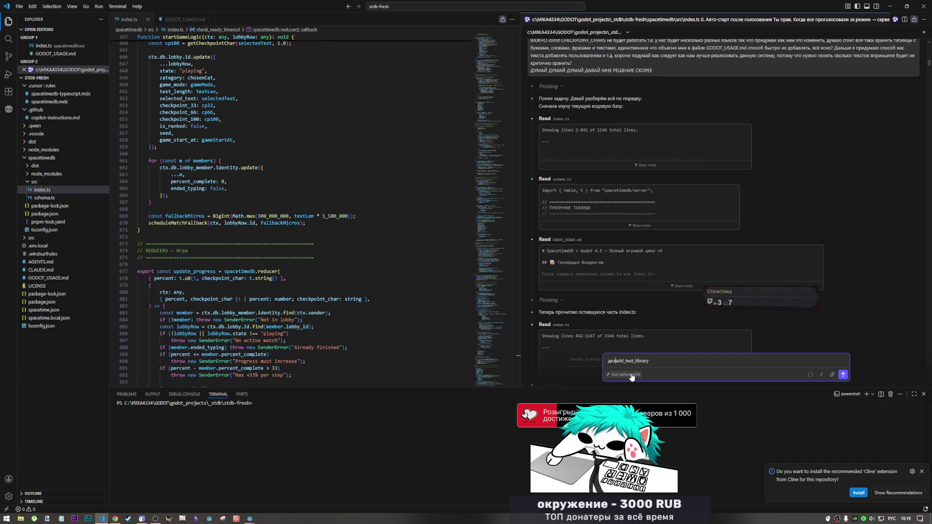
pyautogui.write('ать ничего не н')
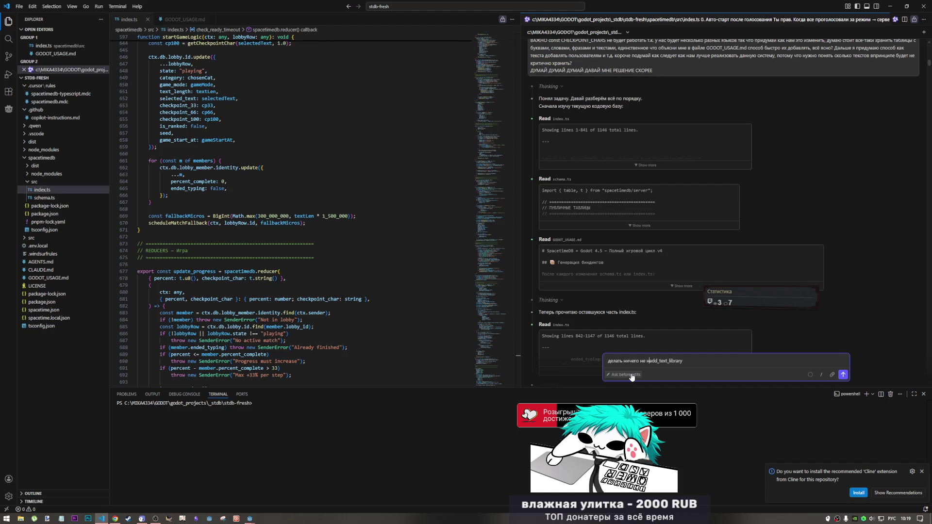
pyautogui.write('адо ответь на вопрос')
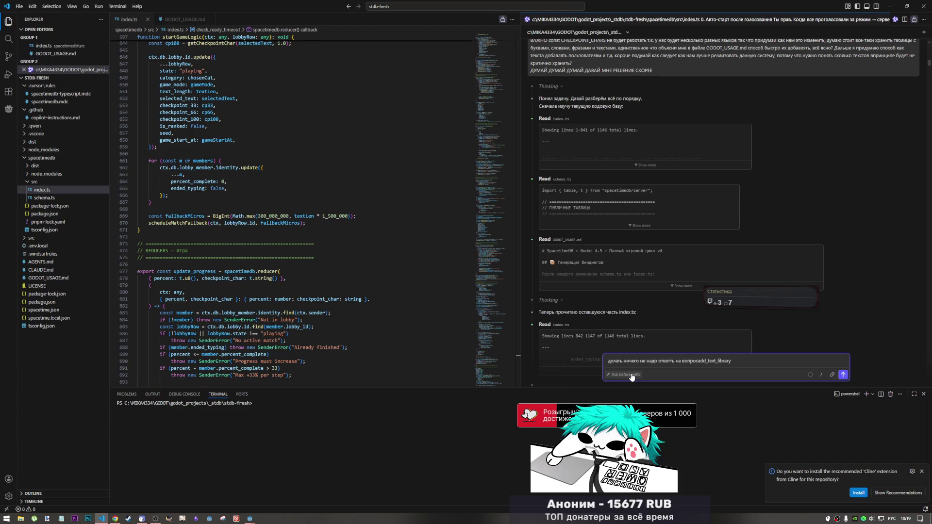
pyautogui.write(',')
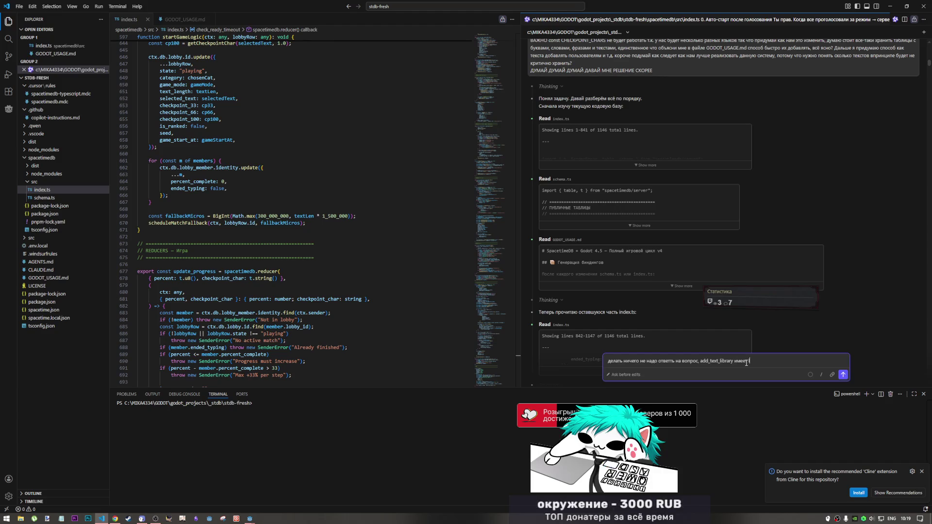
pyautogui.write('l что')
pyautogui.write('ьо такое label?')
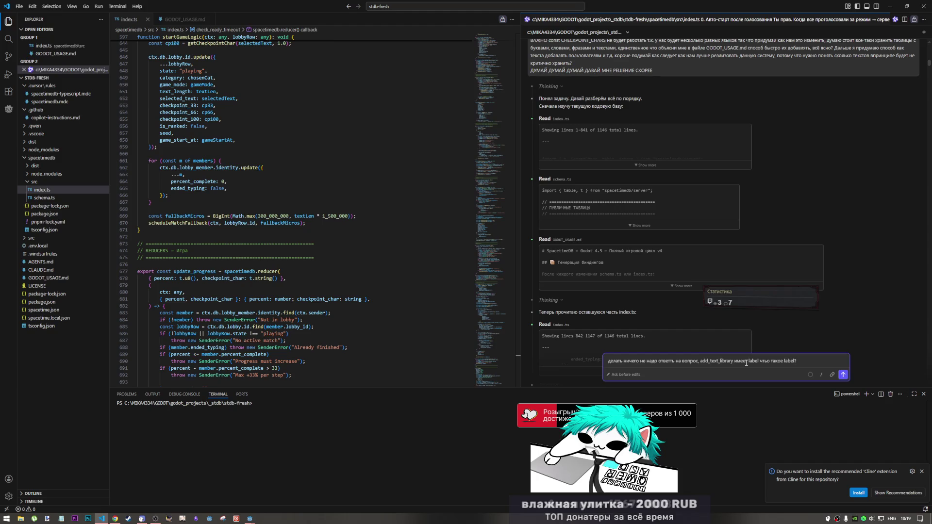
pyautogui.write('? в')
pyautogui.hotkey('alt', 'shift')
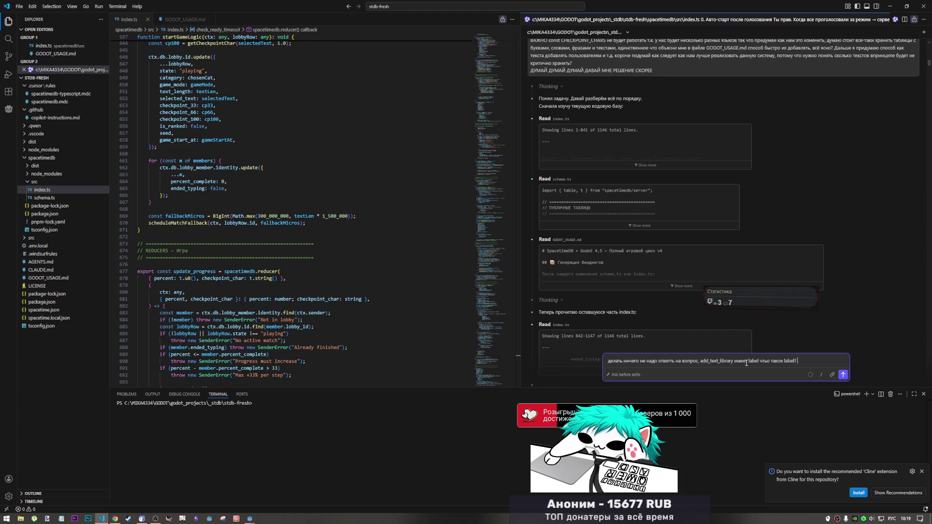
pyautogui.write('ообще по')
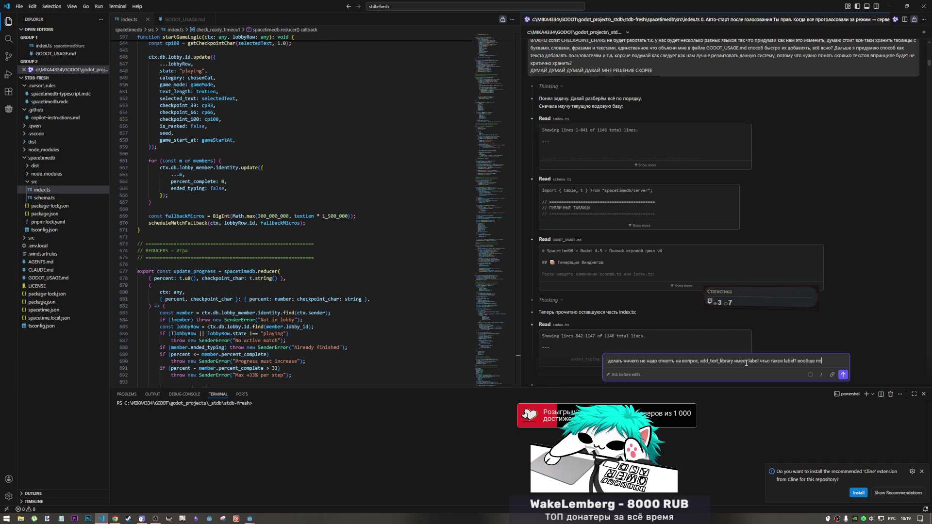
pyautogui.write('лный цикл добавлен')
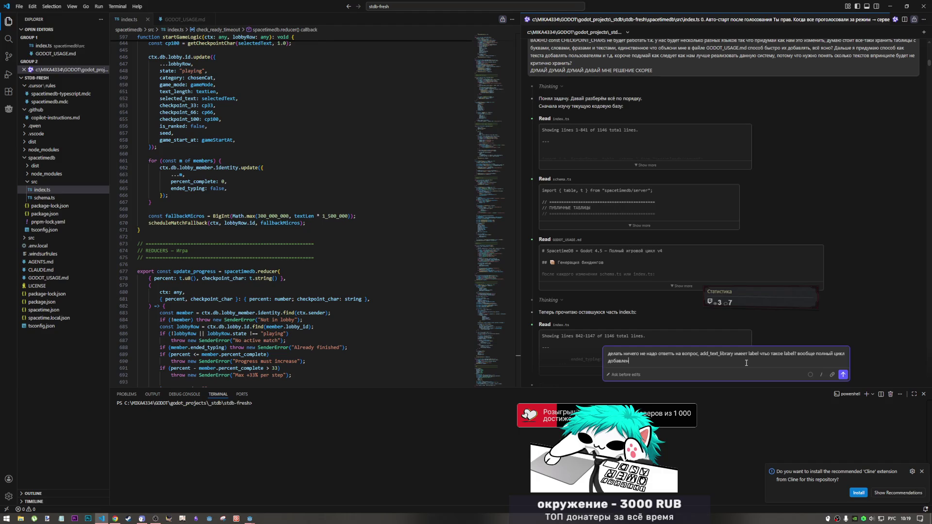
pyautogui.write('ия текстов админом')
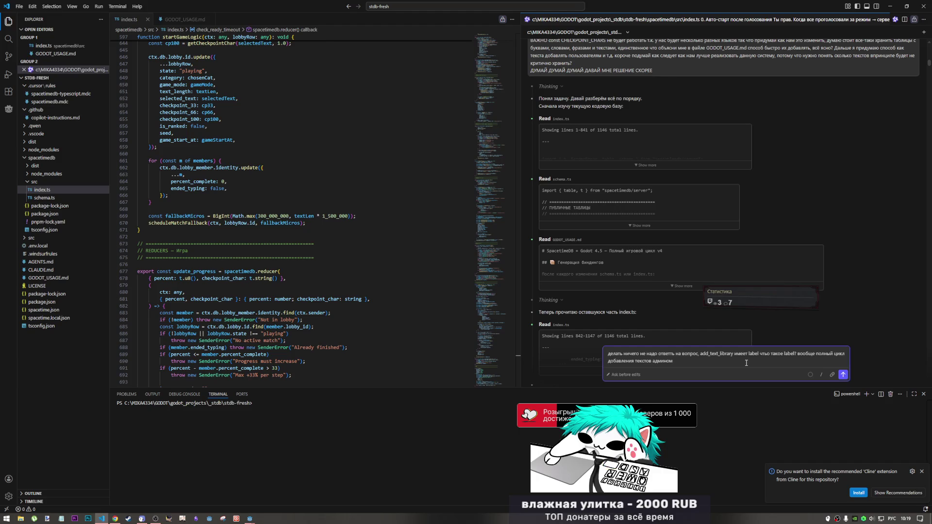
pyautogui.write(' можешь написать?')
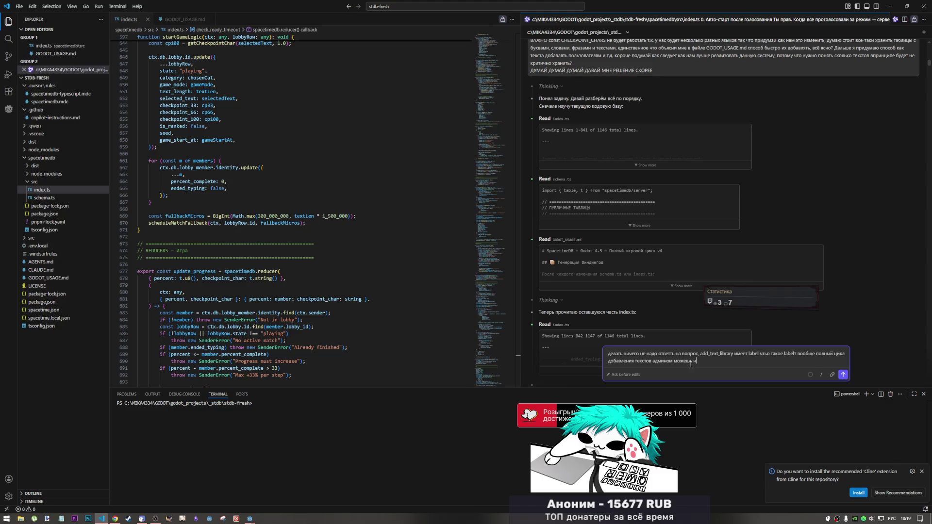
pyautogui.moveTo(674, 361); pyautogui.dragTo(727, 362)
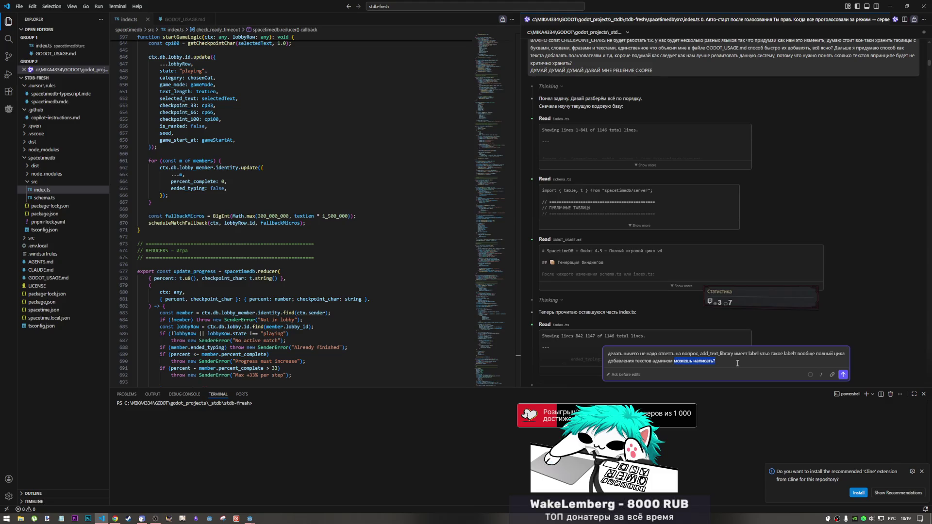
pyautogui.press('BackSpace')
pyautogui.write('напиши')
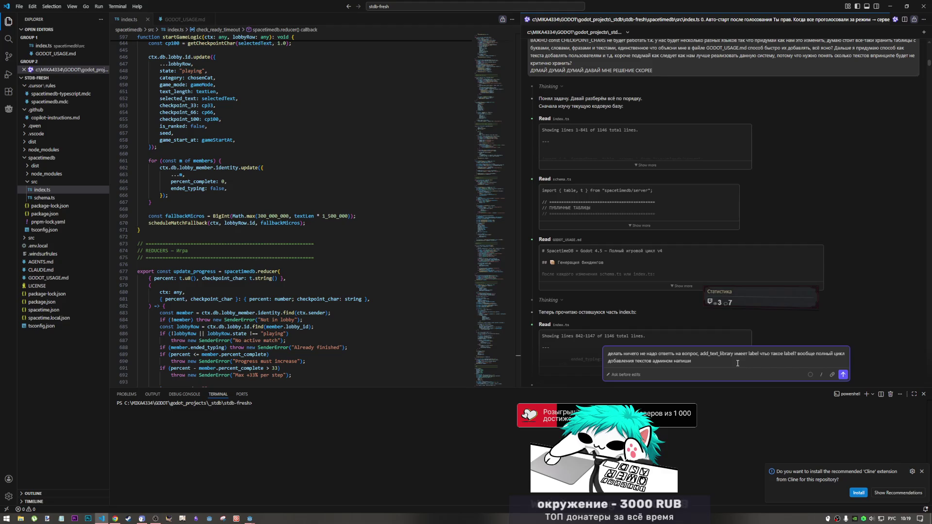
# Step: Add that three reducers are visible, leave it unsent, and return to the Godot editor
pyautogui.click(693, 363)
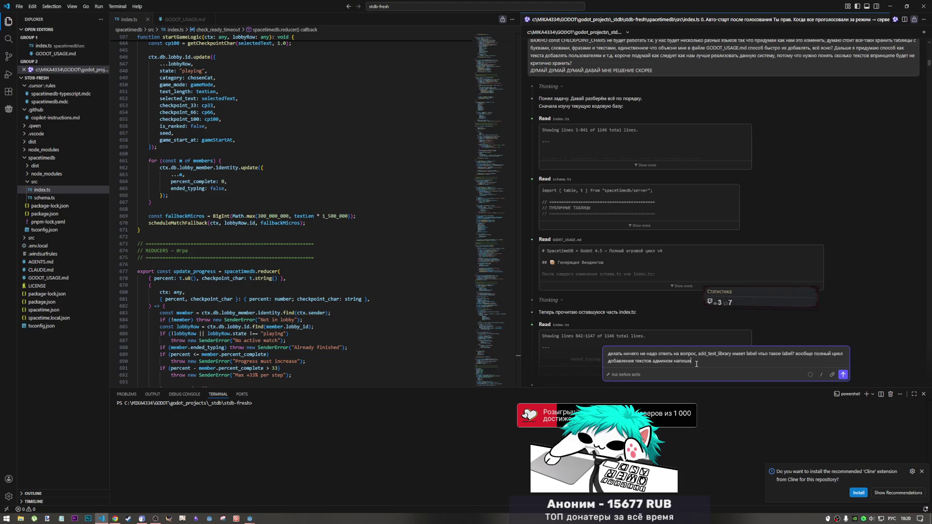
pyautogui.write(', ')
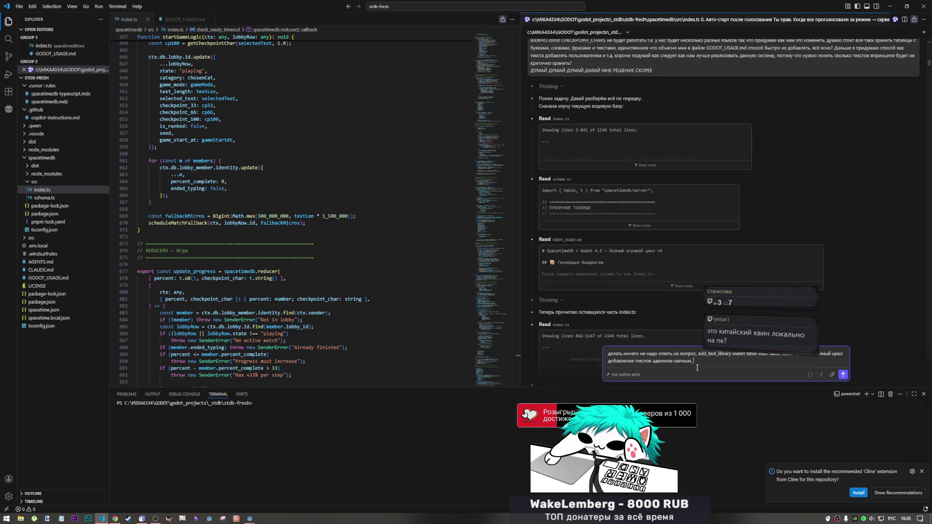
pyautogui.write('потому что я')
pyautogui.write(' вижу 3')
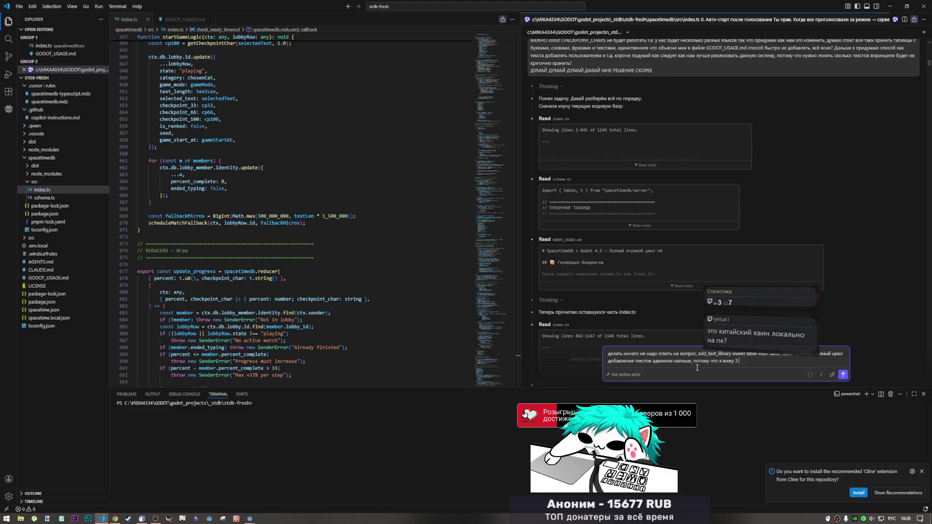
pyautogui.write(' ред')
pyautogui.write('ьюсера')
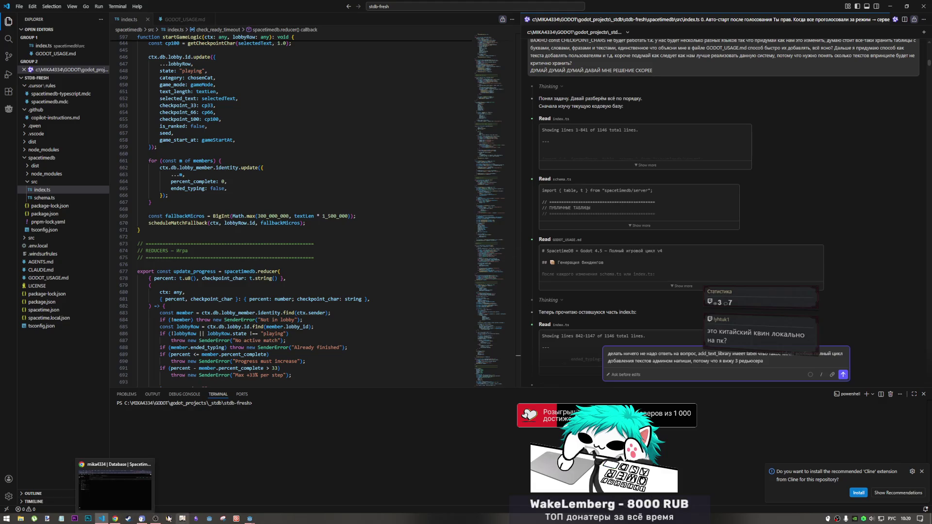
pyautogui.moveTo(248, 518)
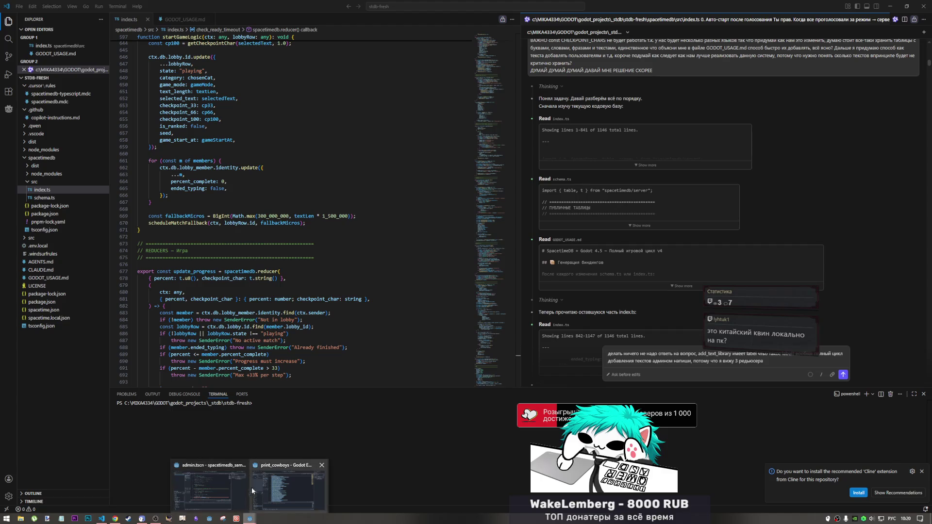
pyautogui.click(232, 490)
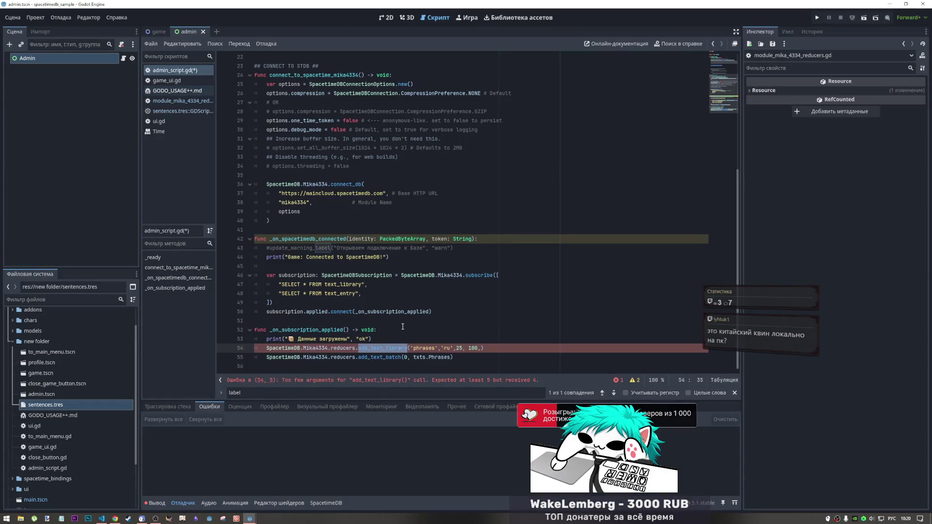
# Step: Copy the add_text_entry function name from Godot into the VS Code chat message
pyautogui.click(384, 348)
pyautogui.keyDown('ctrl'); pyautogui.click(384, 348); pyautogui.keyUp('ctrl')
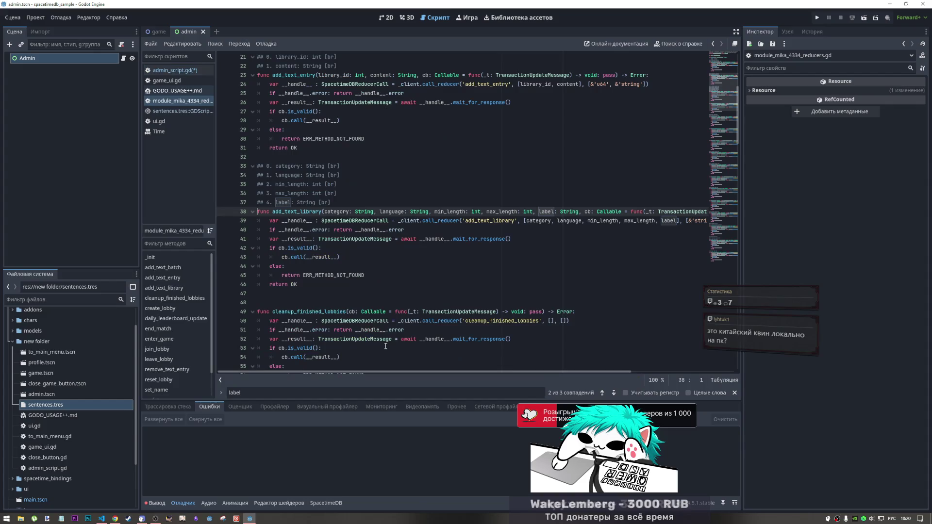
pyautogui.moveTo(316, 77); pyautogui.dragTo(274, 77)
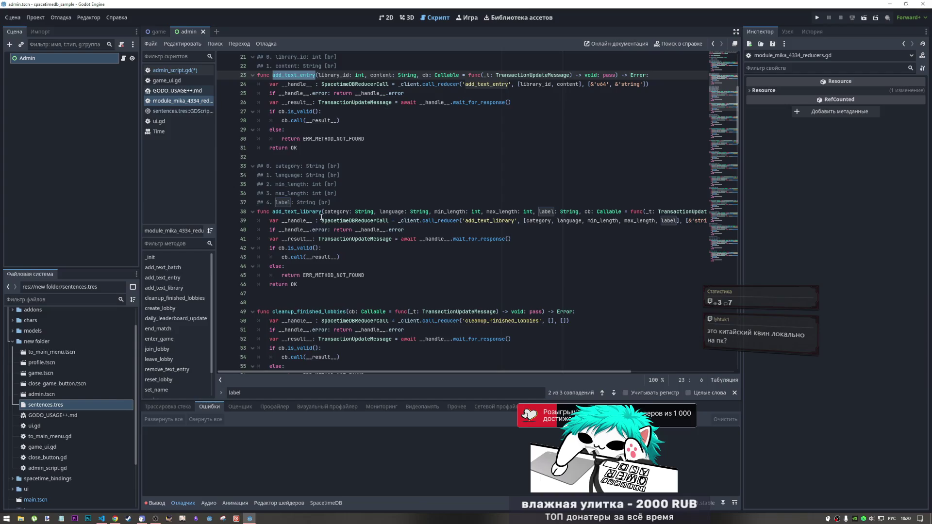
pyautogui.hotkey('alt', 'Tab')
pyautogui.click(802, 375)
pyautogui.hotkey('ctrl', 'v')
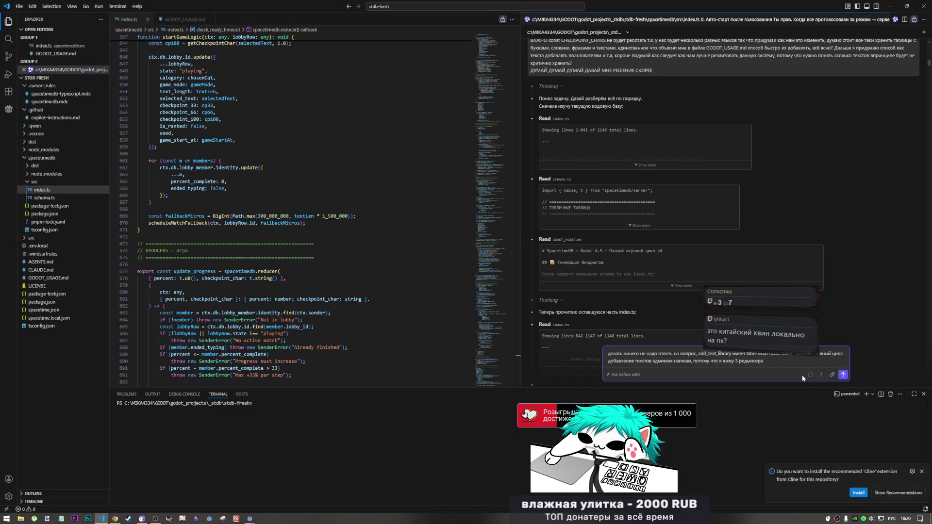
# Step: Add the add_text_library function name to the chat message and remove the stray character
pyautogui.hotkey('alt', 'Tab')
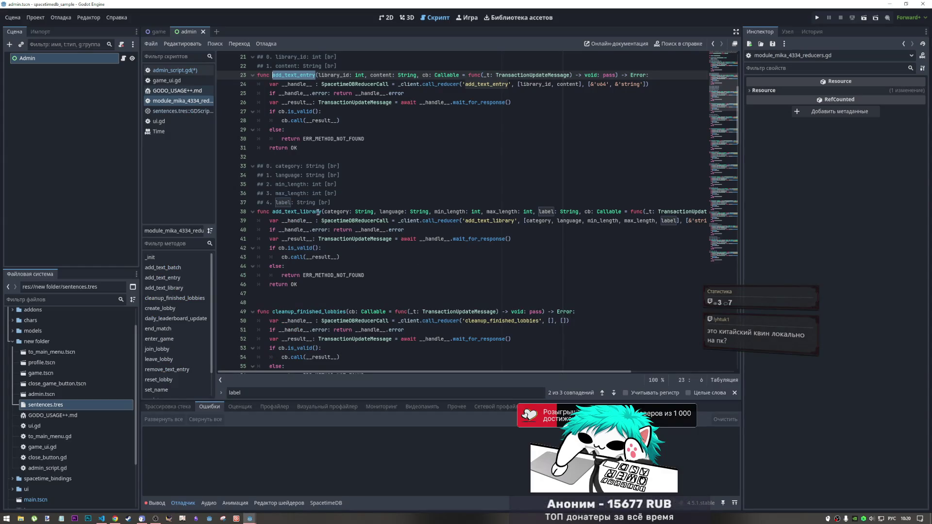
pyautogui.moveTo(320, 212); pyautogui.dragTo(272, 212)
pyautogui.hotkey('ctrl', 'c')
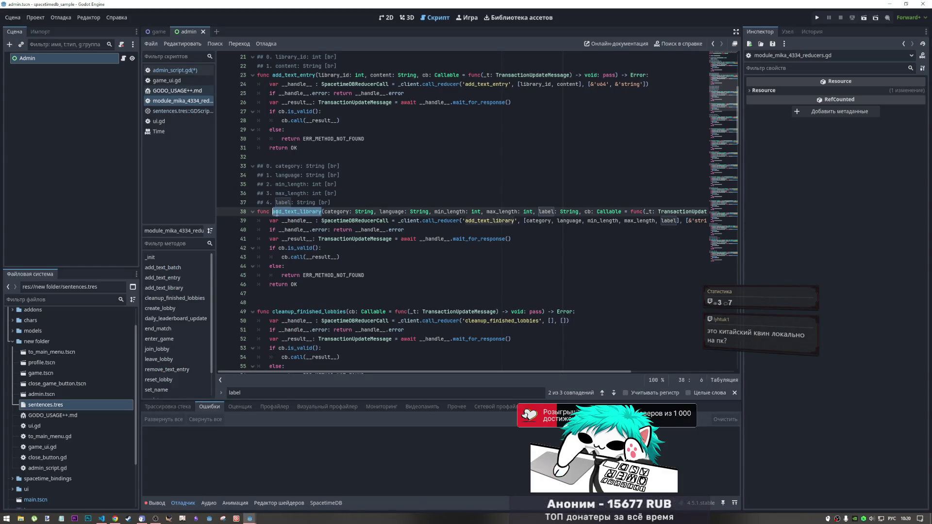
pyautogui.scroll(3, 345, 302)
pyautogui.scroll(4, 345, 302)
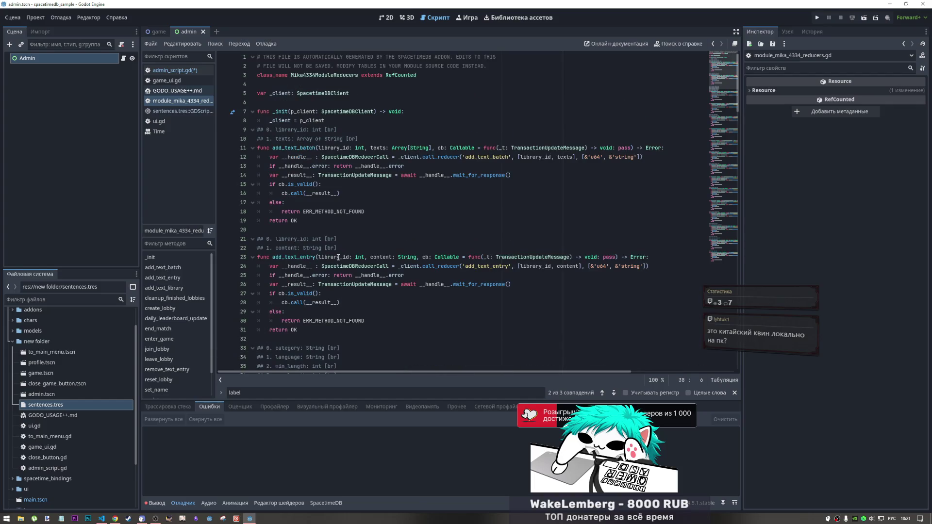
pyautogui.hotkey('alt', 'Tab')
pyautogui.click(806, 369)
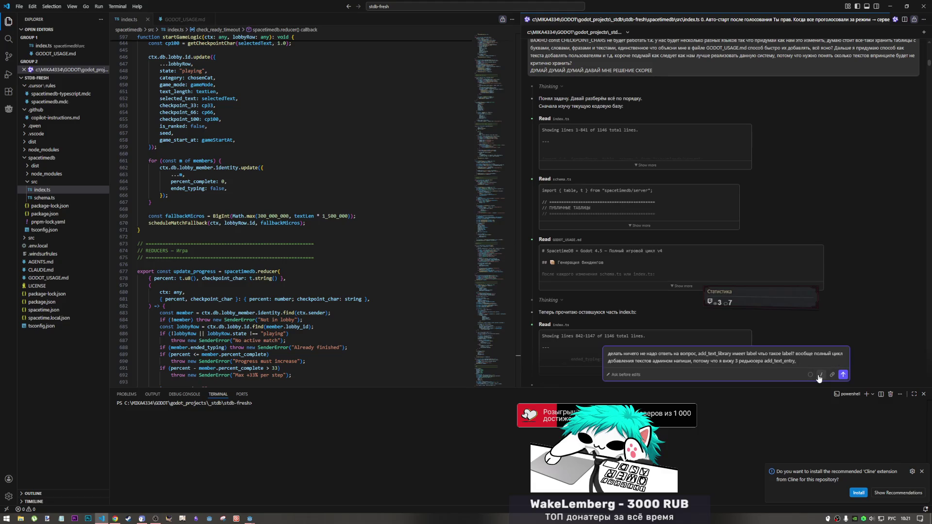
pyautogui.hotkey('ctrl', 'v')
pyautogui.write('()')
pyautogui.press('BackSpace')
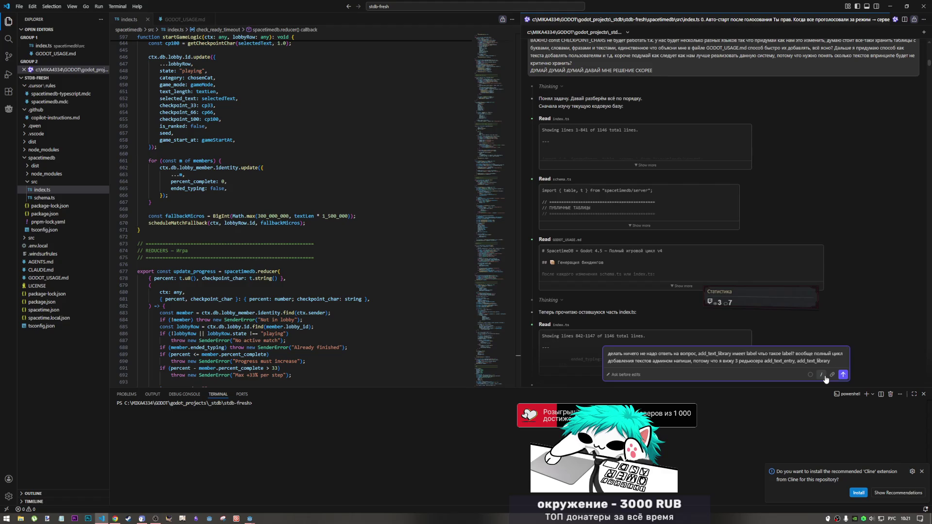
# Step: End the question with 'и add_text_batch'
pyautogui.hotkey('alt', 'Tab')
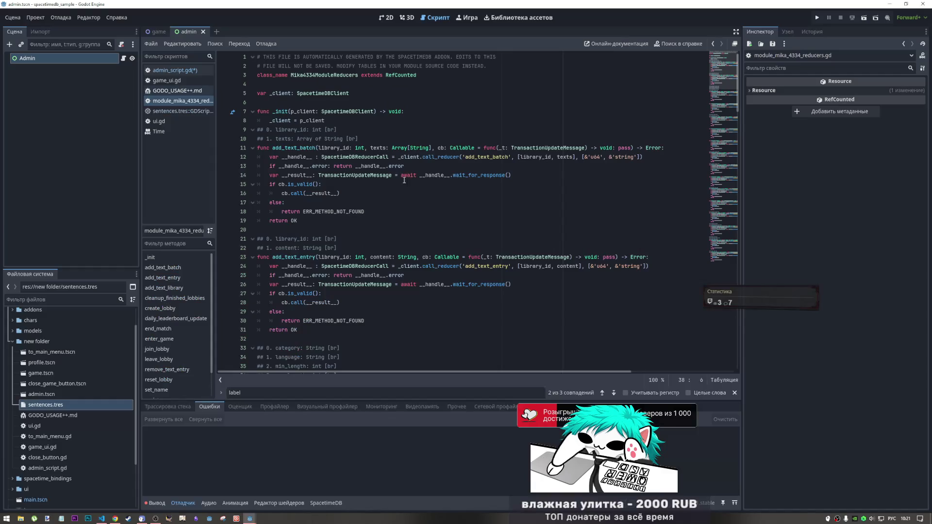
pyautogui.hotkey('alt', 'Tab')
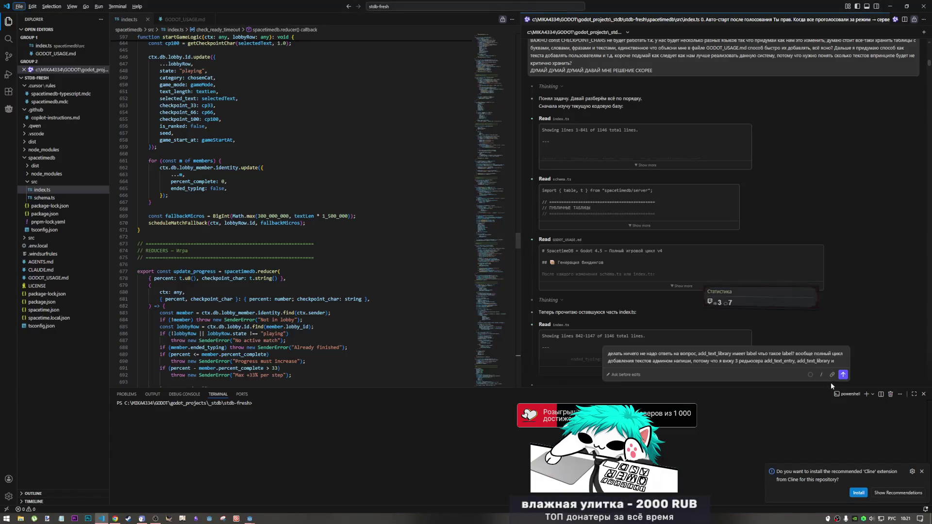
pyautogui.write('и add_text_batch')
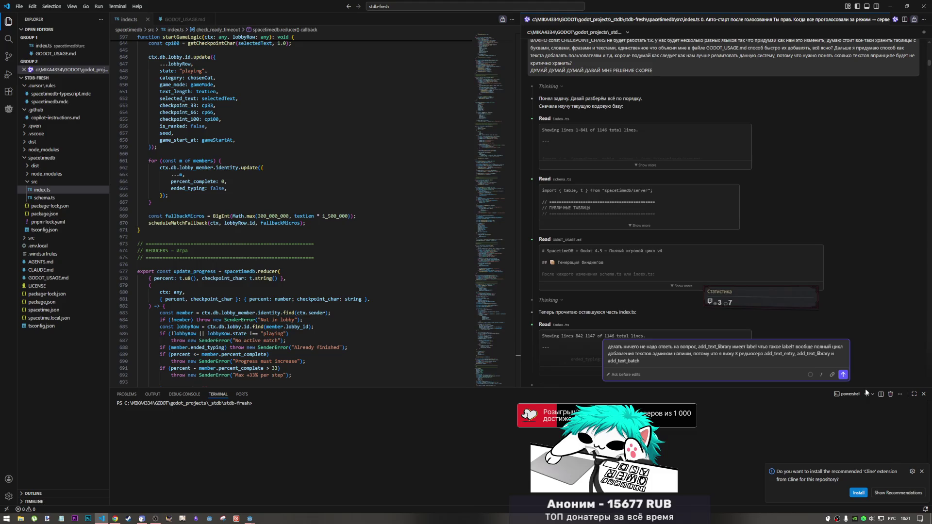
pyautogui.hotkey('alt', 'Tab')
pyautogui.hotkey('alt', 'Tab')
pyautogui.hotkey('alt', 'Tab')
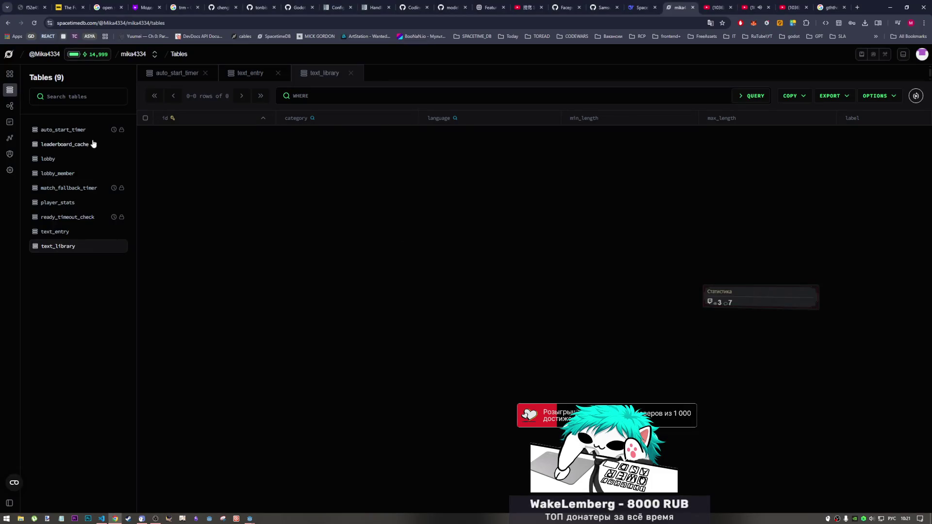
pyautogui.hotkey('alt', 'Tab')
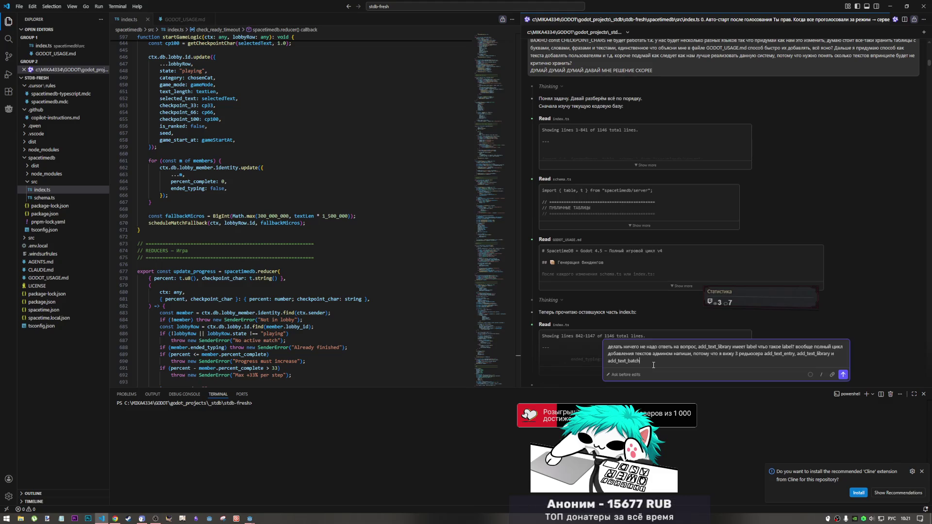
# Step: Send the add_text_library label question to Qwen, then bring the Godot editor forward
pyautogui.click(843, 375)
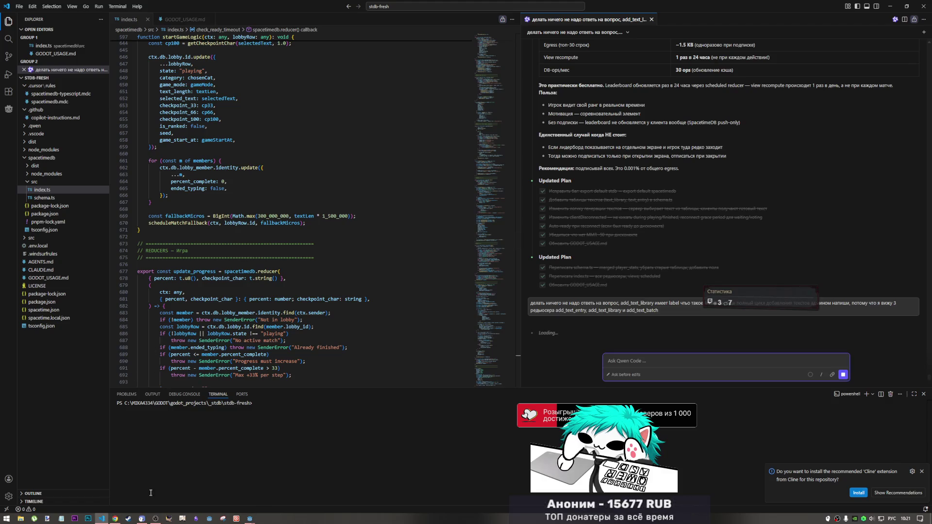
pyautogui.moveTo(251, 518)
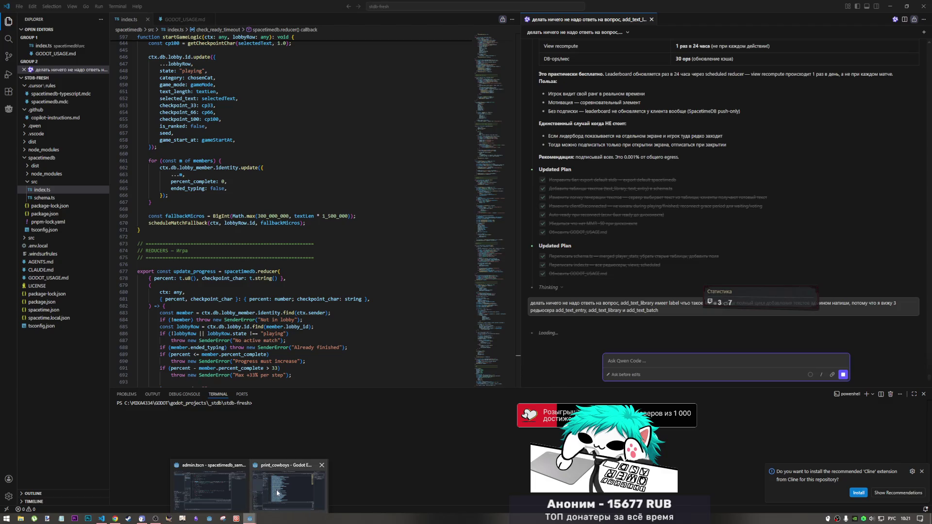
pyautogui.click(276, 491)
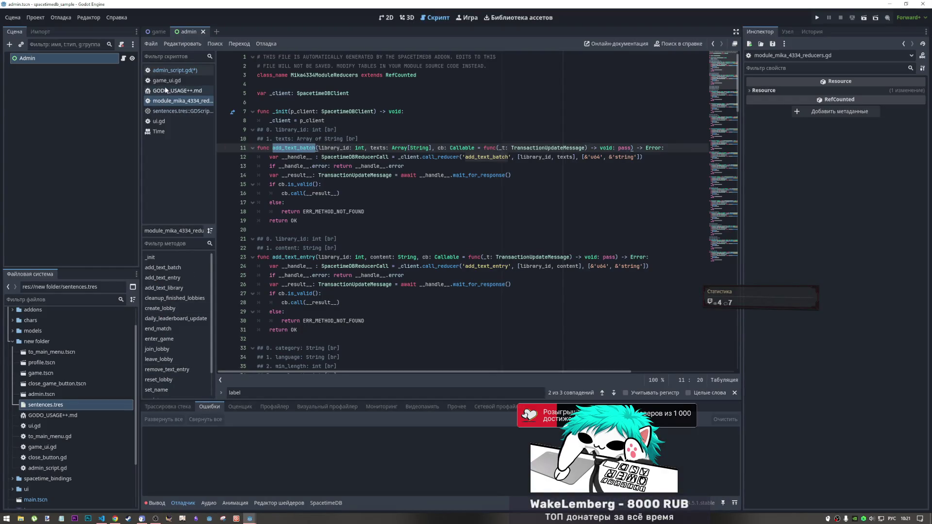
# Step: Review add_text_library's label, category, min_length and max_length parameters in GODO_USAGE++.md's reducer table
pyautogui.click(177, 90)
pyautogui.click(351, 214)
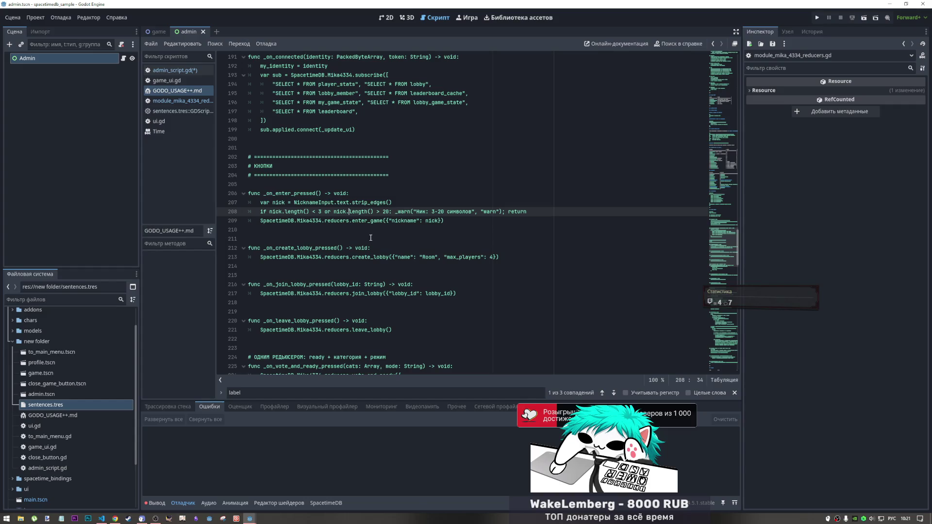
pyautogui.scroll(15, 370, 237)
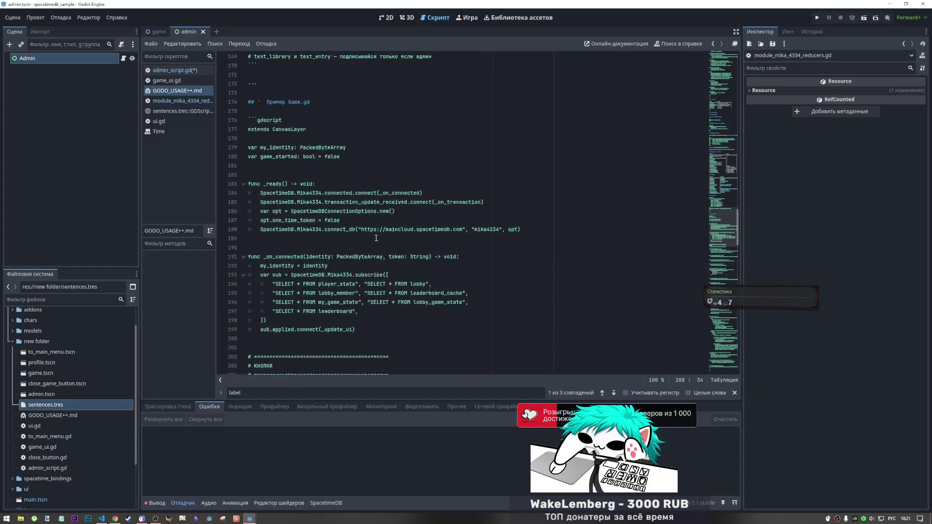
pyautogui.scroll(5, 376, 235)
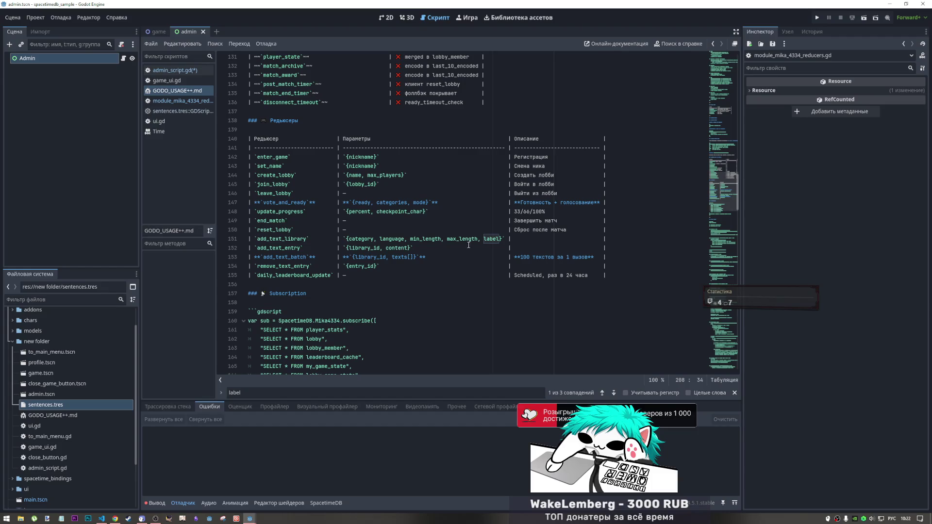
pyautogui.click(469, 239)
pyautogui.moveTo(485, 240); pyautogui.dragTo(502, 240)
pyautogui.moveTo(346, 239); pyautogui.dragTo(407, 238)
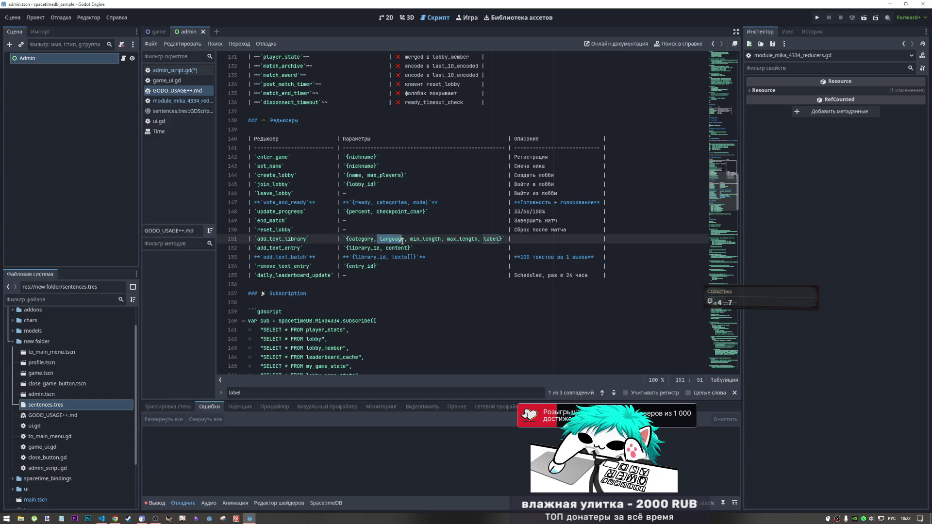
pyautogui.doubleClick(347, 239)
pyautogui.moveTo(410, 239); pyautogui.dragTo(482, 239)
pyautogui.hotkey('alt', 'Tab')
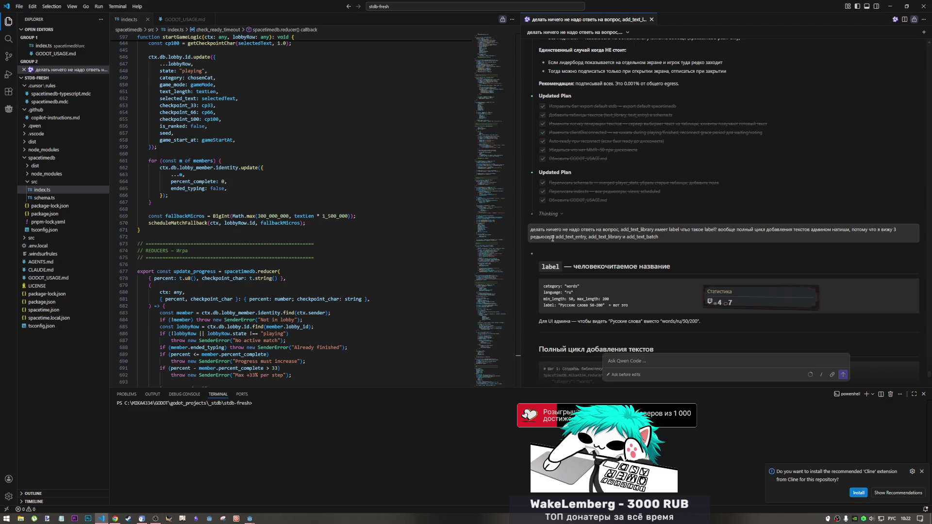
# Step: In admin_script.gd, begin a quoted label argument in the add_text_library call on line 54
pyautogui.hotkey('alt', 'Tab')
pyautogui.click(192, 70)
pyautogui.click(482, 348)
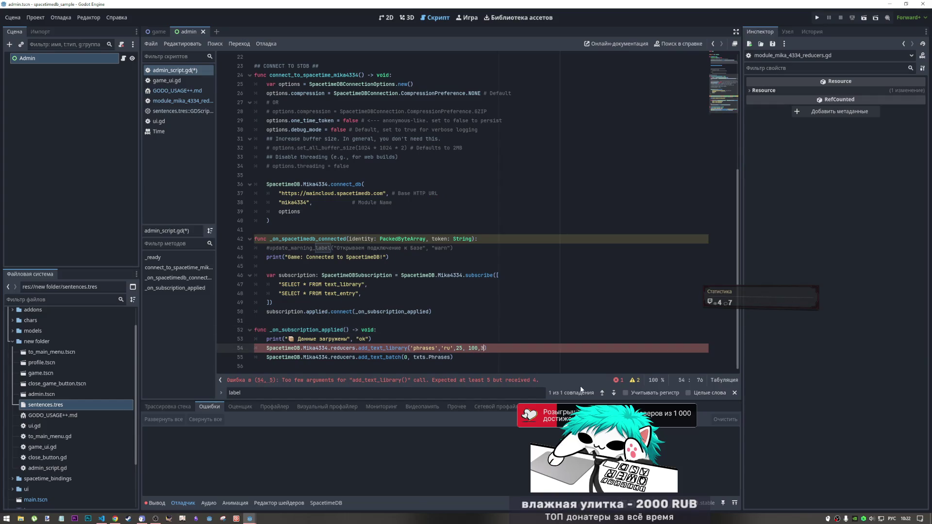
pyautogui.hotkey('alt', 'shift')
pyautogui.write('"')
pyautogui.hotkey('alt', 'shift')
pyautogui.write('о')
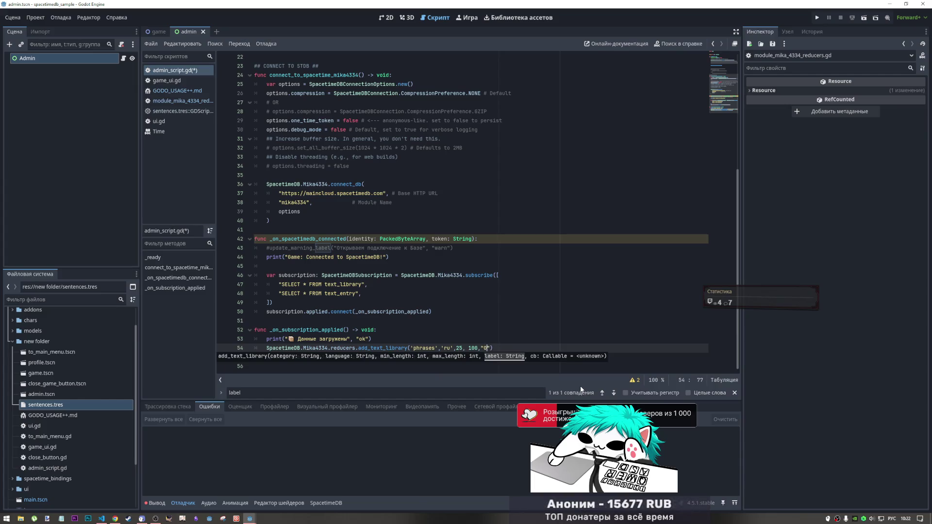
# Step: Insert the assistant's example label 'Русские слова 50-200' into the string, removing the stray Ж
pyautogui.hotkey('alt', 'Tab')
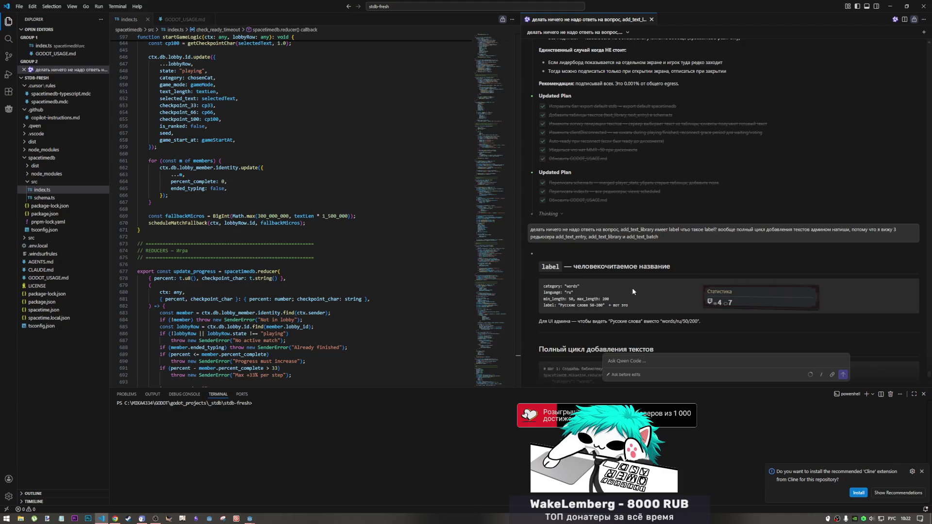
pyautogui.moveTo(605, 306); pyautogui.dragTo(561, 306)
pyautogui.hotkey('alt', 'Tab')
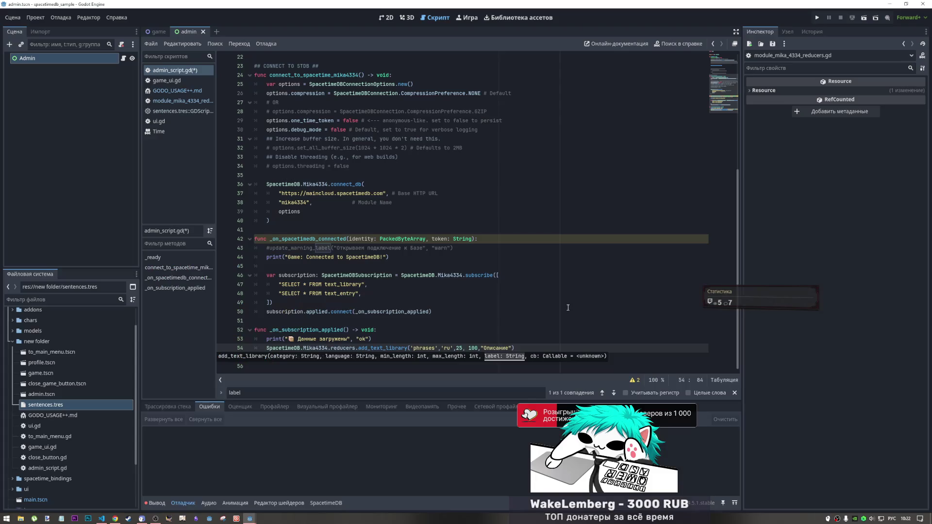
pyautogui.click(510, 347)
pyautogui.write('Ж Русские слова 50-200')
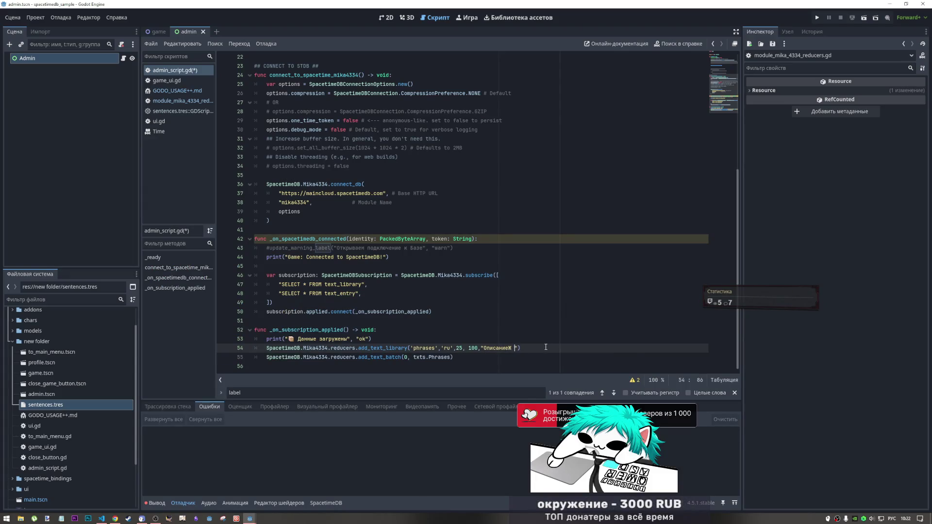
pyautogui.click(512, 348)
pyautogui.press('BackSpace')
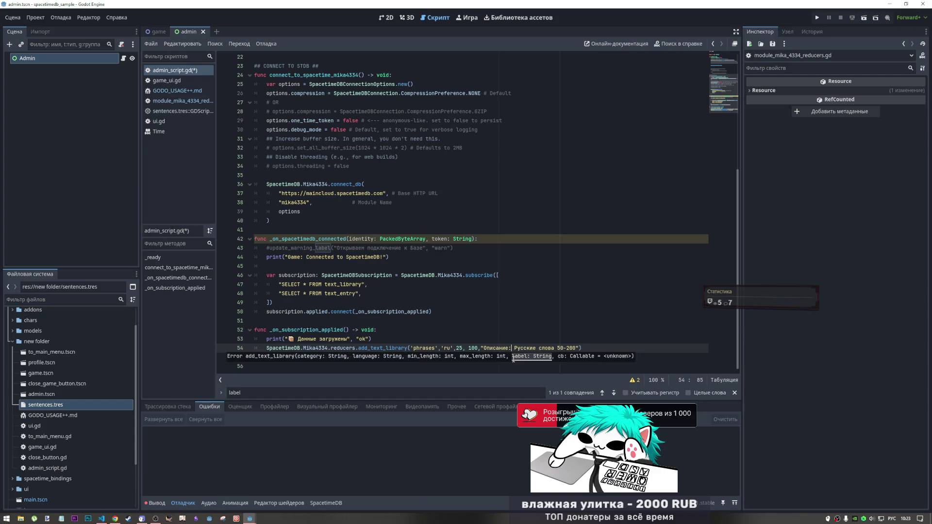
# Step: Change the label's range to 25-100 and save the script
pyautogui.hotkey('alt', 'Tab')
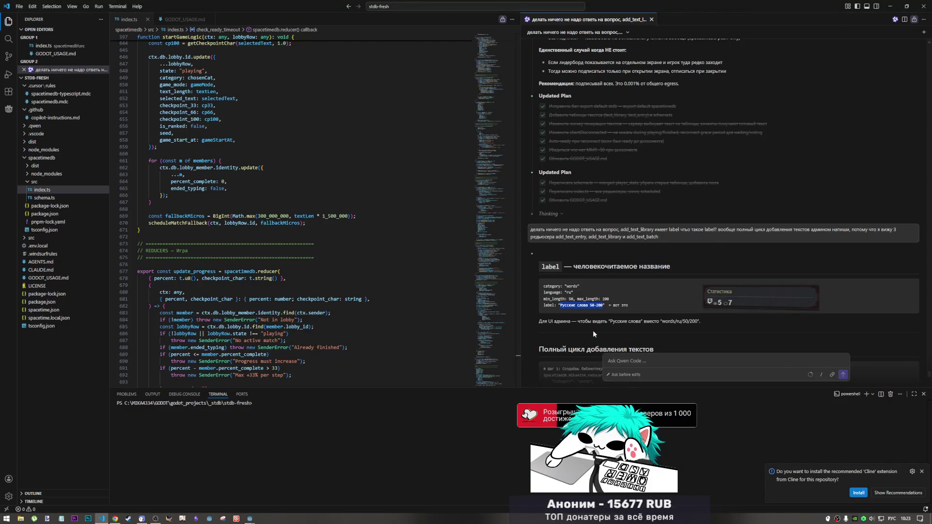
pyautogui.hotkey('alt', 'Tab')
pyautogui.click(536, 348)
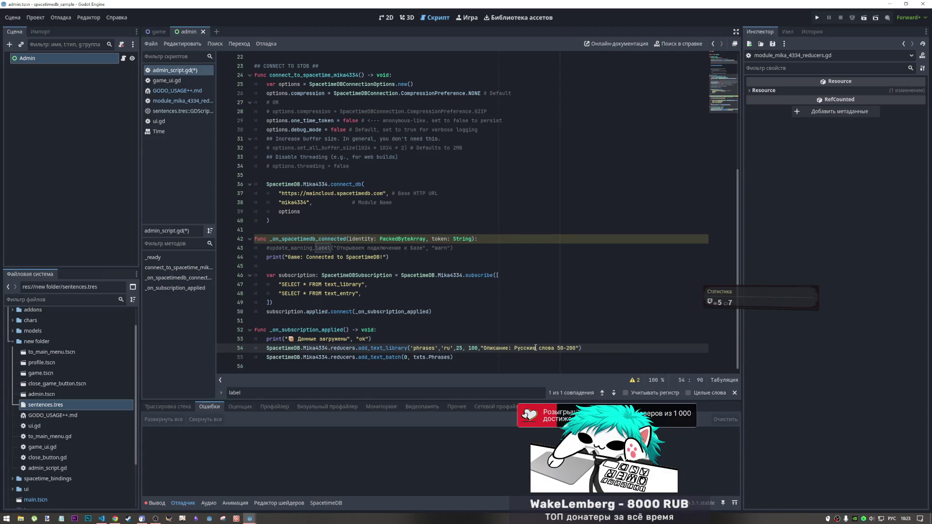
pyautogui.doubleClick(561, 348)
pyautogui.write('25-1')
pyautogui.press('Delete')
pyautogui.hotkey('ctrl', 's')
pyautogui.hotkey('alt', 'Tab')
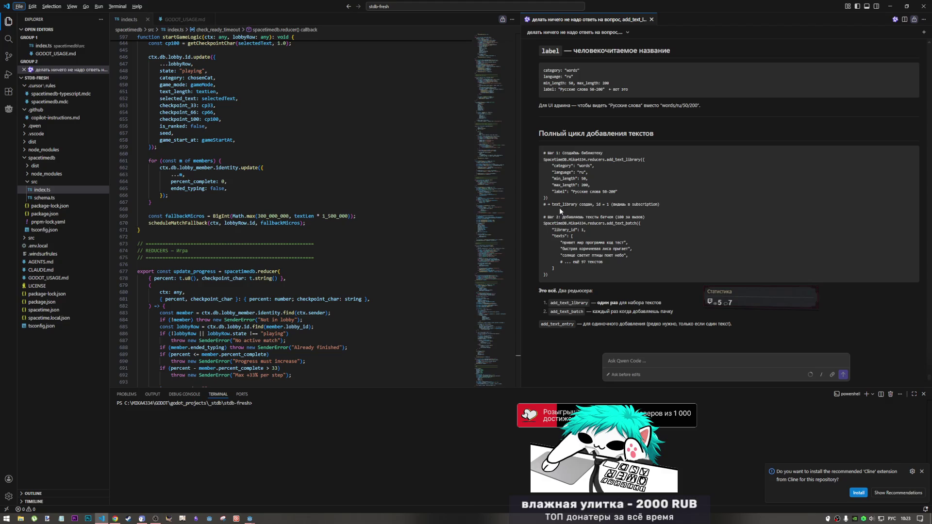
# Step: Highlight the note that the new library gets id = 1 in the assistant's example
pyautogui.moveTo(560, 206); pyautogui.dragTo(663, 209)
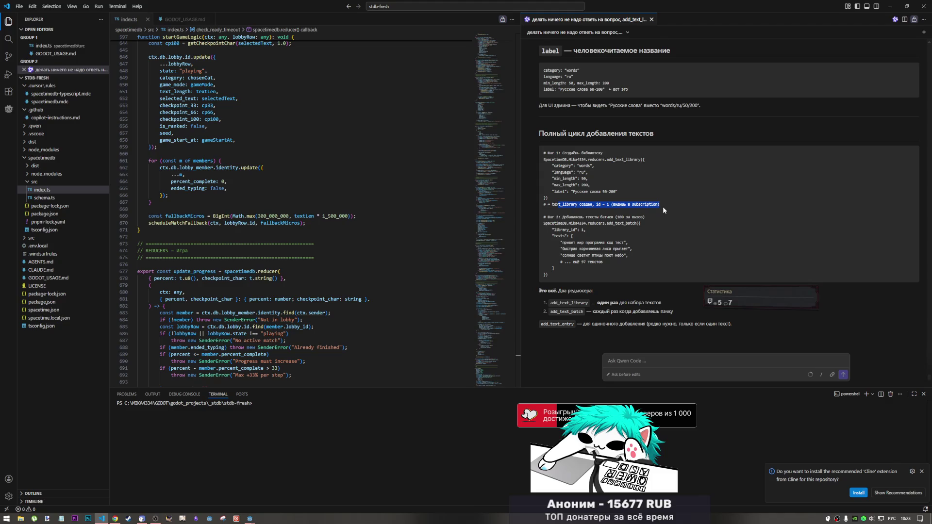
pyautogui.moveTo(611, 206); pyautogui.dragTo(614, 209)
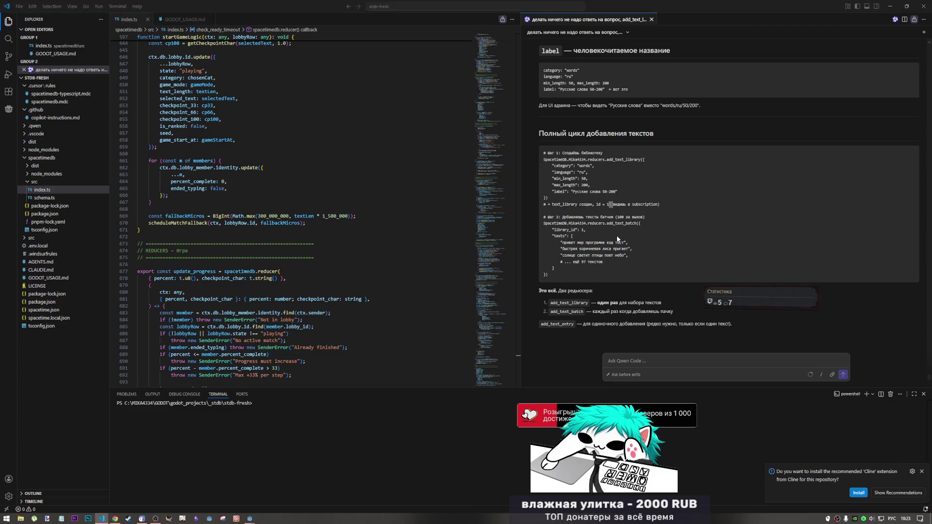
pyautogui.hotkey('alt', 'Tab')
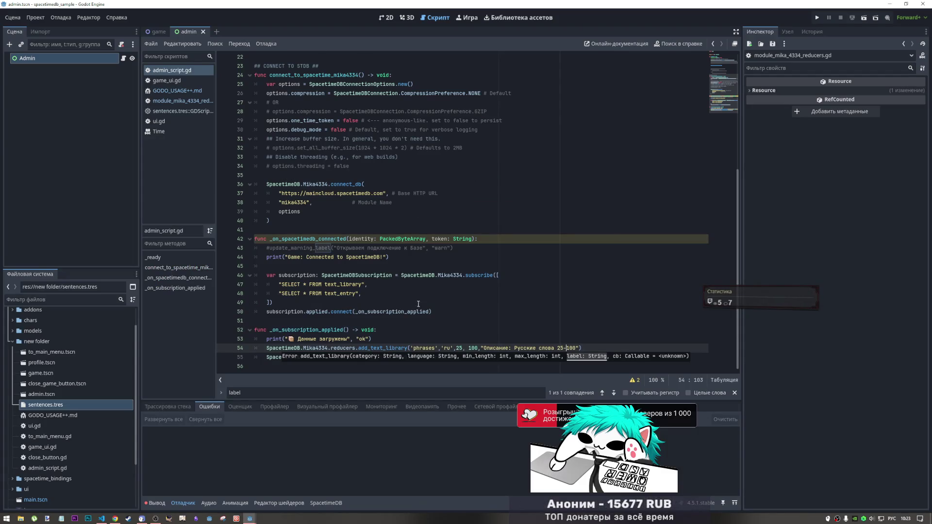
# Step: Trace add_text_batch's txts.Phrases argument to the phrases array in sentences.tres
pyautogui.click(449, 359)
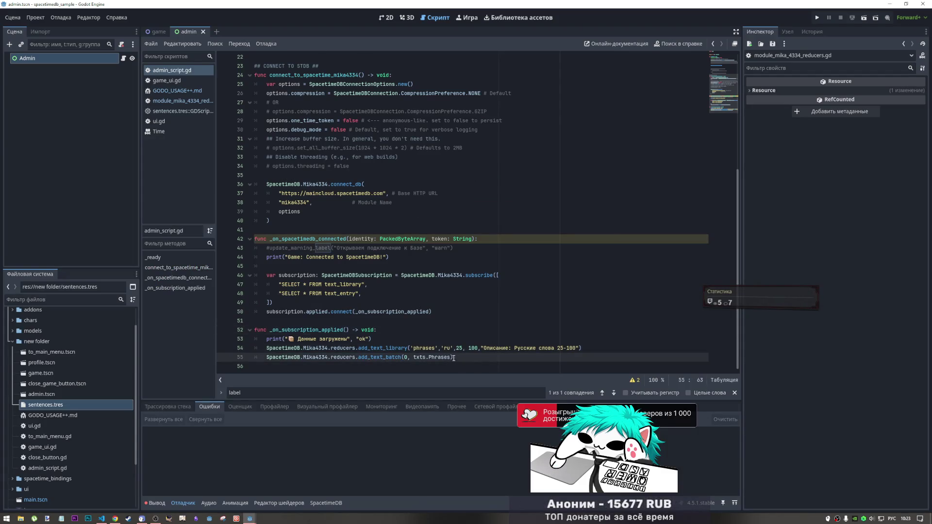
pyautogui.moveTo(451, 358); pyautogui.dragTo(414, 358)
pyautogui.scroll(1, 340, 204)
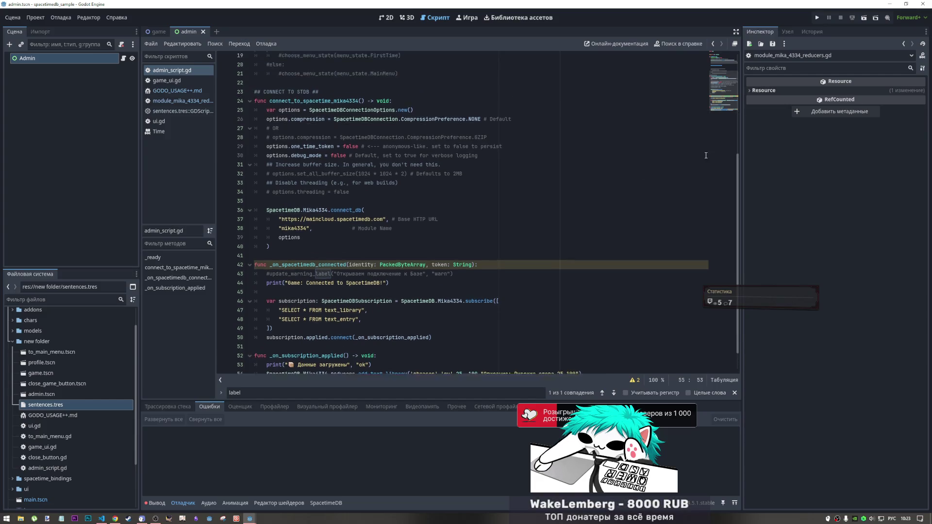
pyautogui.scroll(-1, 428, 330)
pyautogui.doubleClick(443, 357)
pyautogui.scroll(7, 464, 212)
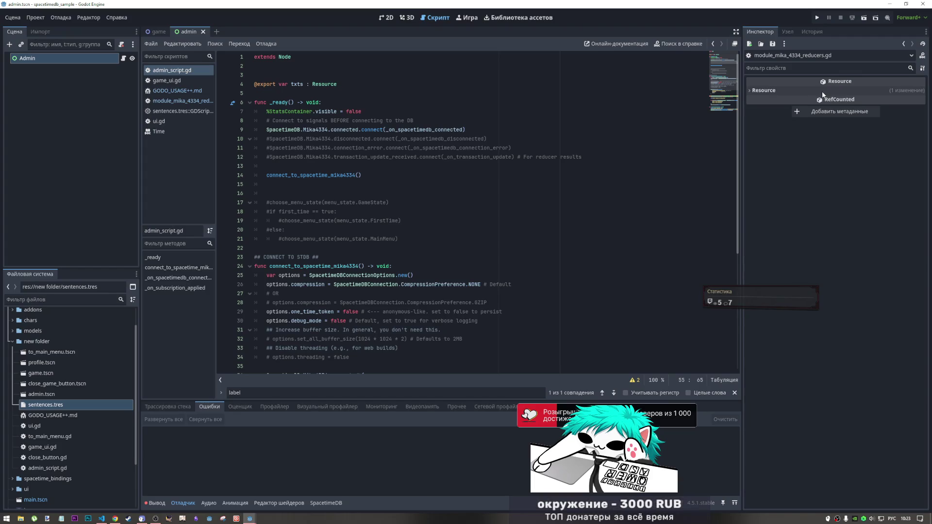
pyautogui.click(167, 110)
pyautogui.click(298, 57)
pyautogui.doubleClick(298, 57)
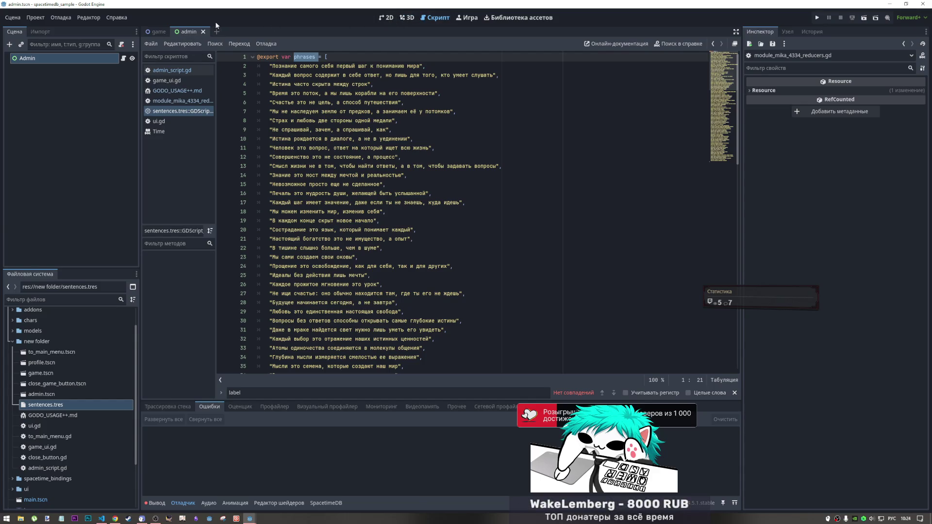
pyautogui.click(387, 21)
pyautogui.hotkey('alt', 'Tab')
pyautogui.hotkey('alt', 'Tab')
pyautogui.hotkey('alt', 'Tab')
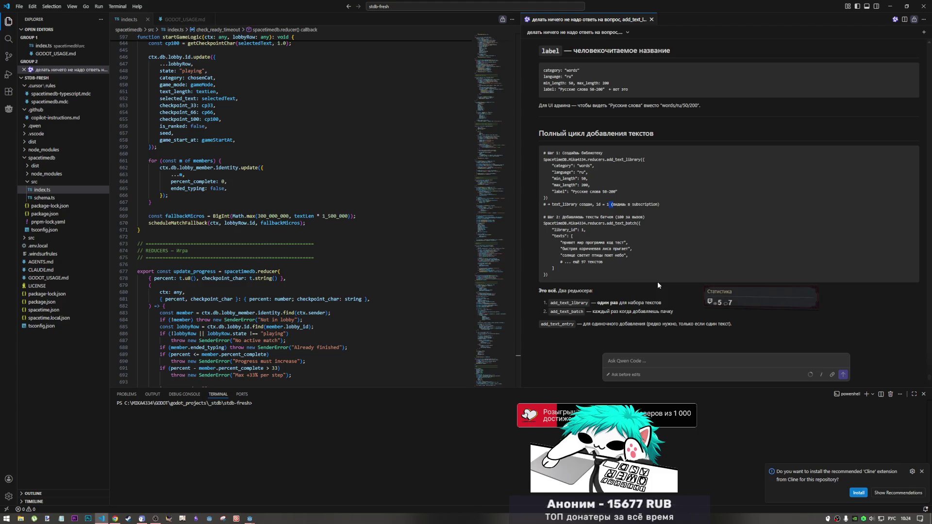
# Step: Highlight the Qwen reply's note on adding single texts, then return to Godot's Script workspace
pyautogui.hotkey('alt', 'Tab')
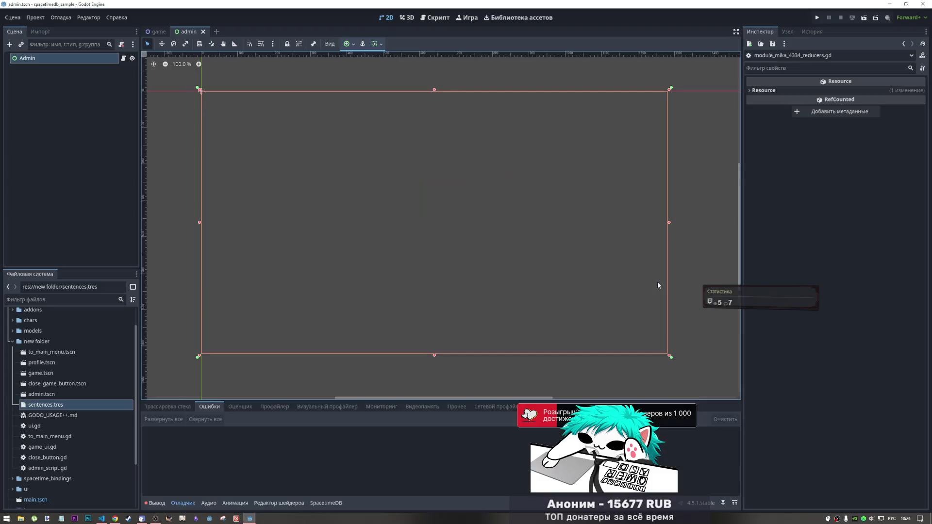
pyautogui.hotkey('alt', 'Tab')
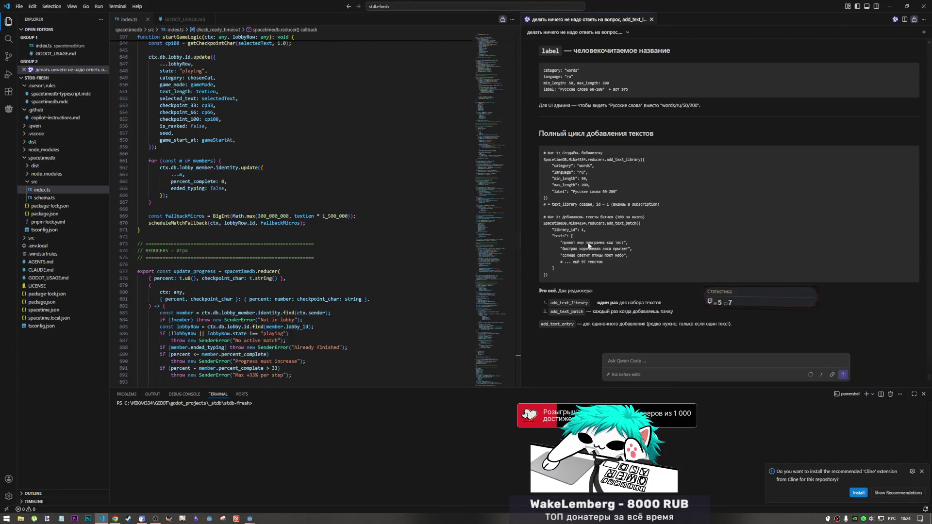
pyautogui.moveTo(620, 324); pyautogui.dragTo(675, 323)
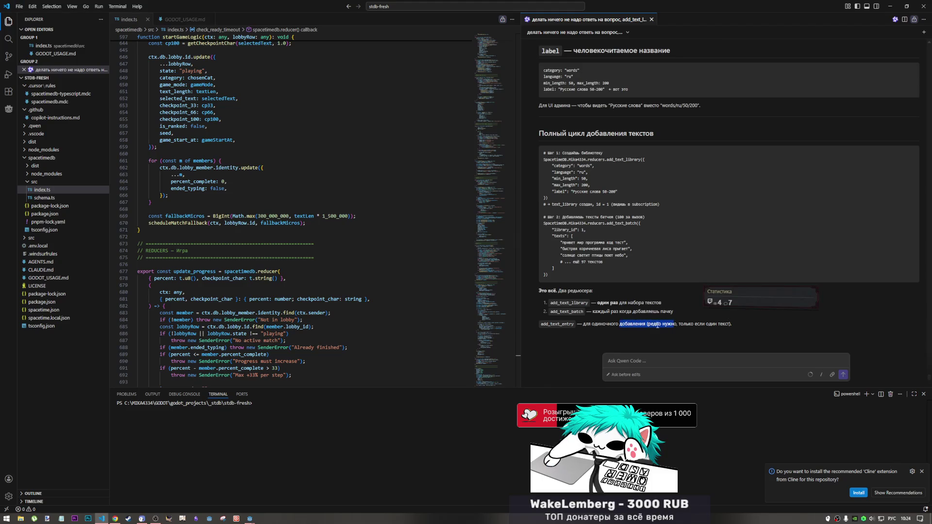
pyautogui.moveTo(584, 324); pyautogui.dragTo(725, 330)
pyautogui.hotkey('alt', 'Tab')
pyautogui.click(437, 18)
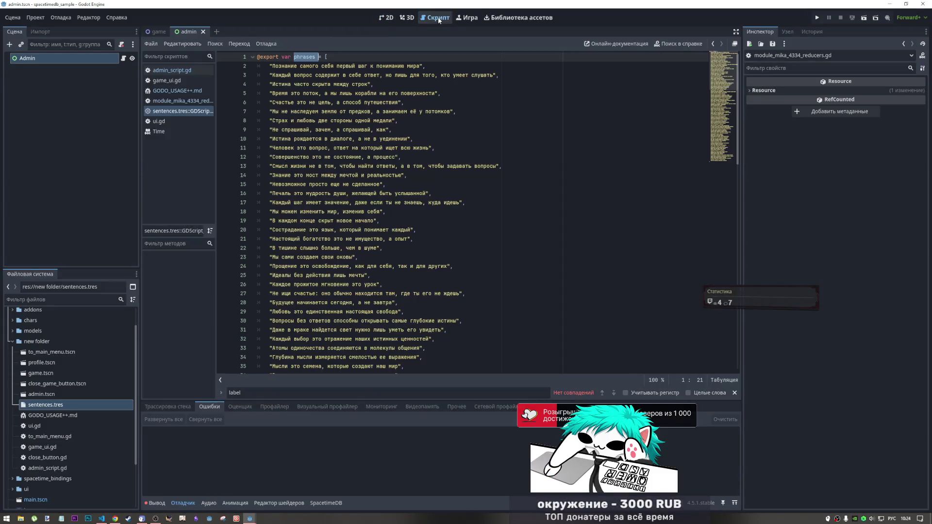
# Step: Duplicate the add_text_batch line in admin_script.gd and rename the copy to add_text_entry
pyautogui.click(181, 71)
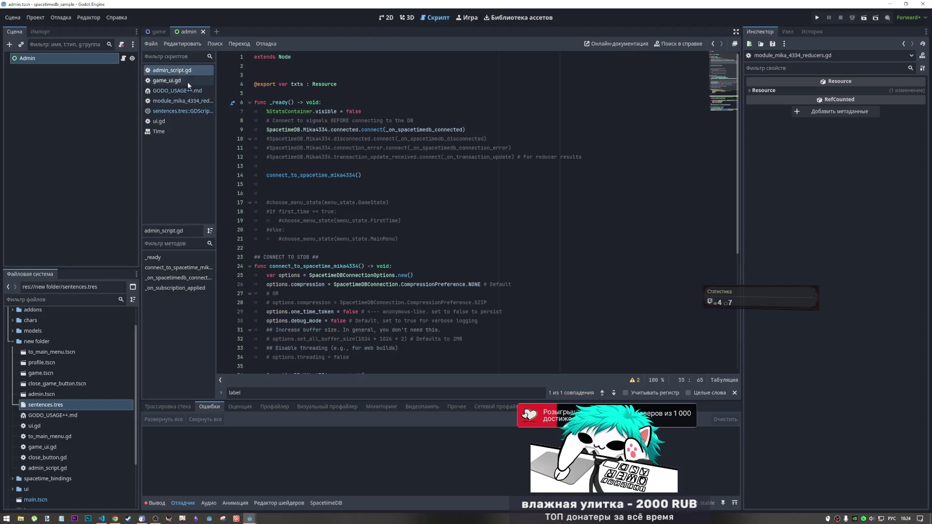
pyautogui.press('End')
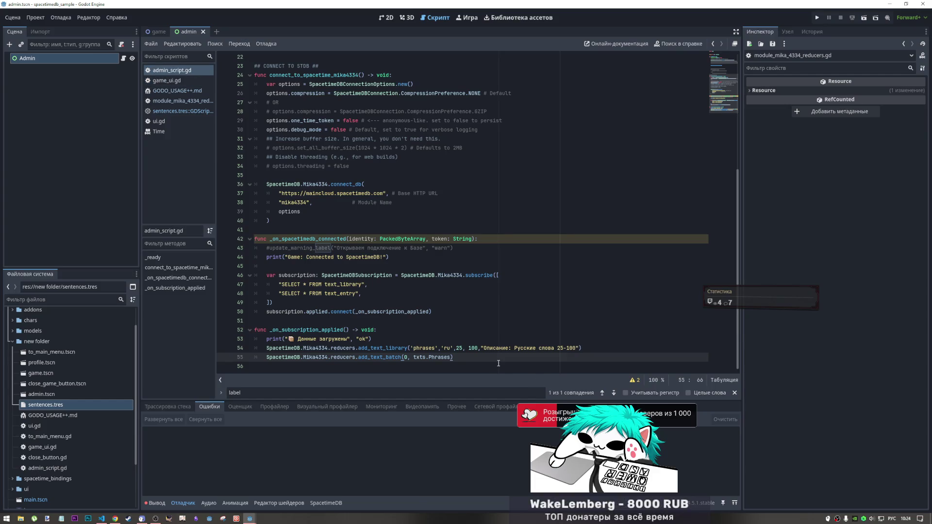
pyautogui.hotkey('ctrl', 'shift', 'd')
pyautogui.doubleClick(384, 366)
pyautogui.click(394, 366)
pyautogui.doubleClick(393, 366)
pyautogui.click(403, 368)
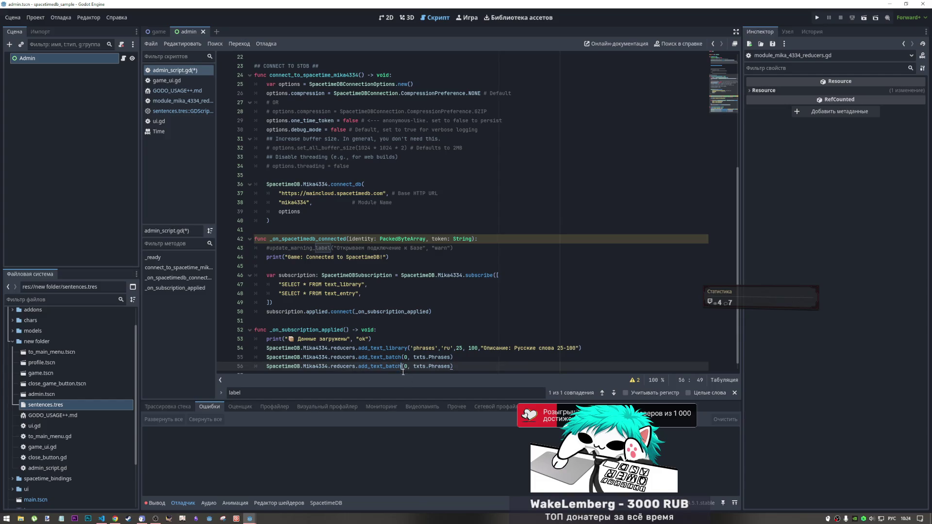
pyautogui.moveTo(401, 366); pyautogui.dragTo(387, 366)
pyautogui.write('утек')
pyautogui.press('BackSpace')
pyautogui.press('BackSpace')
pyautogui.press('BackSpace')
pyautogui.hotkey('alt', 'shift')
pyautogui.write('en')
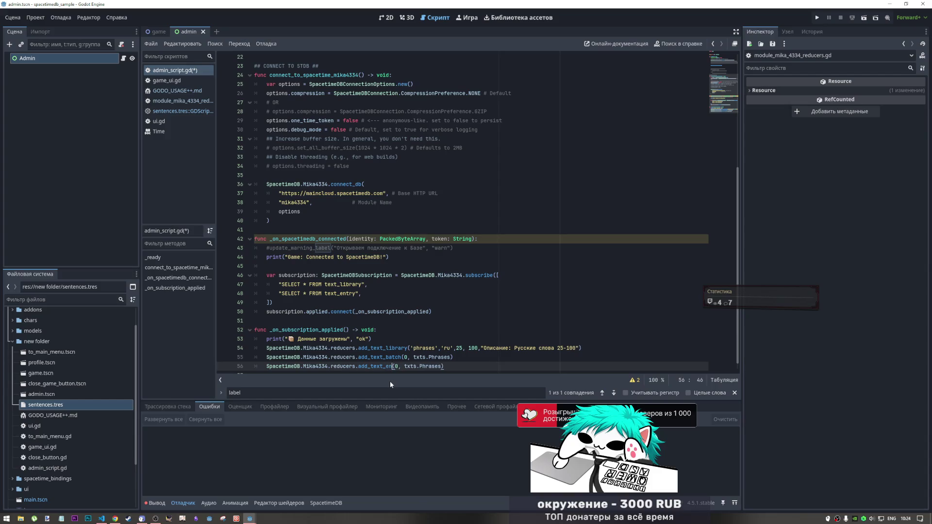
pyautogui.write('try')
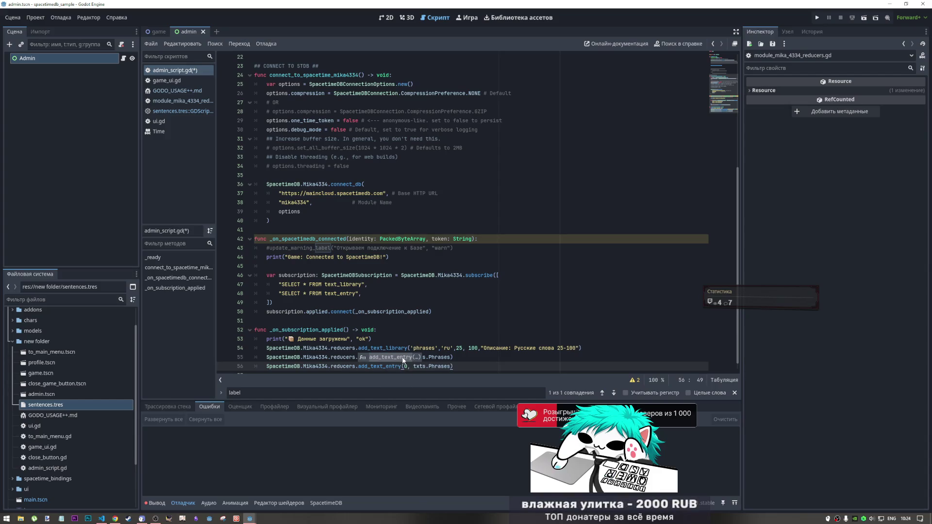
pyautogui.press('Return')
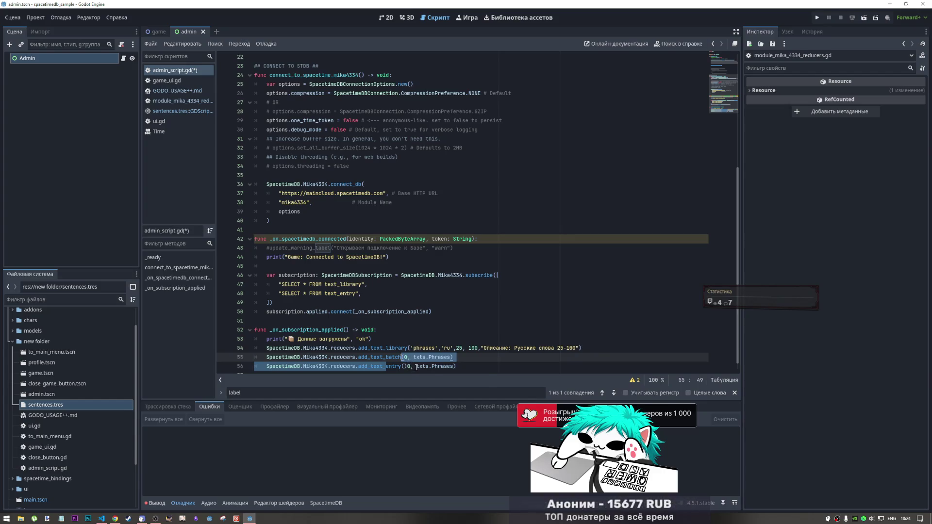
# Step: Replace its arguments with (0,'') and add the comment '# добавление одной строки'
pyautogui.click(416, 370)
pyautogui.moveTo(406, 366); pyautogui.dragTo(455, 366)
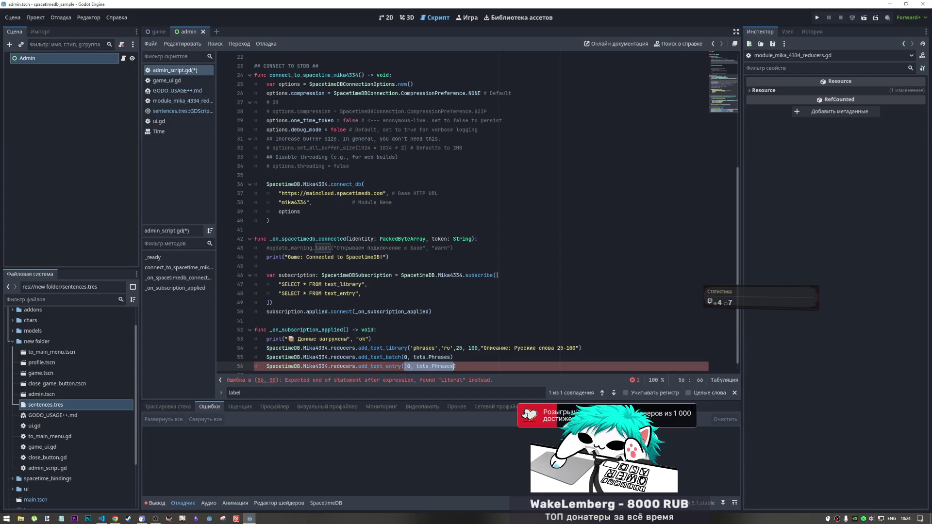
pyautogui.press('BackSpace')
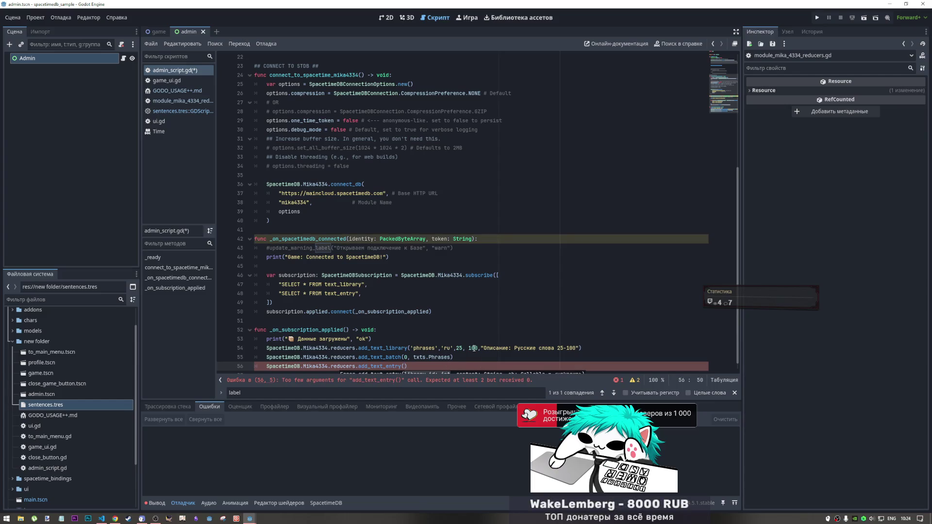
pyautogui.scroll(-1, 452, 368)
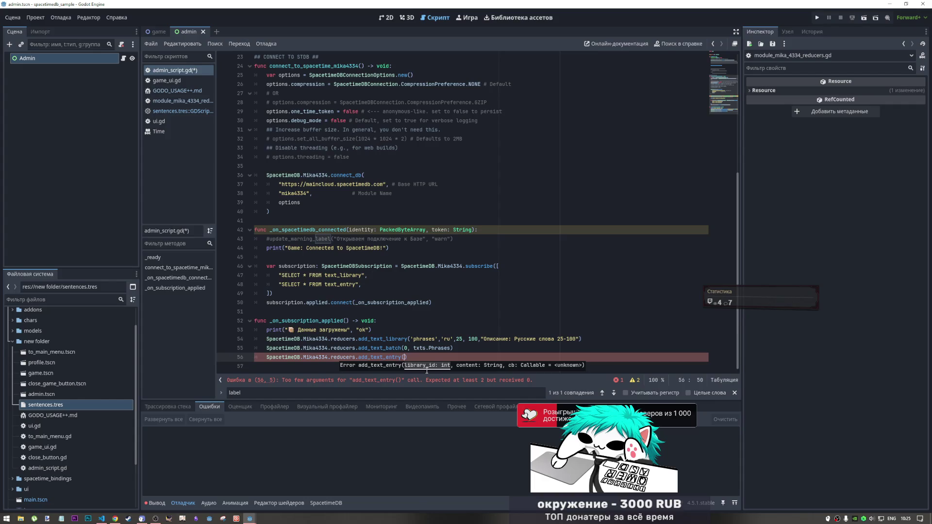
pyautogui.write('0,')
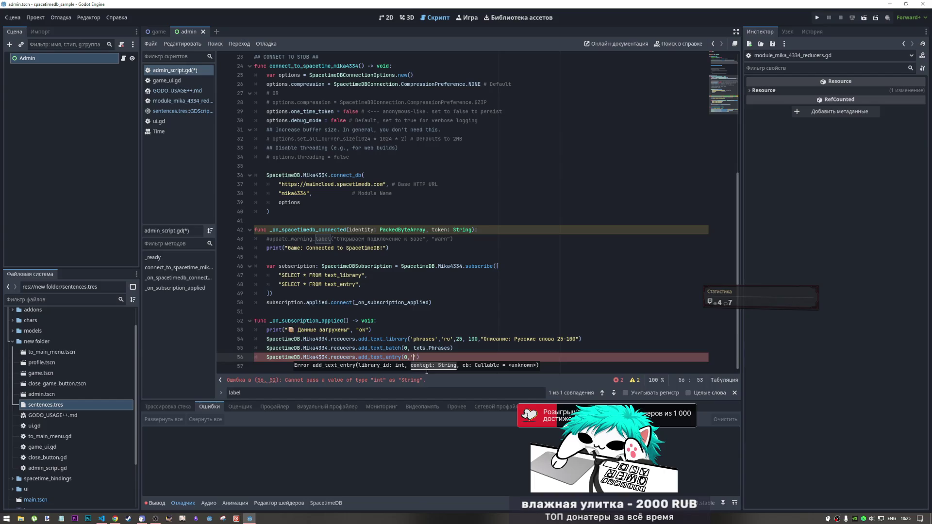
pyautogui.write("'') ")
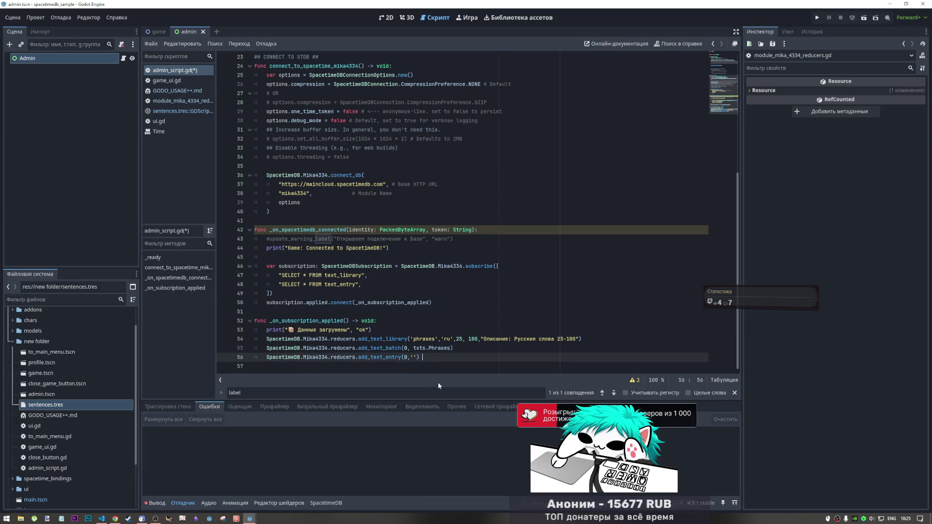
pyautogui.write('- jl')
pyautogui.press('BackSpace')
pyautogui.press('BackSpace')
pyautogui.press('BackSpace')
pyautogui.press('BackSpace')
pyautogui.press('BackSpace')
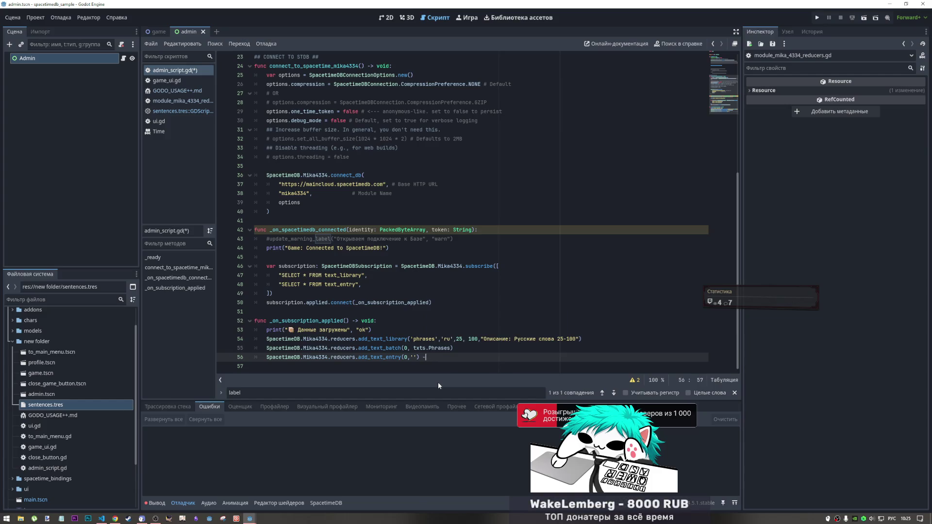
pyautogui.hotkey('alt', 'shift')
pyautogui.write('#')
pyautogui.hotkey('alt', 'shift')
pyautogui.write('до')
pyautogui.write('ной строки')
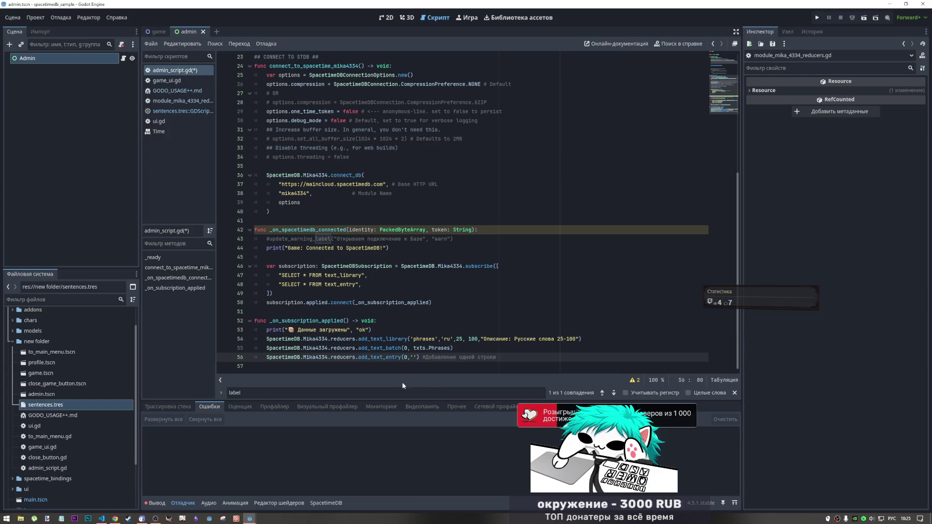
# Step: Comment out the add_text_batch and add_text_entry lines and save admin_script.gd
pyautogui.click(451, 349)
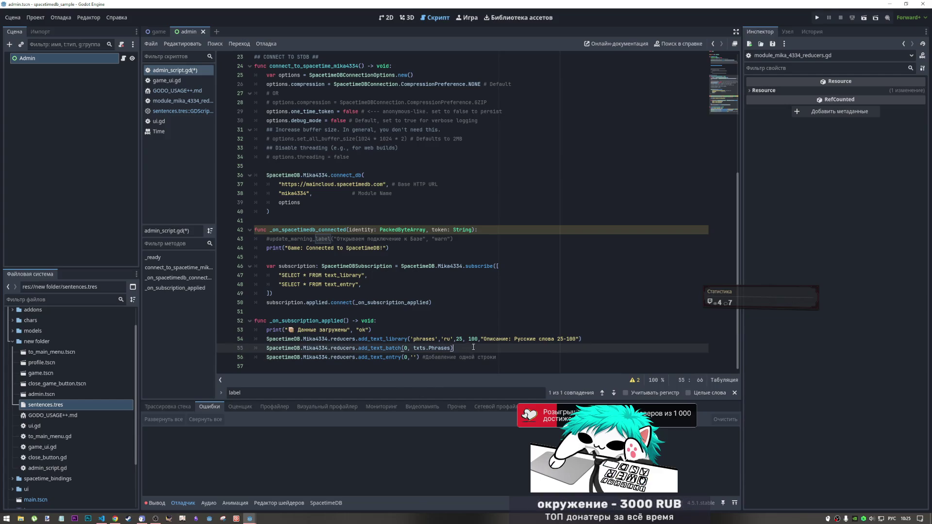
pyautogui.press('Return')
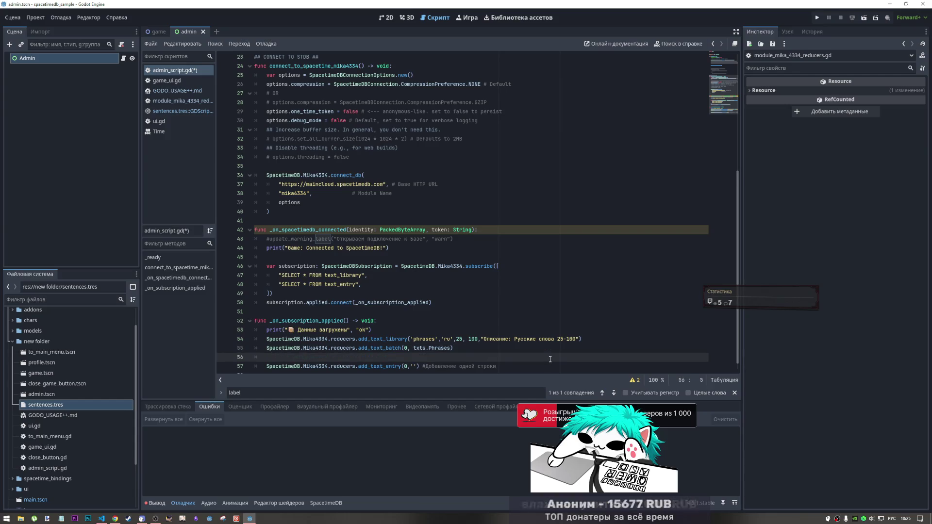
pyautogui.moveTo(399, 339); pyautogui.dragTo(373, 330)
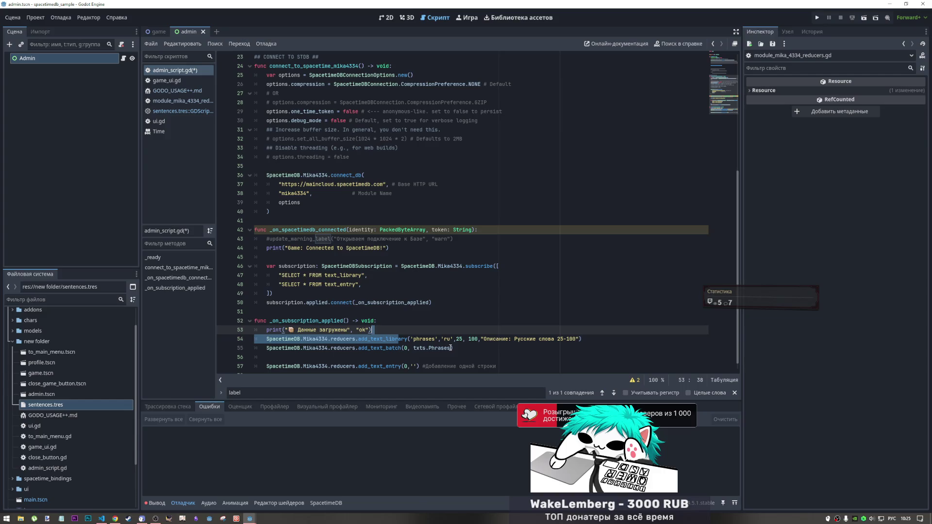
pyautogui.click(451, 348)
pyautogui.press('Delete')
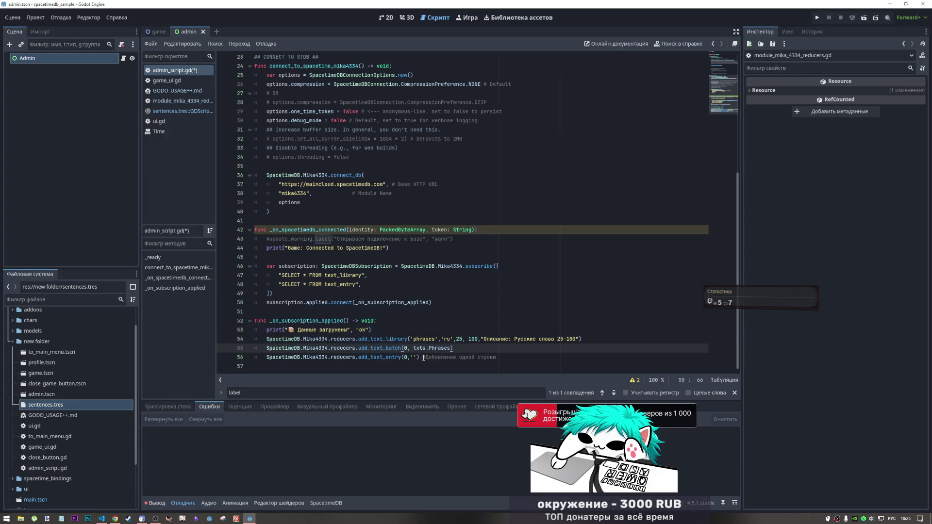
pyautogui.moveTo(416, 358); pyautogui.dragTo(384, 348)
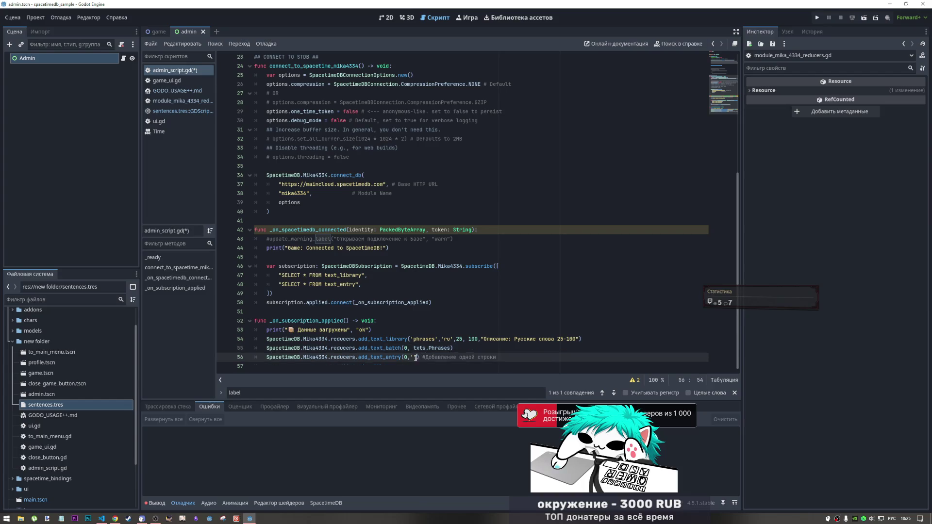
pyautogui.hotkey('alt', 'shift')
pyautogui.hotkey('ctrl', 'k')
pyautogui.hotkey('ctrl', 's')
# Step: Review the connect_db arguments and the subscription-applied line in the script
pyautogui.scroll(2, 340, 219)
pyautogui.scroll(-2, 340, 218)
pyautogui.click(302, 183)
pyautogui.moveTo(302, 184); pyautogui.dragTo(317, 224)
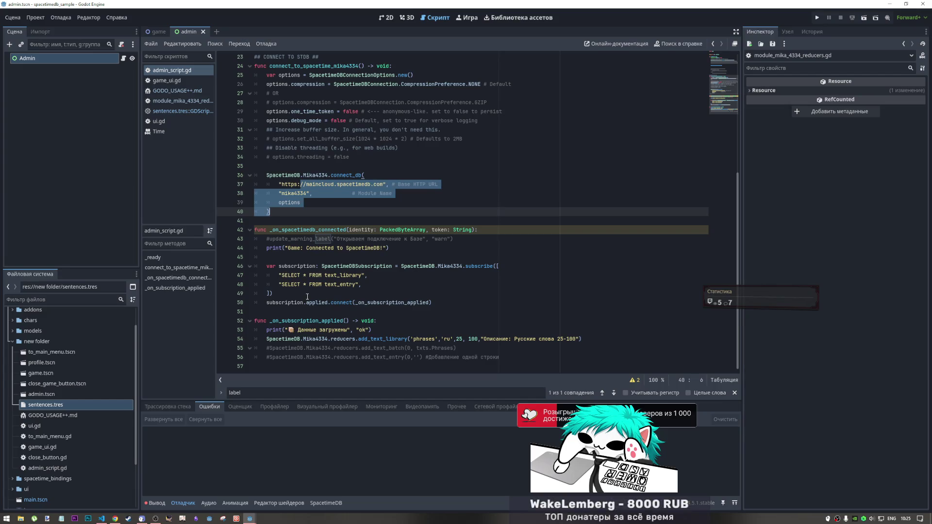
pyautogui.moveTo(307, 301)
pyautogui.mouseDown()
pyautogui.moveTo(369, 270)
pyautogui.moveTo(421, 310)
pyautogui.mouseUp()
pyautogui.click(407, 320)
pyautogui.scroll(4, 342, 255)
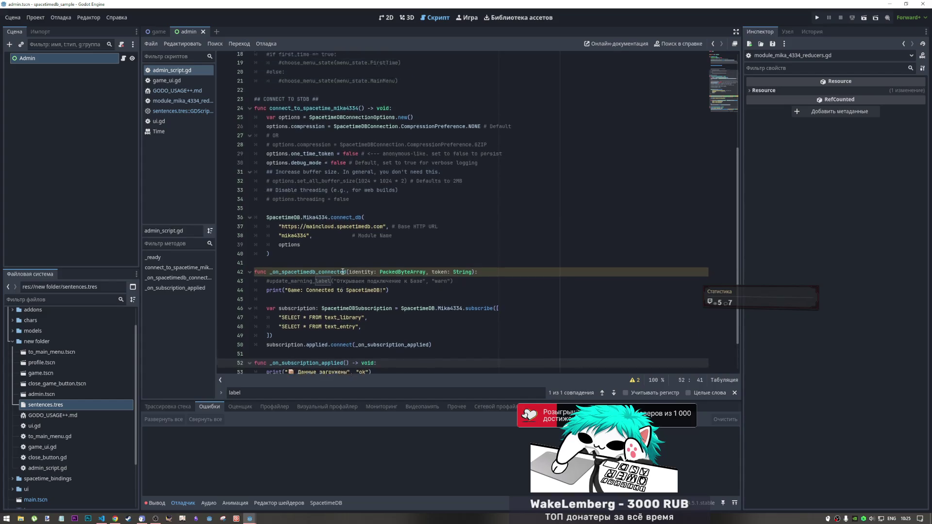
# Step: Uncomment line 12's transaction_update_received.connect(_on_transaction_update) in admin_script.gd
pyautogui.scroll(1, 342, 255)
pyautogui.scroll(1, 340, 252)
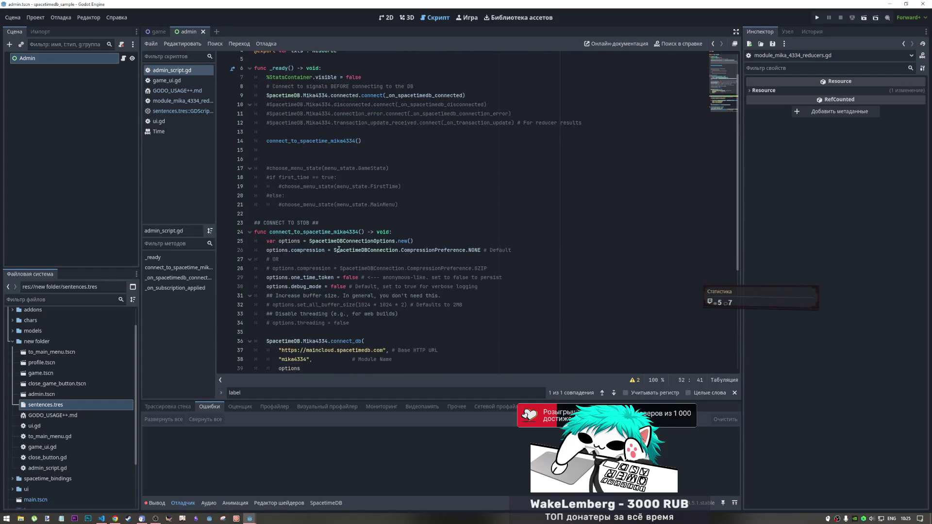
pyautogui.scroll(-7, 338, 145)
pyautogui.scroll(7, 333, 153)
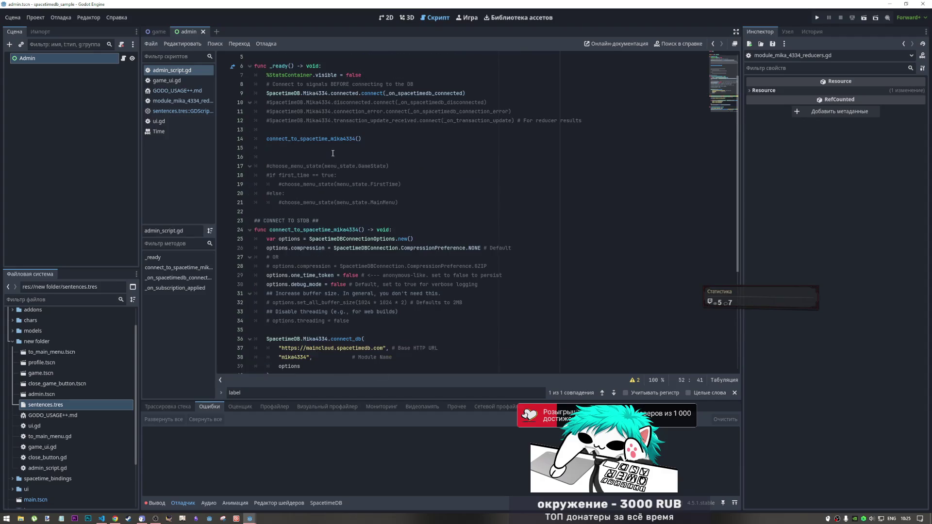
pyautogui.scroll(-4, 327, 145)
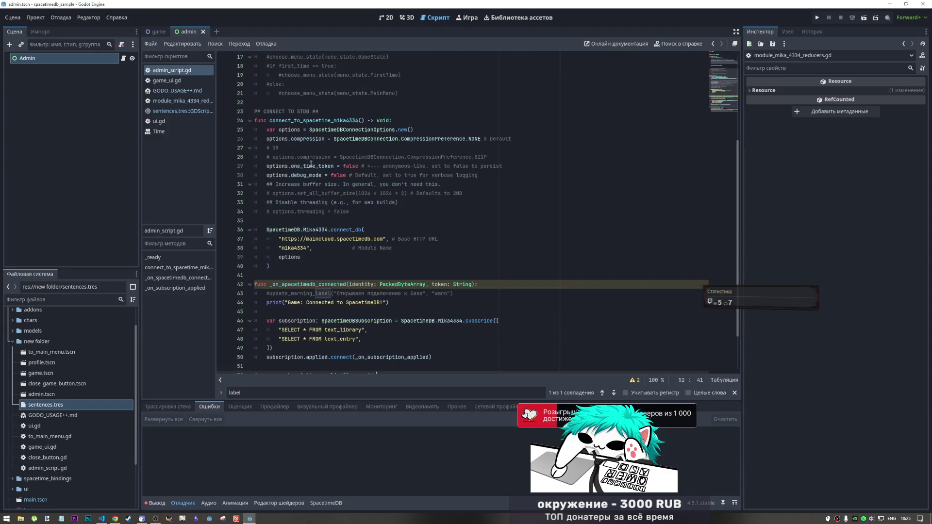
pyautogui.scroll(-1, 310, 164)
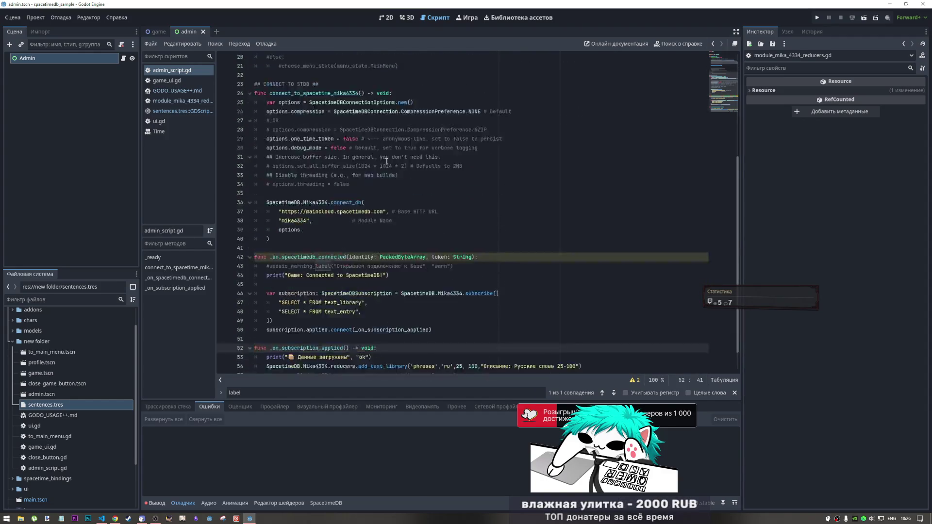
pyautogui.scroll(-1, 386, 162)
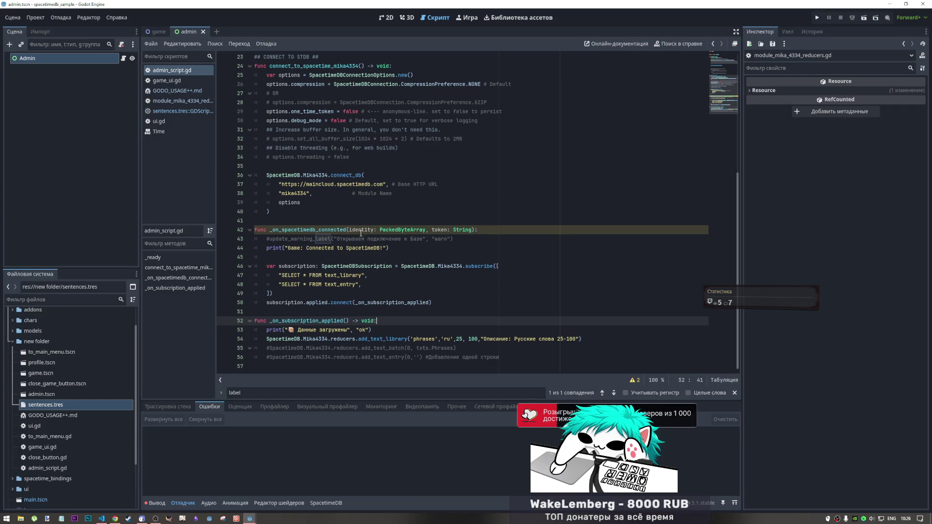
pyautogui.scroll(4, 350, 233)
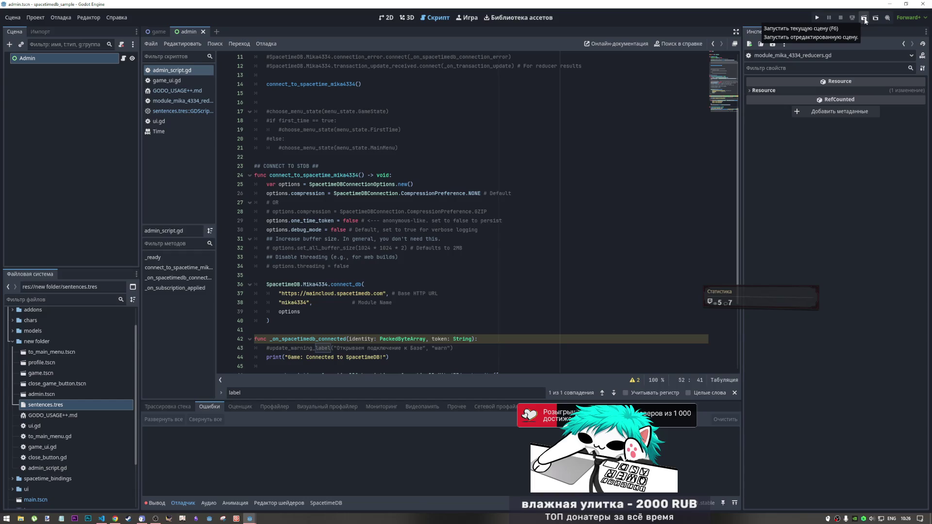
pyautogui.scroll(-2, 398, 268)
pyautogui.scroll(4, 398, 267)
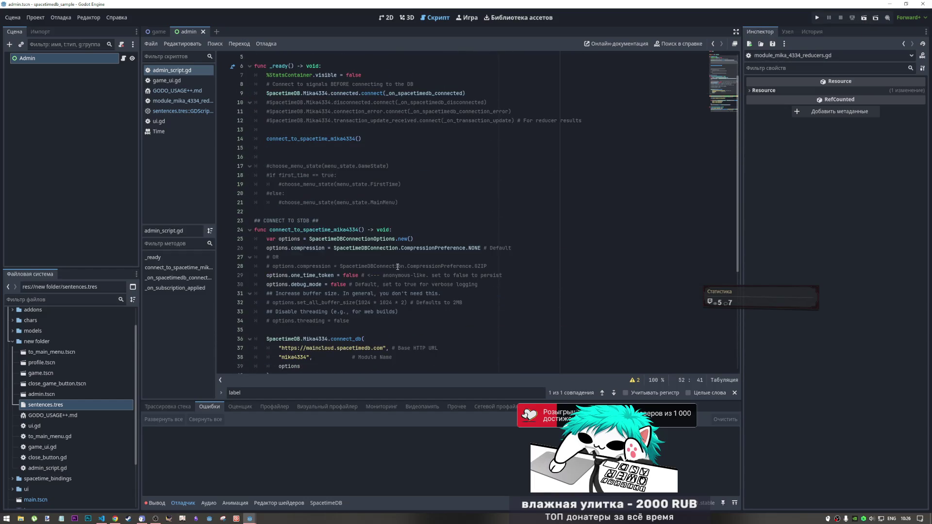
pyautogui.scroll(2, 398, 267)
pyautogui.click(426, 157)
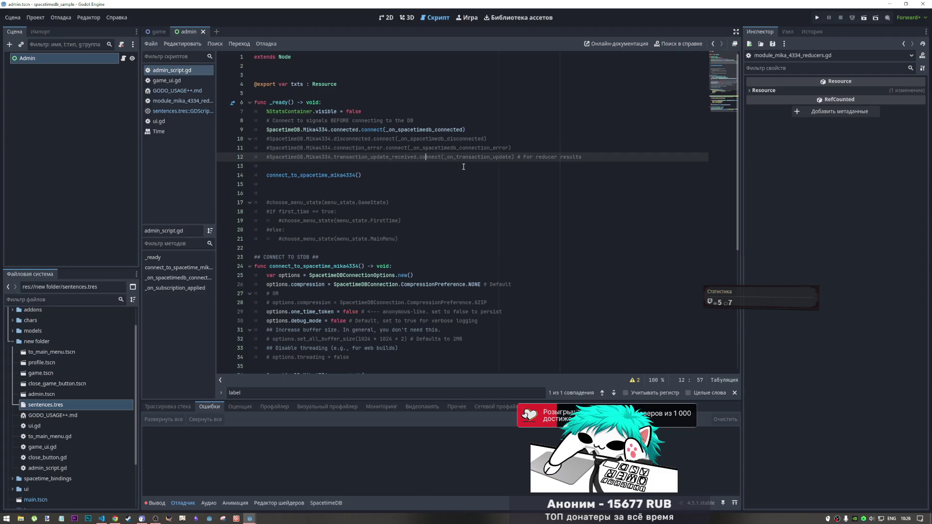
pyautogui.hotkey('ctrl', 'k')
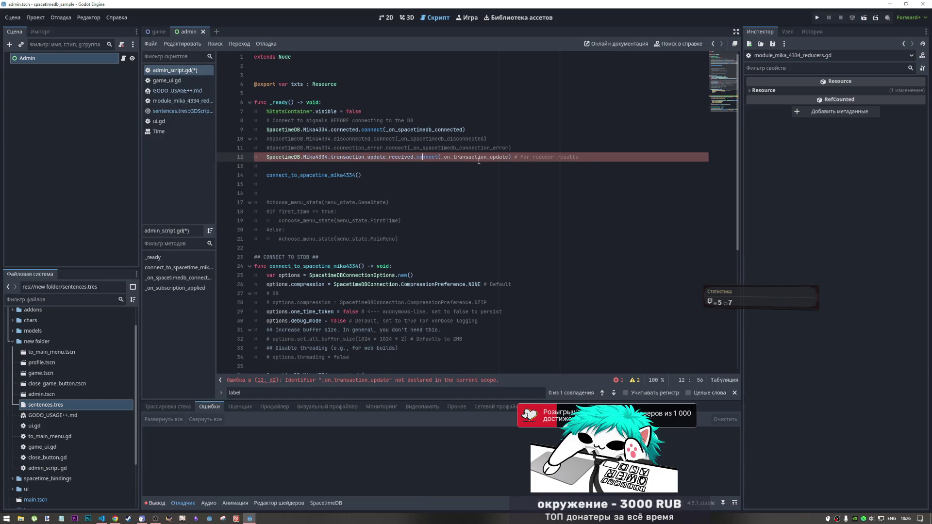
pyautogui.scroll(-5, 458, 171)
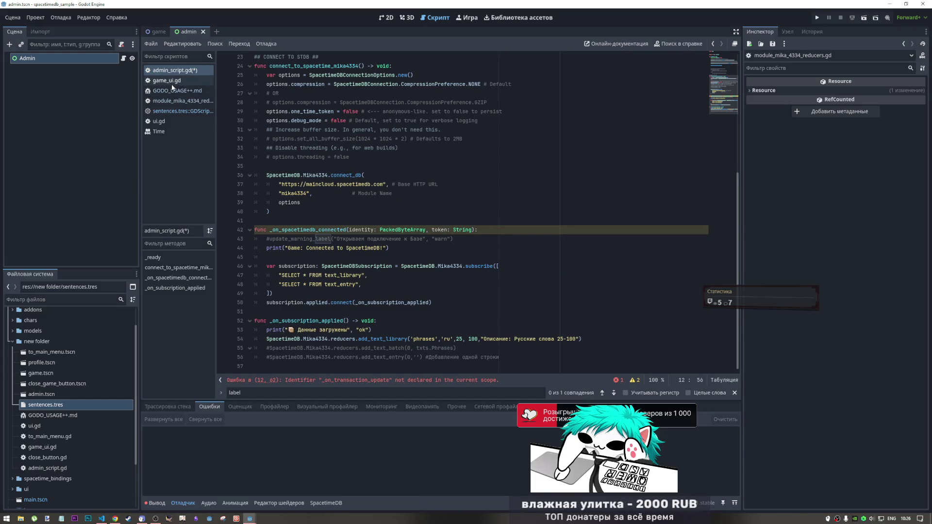
# Step: In ui.gd, search for '_what' and select the SpacetimeDB disconnect_db call on line 190
pyautogui.click(172, 121)
pyautogui.scroll(-2, 316, 264)
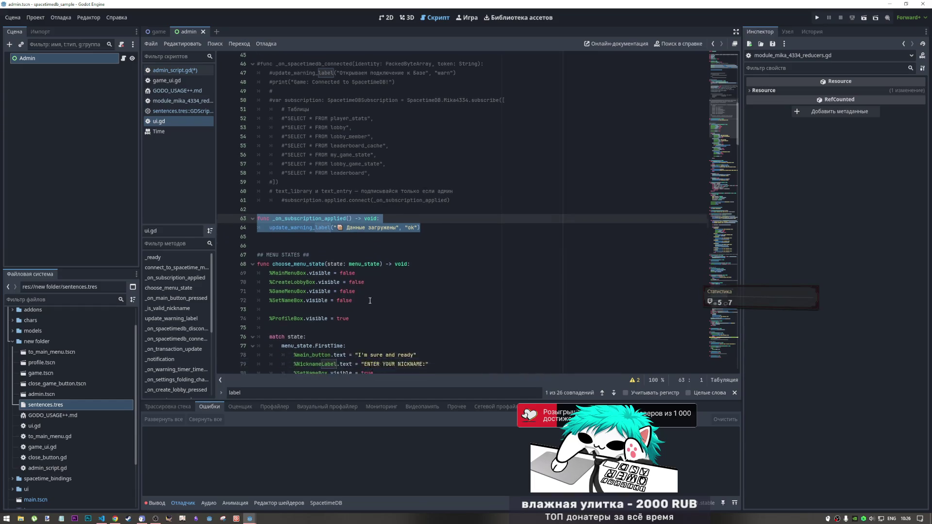
pyautogui.scroll(5, 316, 252)
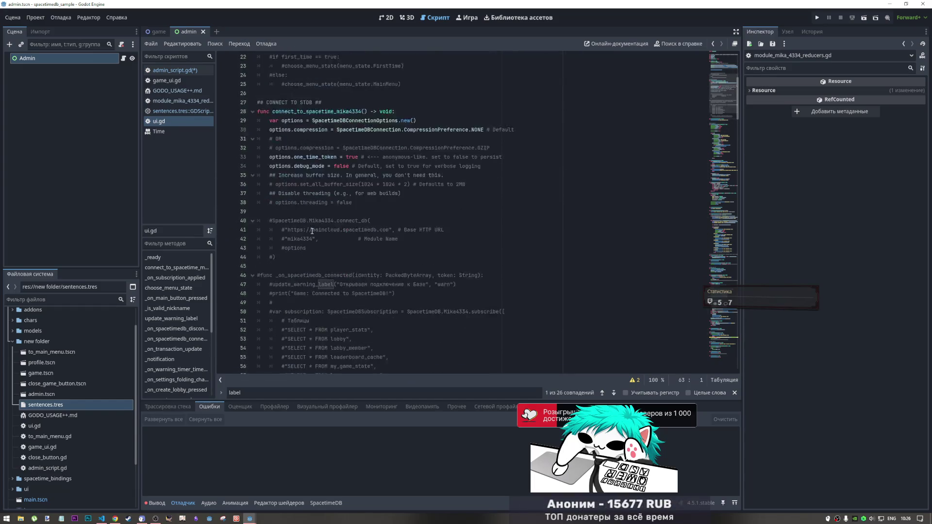
pyautogui.scroll(-1, 313, 238)
pyautogui.hotkey('ctrl', 'f')
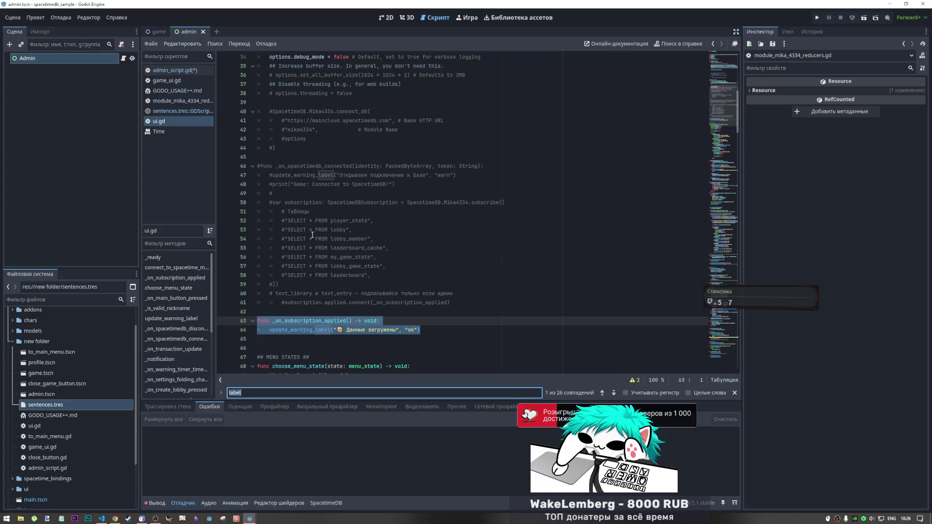
pyautogui.write('onwhw')
pyautogui.press('BackSpace')
pyautogui.press('BackSpace')
pyautogui.press('BackSpace')
pyautogui.write('_what')
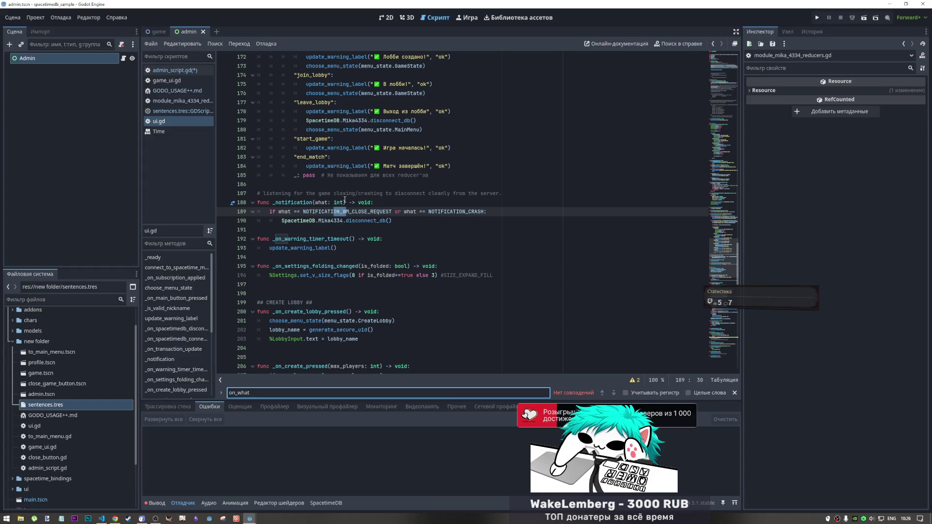
pyautogui.click(398, 219)
pyautogui.hotkey('shift', 'Home')
pyautogui.hotkey('ctrl', 'c')
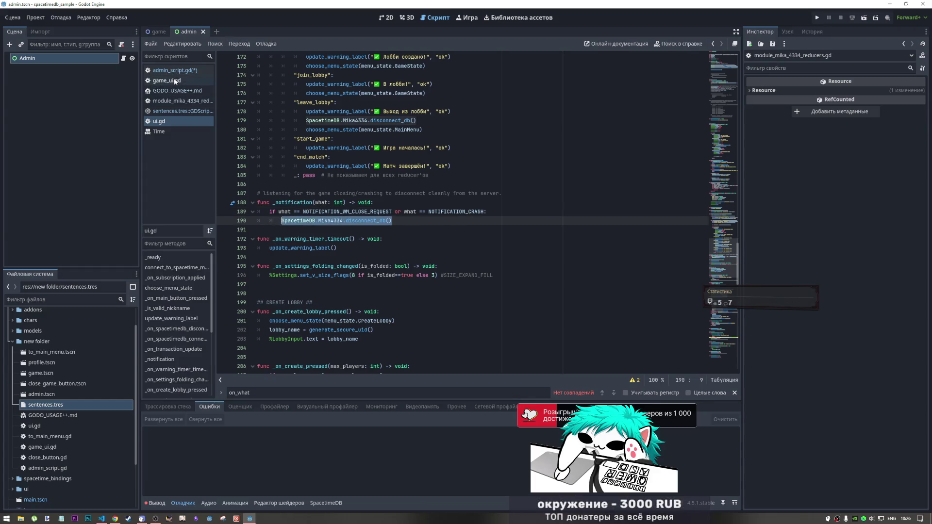
# Step: Back in admin_script.gd, start a new line after the add_text_library call
pyautogui.hotkey('alt', 'Left')
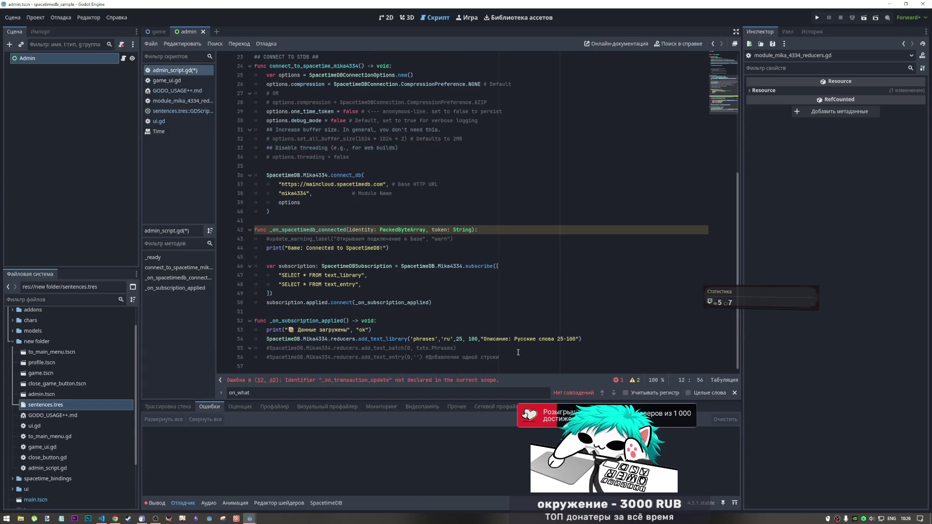
pyautogui.click(585, 339)
pyautogui.press('Return')
# Step: Paste disconnect_db() at the end of _on_subscription_applied, tidy the blank lines, and save admin_script.gd
pyautogui.hotkey('ctrl', 'v')
pyautogui.press('Return')
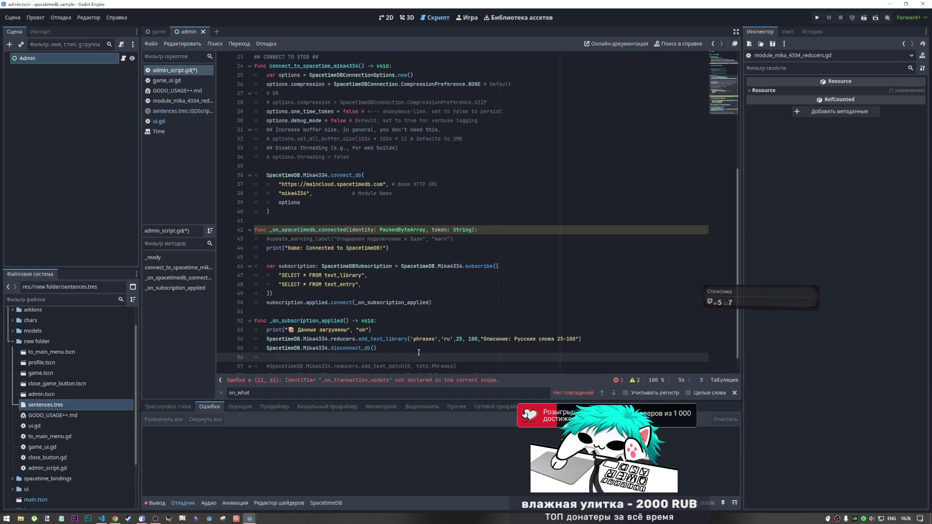
pyautogui.moveTo(377, 348); pyautogui.dragTo(266, 348)
pyautogui.press('BackSpace')
pyautogui.click(270, 353)
pyautogui.press('BackSpace')
pyautogui.press('BackSpace')
pyautogui.press('BackSpace')
pyautogui.click(514, 367)
pyautogui.press('Return')
pyautogui.hotkey('ctrl', 's')
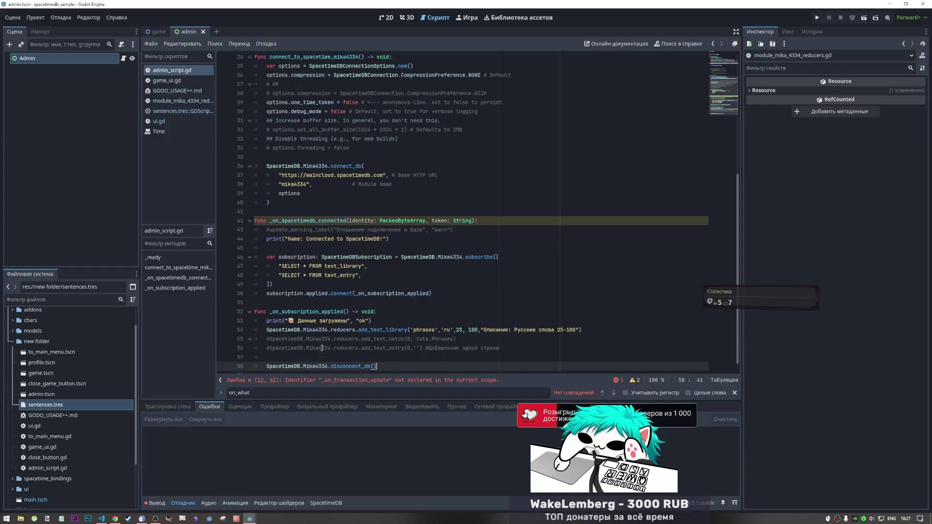
# Step: Copy the whole _on_transaction_update function from ui.gd for admin_script.gd's undeclared line-12 connection
pyautogui.scroll(8, 333, 340)
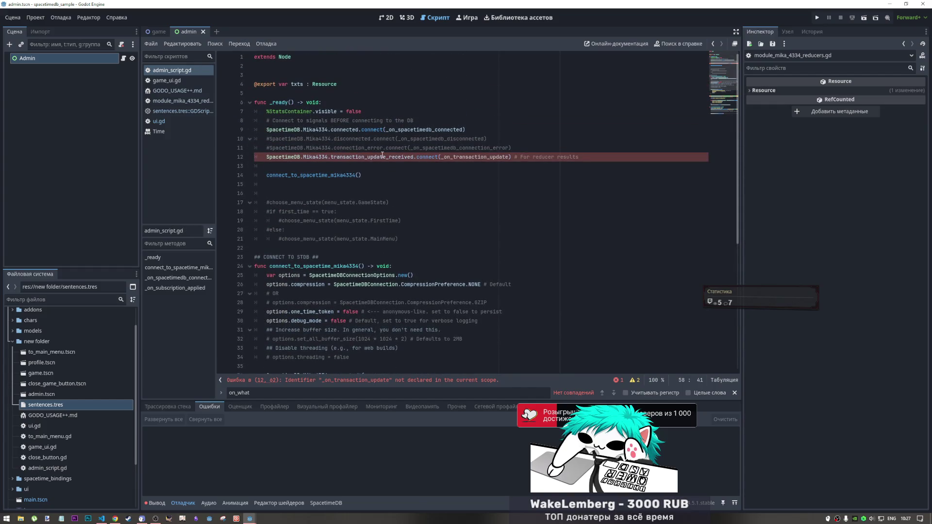
pyautogui.moveTo(377, 156); pyautogui.dragTo(389, 156)
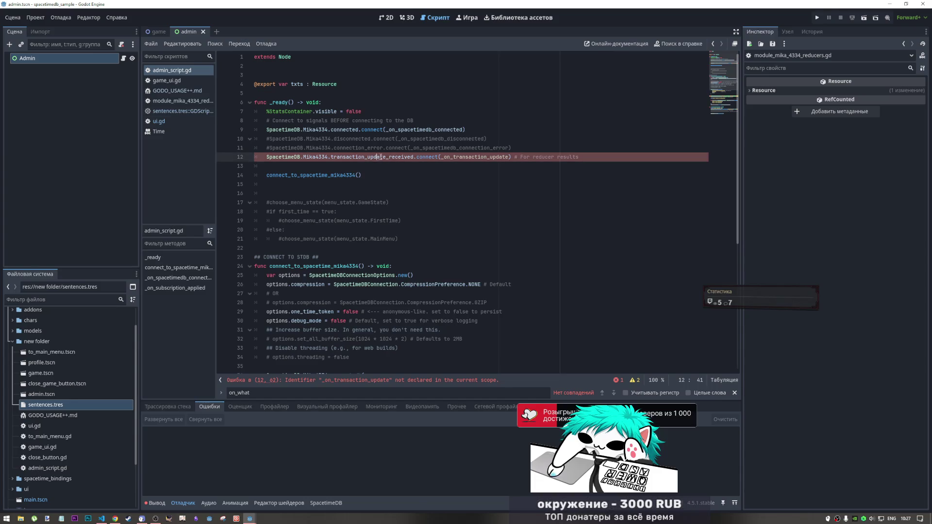
pyautogui.click(159, 122)
pyautogui.scroll(-5, 345, 279)
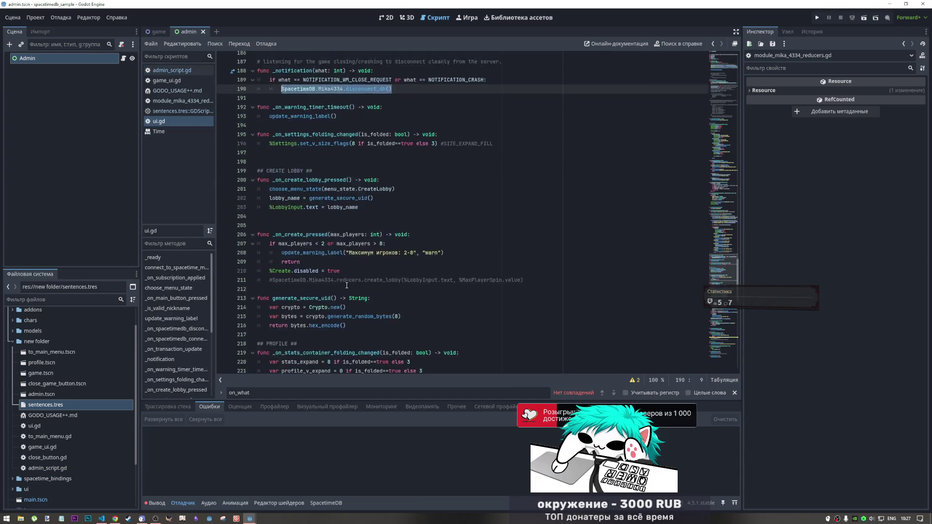
pyautogui.scroll(9, 345, 280)
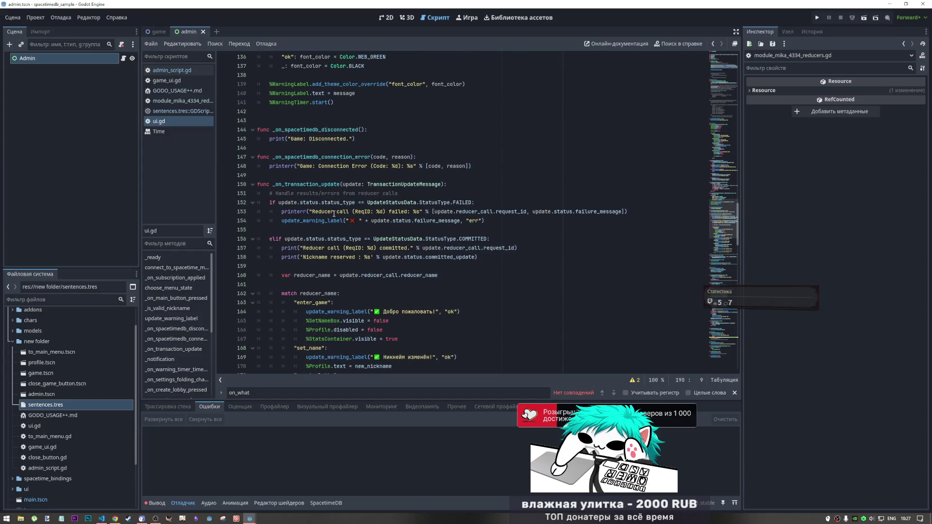
pyautogui.moveTo(495, 263); pyautogui.dragTo(252, 186)
pyautogui.hotkey('ctrl', 'c')
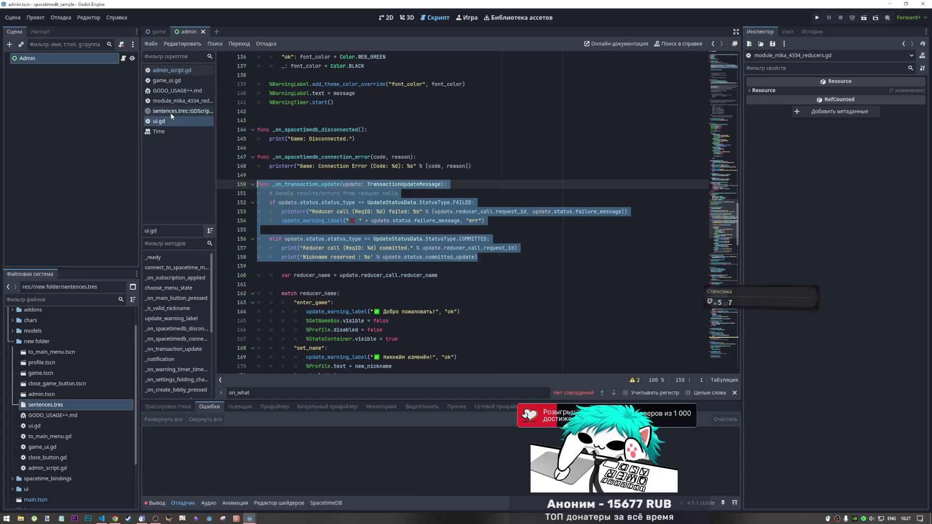
pyautogui.click(173, 70)
pyautogui.click(301, 229)
pyautogui.scroll(-8, 378, 332)
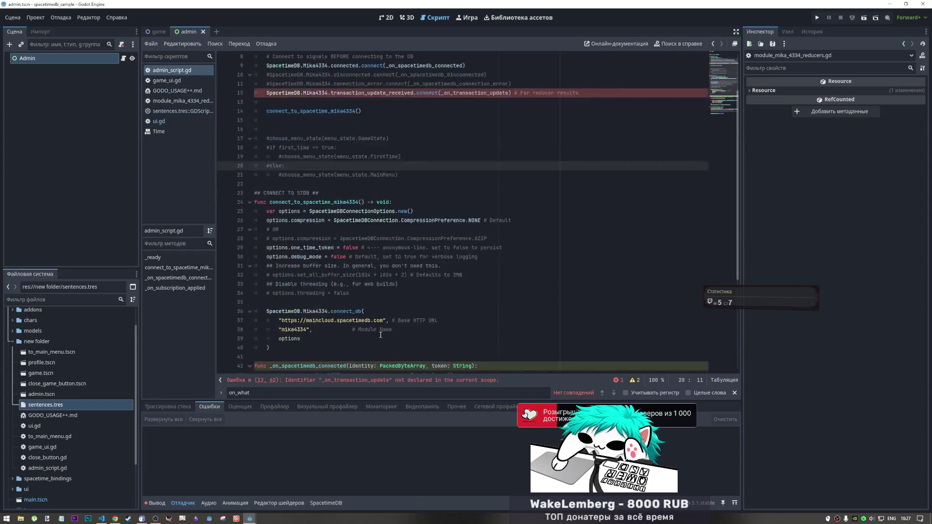
# Step: Paste the _on_transaction_update function at the end of admin_script.gd after disconnect_db
pyautogui.click(293, 359)
pyautogui.press('Down')
pyautogui.click(294, 293)
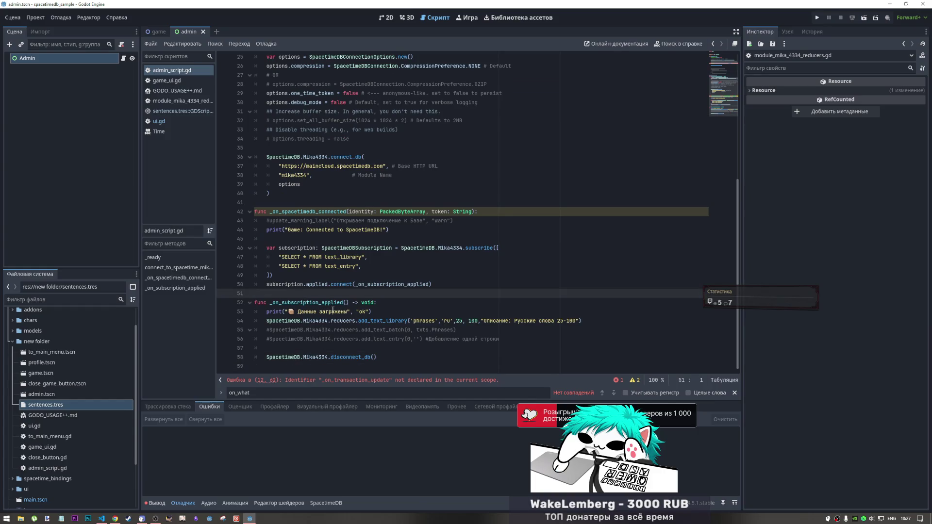
pyautogui.click(278, 365)
pyautogui.hotkey('ctrl', 'v')
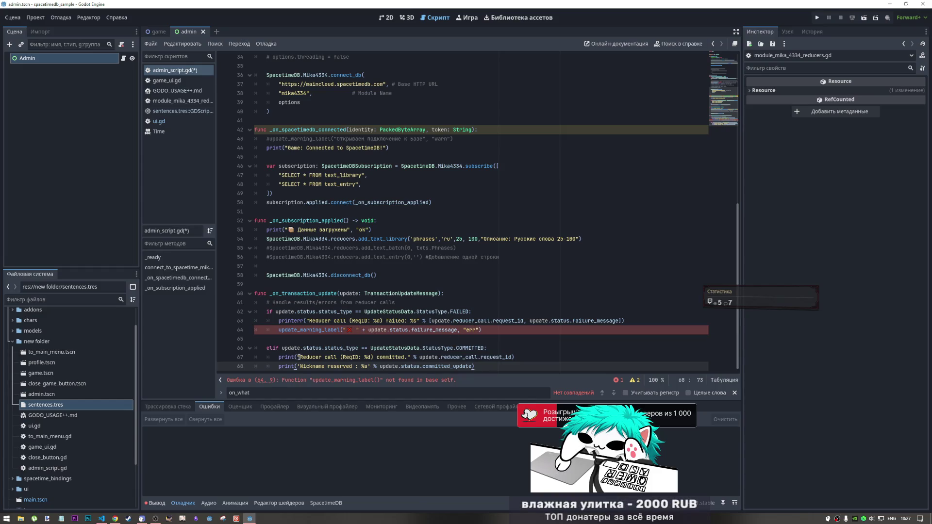
# Step: Replace update_warning_label( with print( on line 64, drop the "err" argument, and save
pyautogui.click(341, 330)
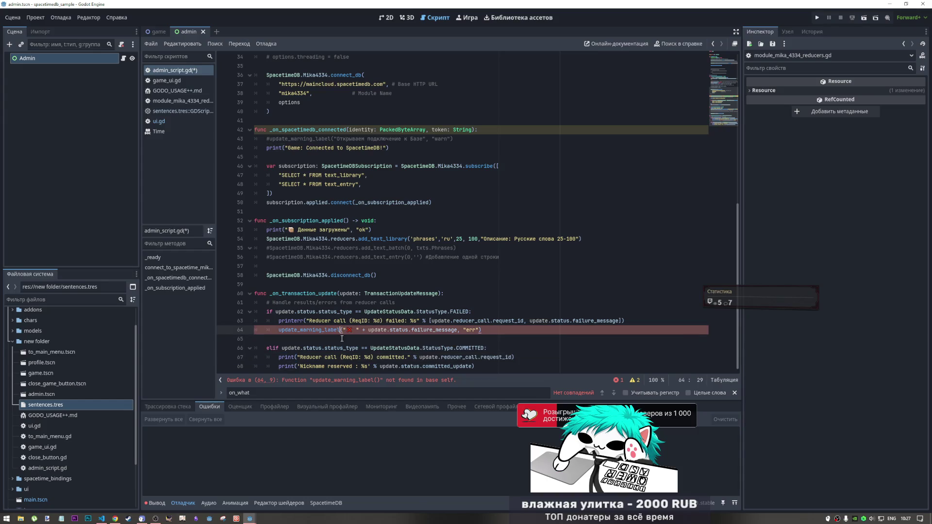
pyautogui.moveTo(342, 330); pyautogui.dragTo(297, 331)
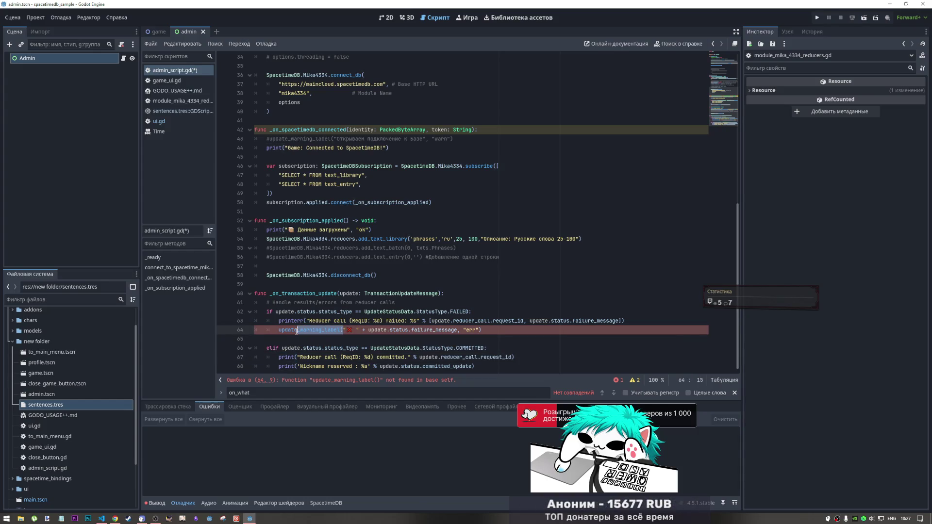
pyautogui.moveTo(346, 330); pyautogui.dragTo(279, 330)
pyautogui.write('print(')
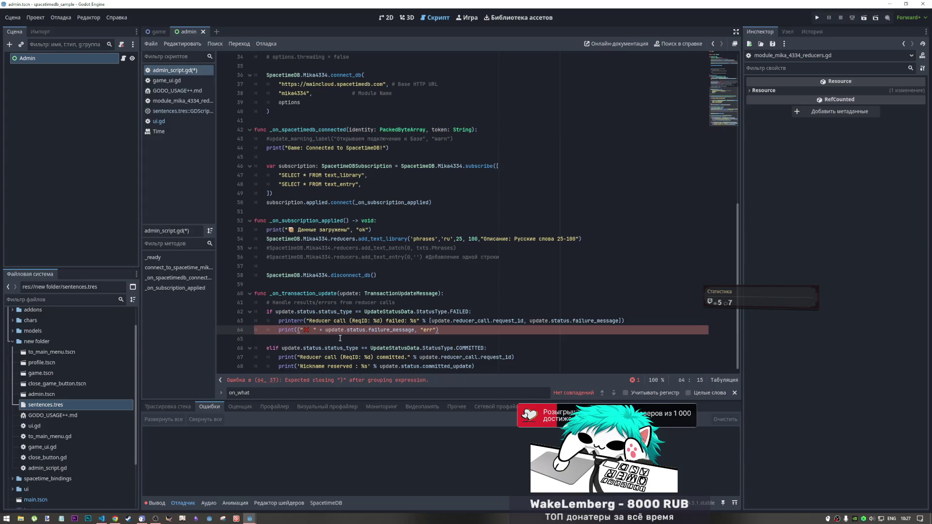
pyautogui.press('BackSpace')
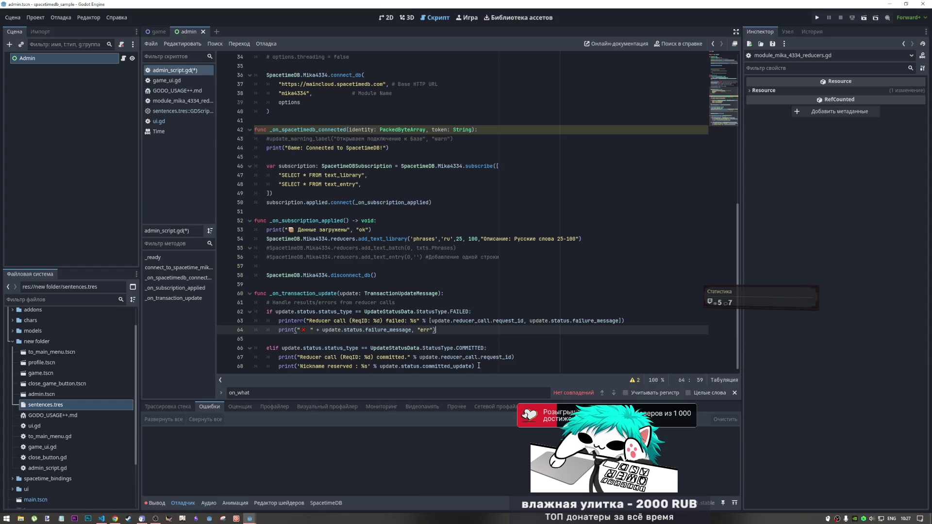
pyautogui.moveTo(434, 330); pyautogui.dragTo(413, 331)
pyautogui.press('BackSpace')
pyautogui.press('End')
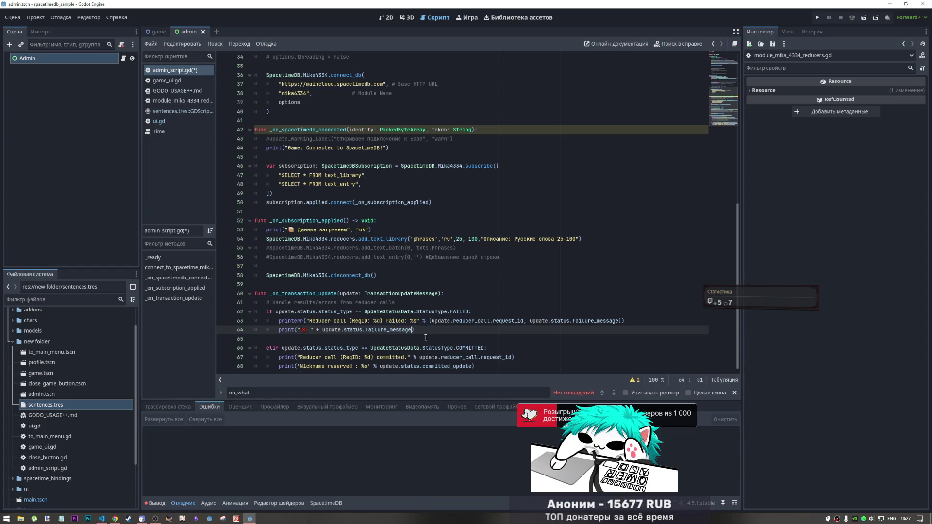
pyautogui.write(')')
pyautogui.hotkey('ctrl', 's')
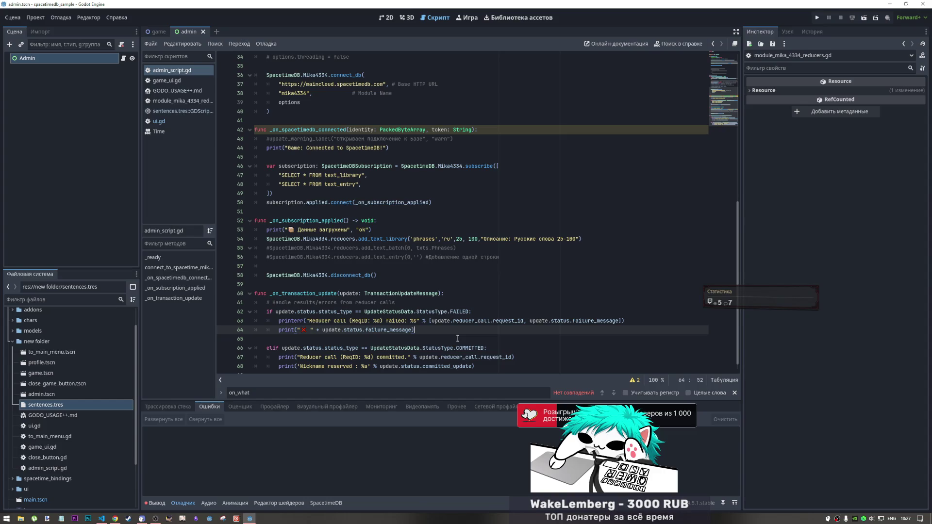
pyautogui.scroll(10, 413, 182)
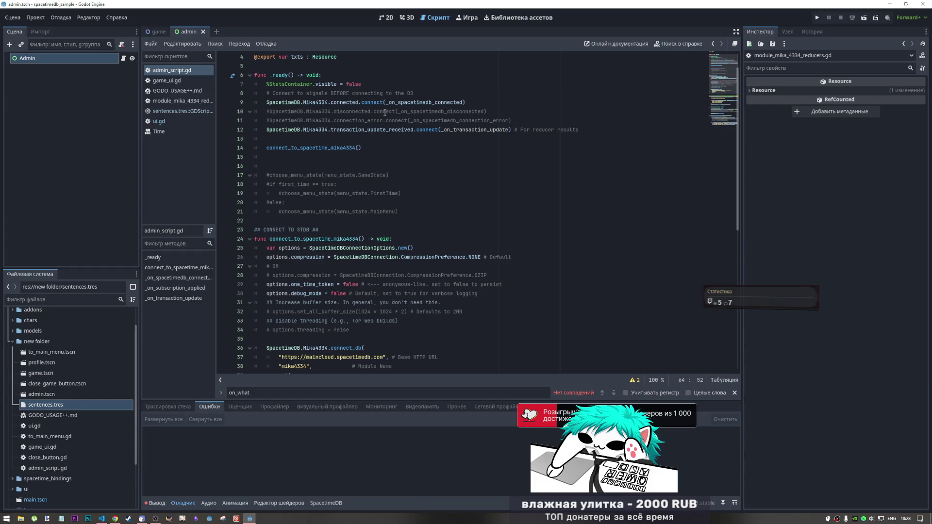
pyautogui.scroll(-5, 385, 112)
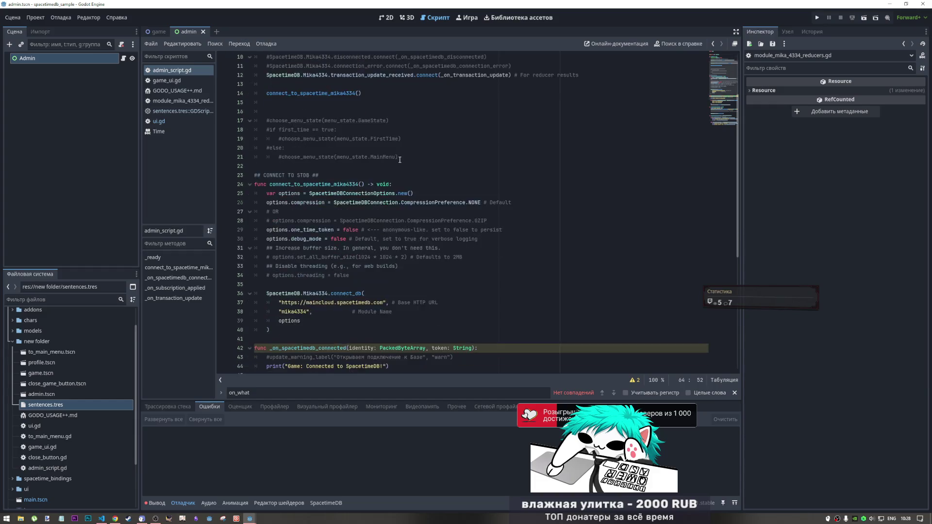
pyautogui.click(379, 257)
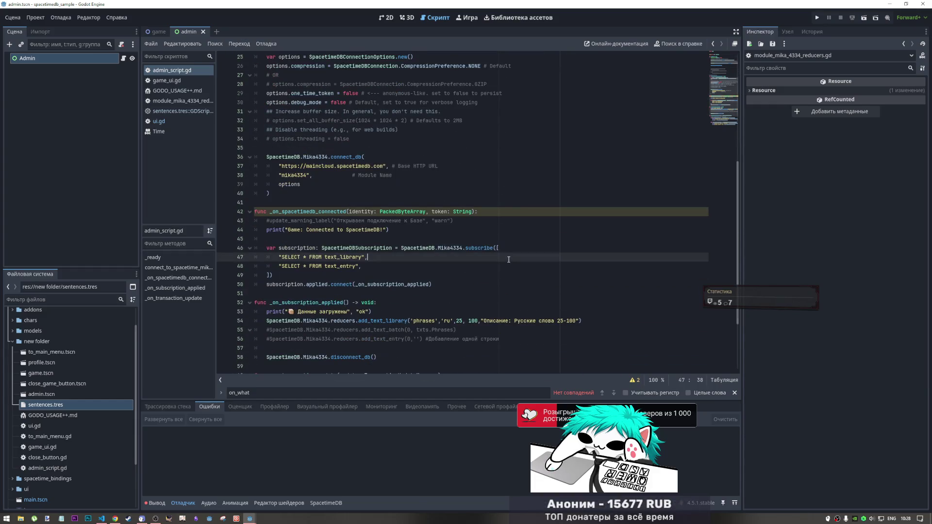
pyautogui.click(735, 392)
pyautogui.click(419, 305)
pyautogui.scroll(1, 419, 307)
pyautogui.scroll(2, 418, 307)
pyautogui.click(445, 266)
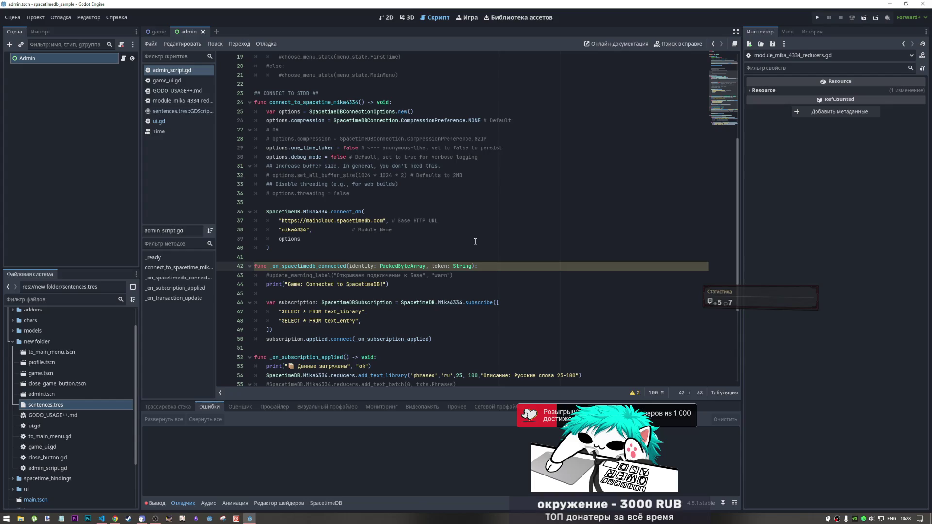
pyautogui.click(322, 257)
pyautogui.scroll(6, 330, 247)
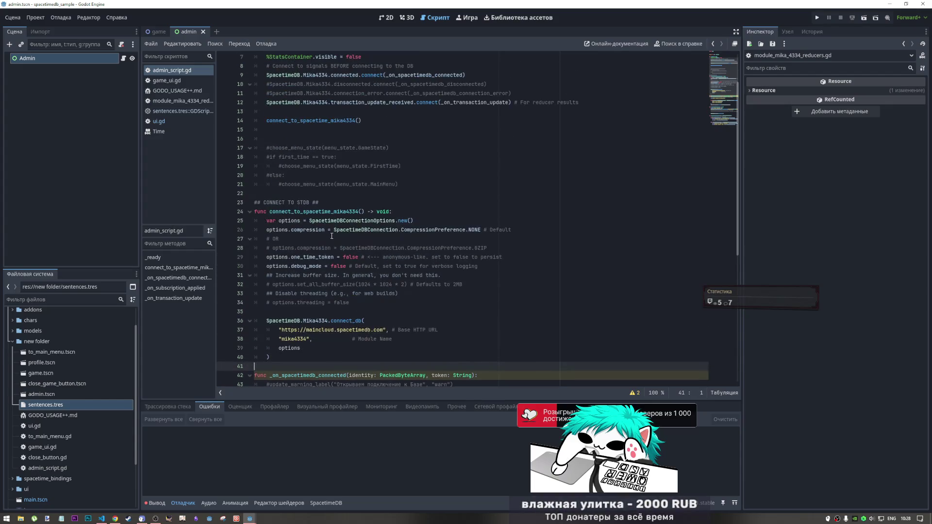
pyautogui.scroll(-3, 340, 238)
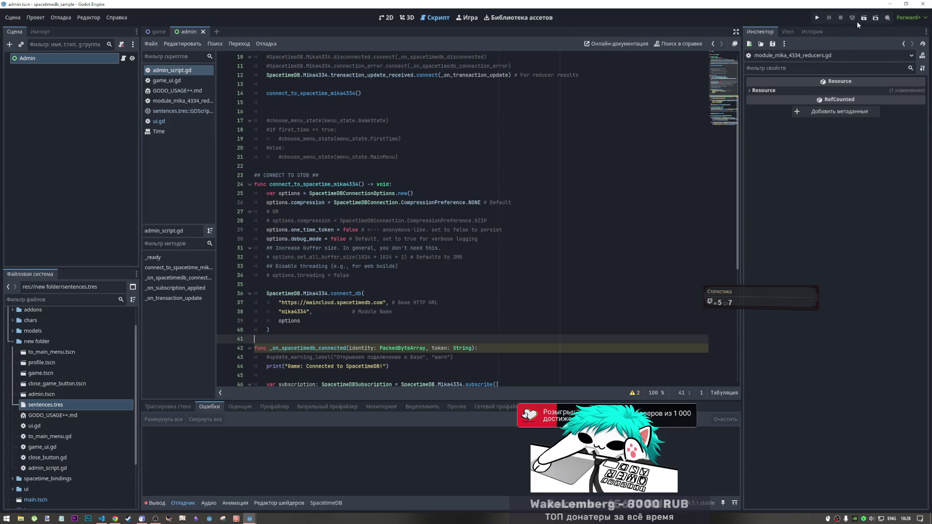
pyautogui.click(864, 17)
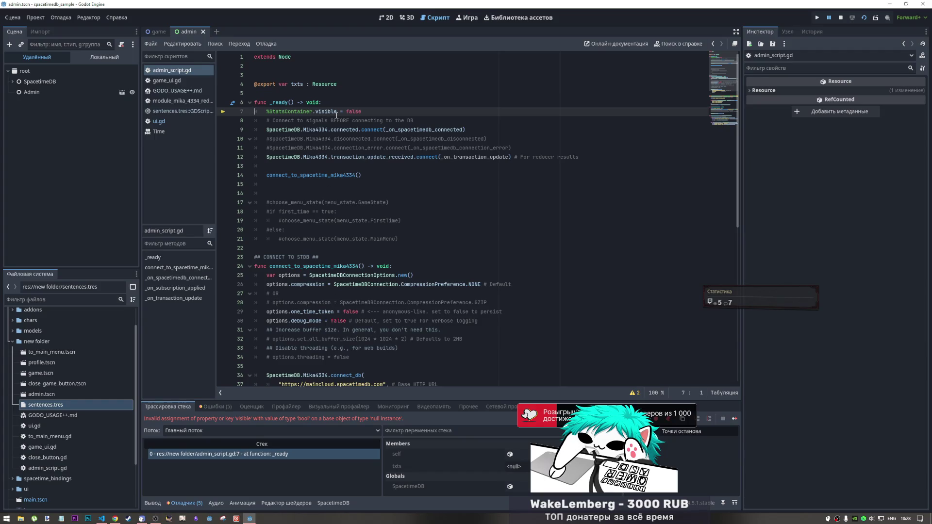
# Step: Stop the crashed debug session, delete line 7 'StatsContainer.visible = false', and rerun the admin scene
pyautogui.click(842, 18)
pyautogui.moveTo(362, 111); pyautogui.dragTo(256, 114)
pyautogui.press('BackSpace')
pyautogui.press('BackSpace')
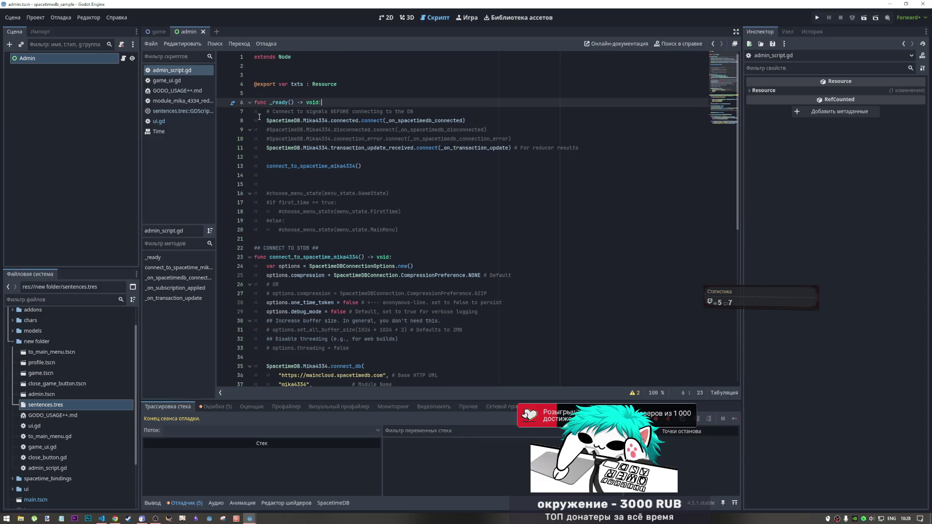
pyautogui.click(864, 17)
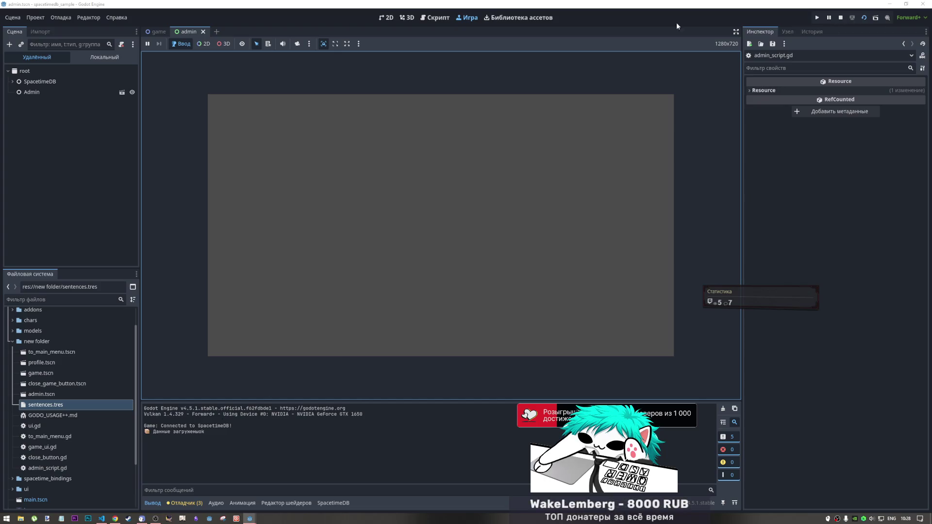
pyautogui.click(433, 21)
# Step: Check the add_text_library reducer call on line 53, stop the project, and open the SpacetimeDB tables page
pyautogui.scroll(-5, 351, 278)
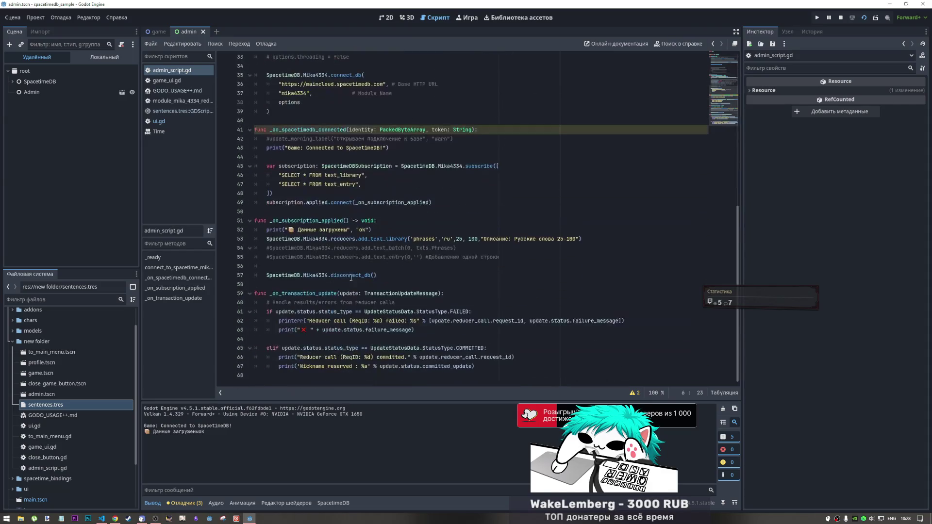
pyautogui.moveTo(294, 239); pyautogui.dragTo(501, 239)
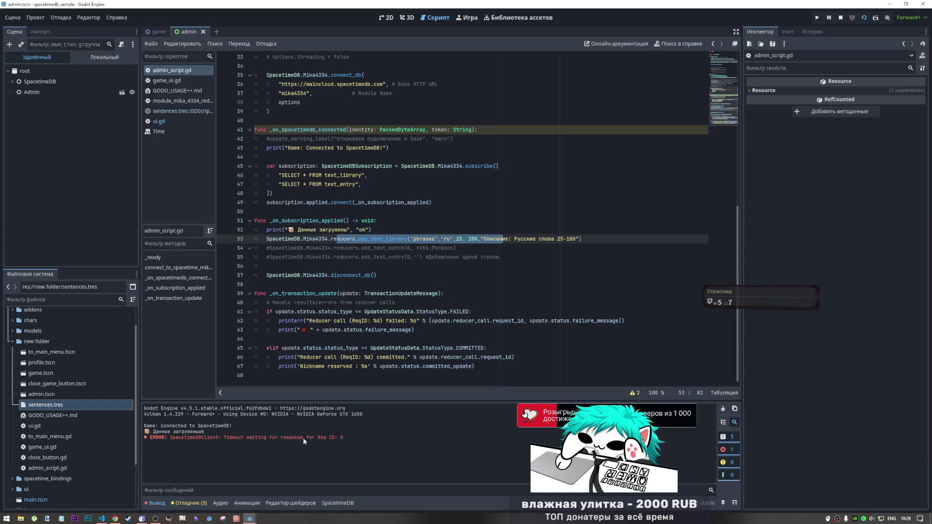
pyautogui.click(841, 20)
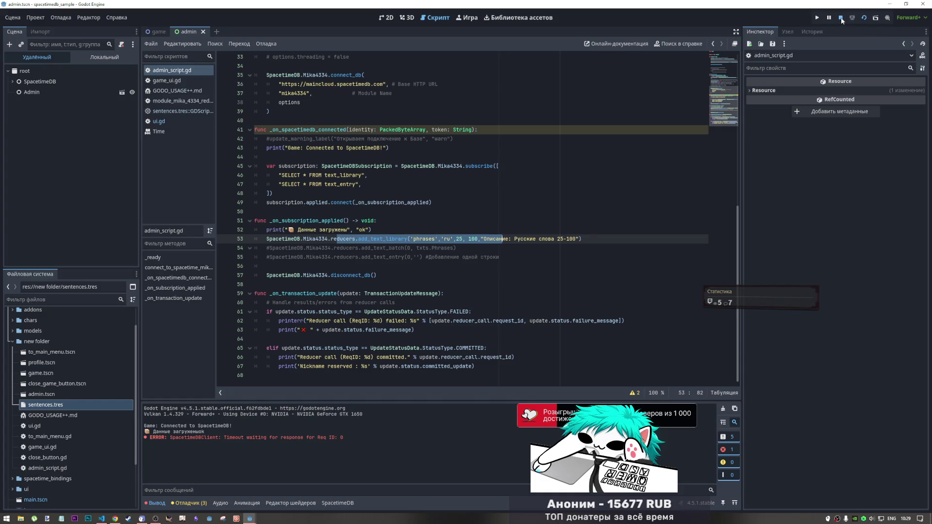
pyautogui.click(340, 339)
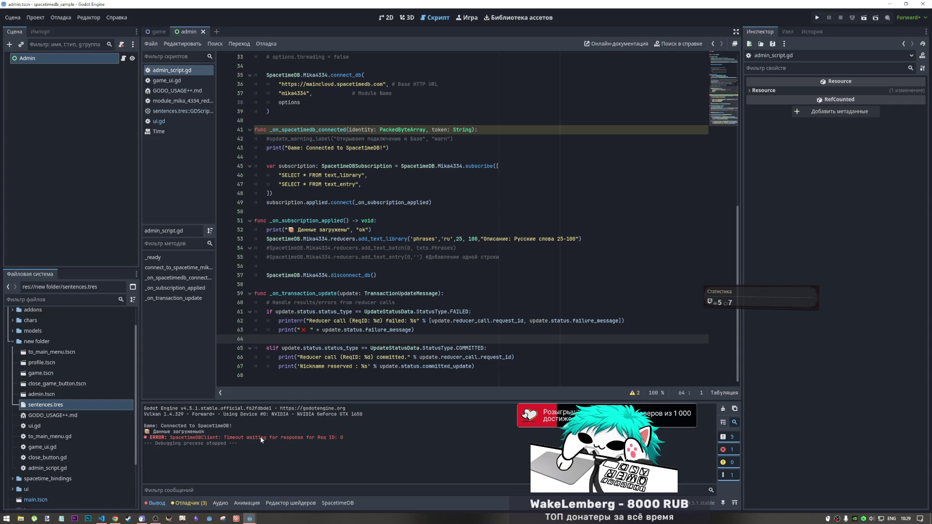
pyautogui.click(115, 519)
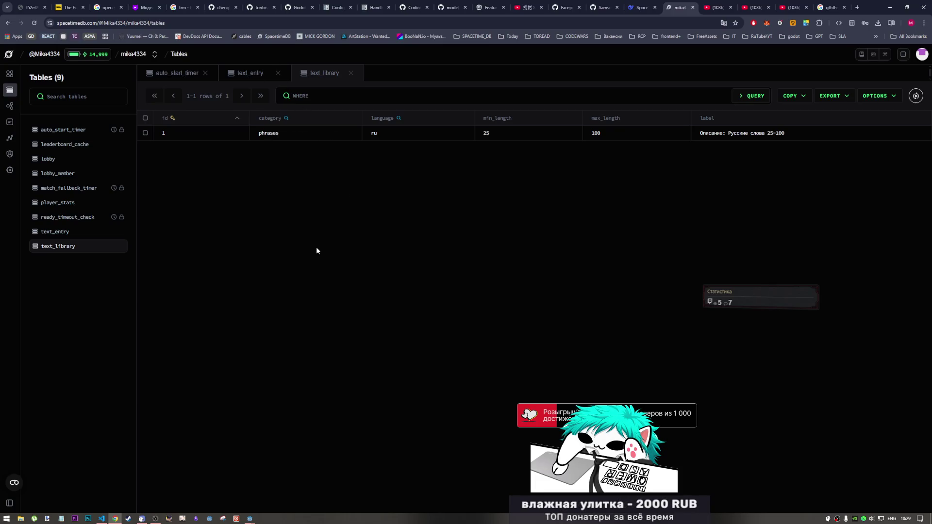
# Step: Verify the text_library row reads phrases, ru, 25, 100, then go to the YouTube tab
pyautogui.moveTo(788, 135); pyautogui.dragTo(160, 136)
pyautogui.click(196, 135)
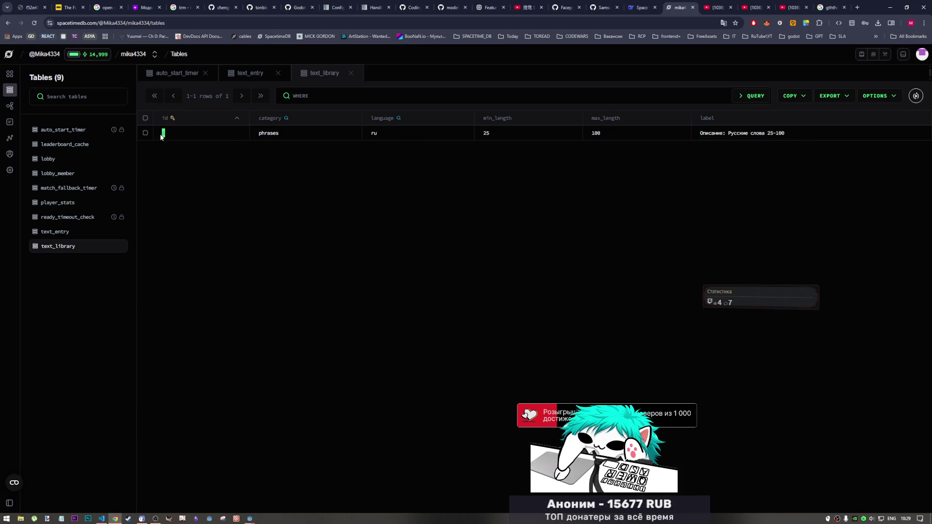
pyautogui.click(785, 8)
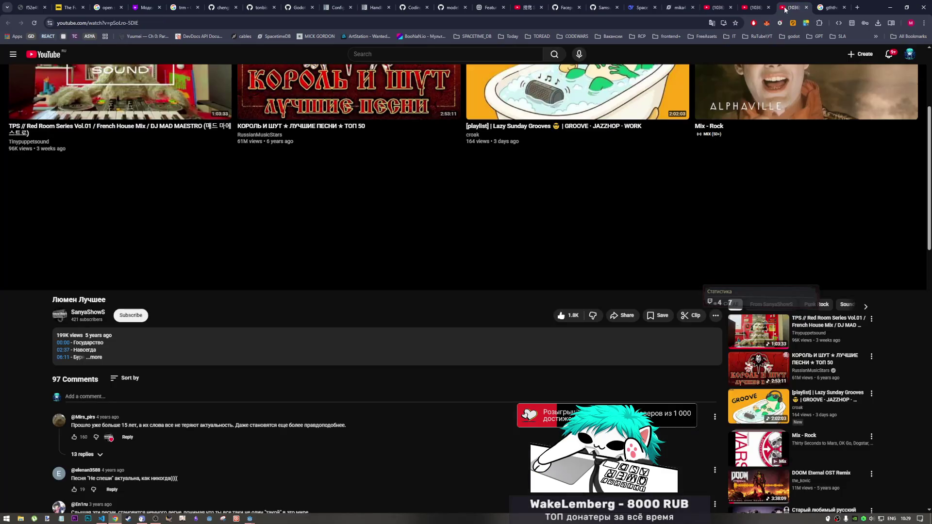
# Step: Close the extra YouTube video tab and play the TPS Red Room Series Vol.01 French House mix
pyautogui.scroll(4, 318, 314)
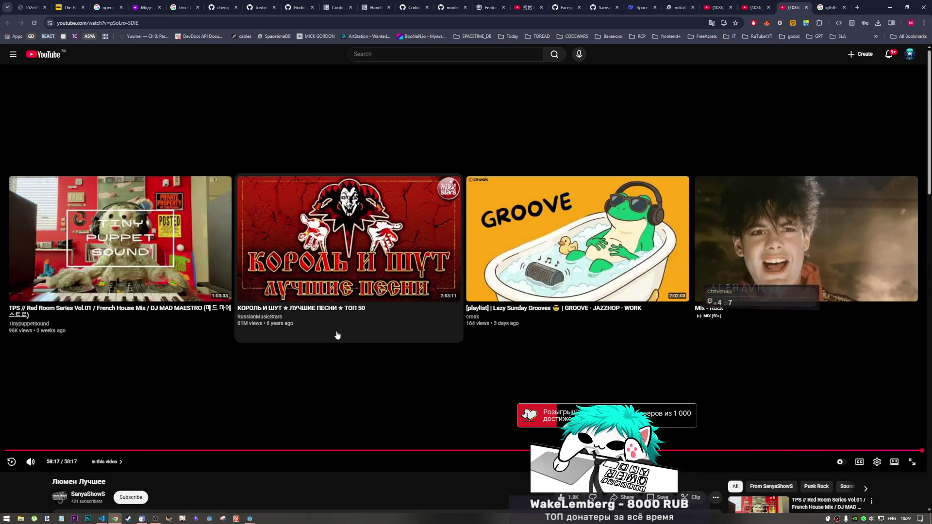
pyautogui.click(762, 3)
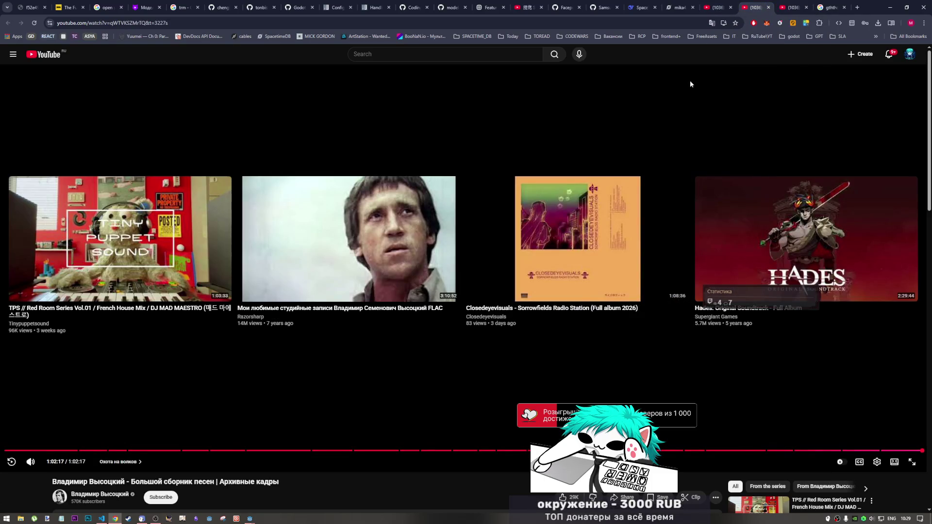
pyautogui.hotkey('ctrl', 'w')
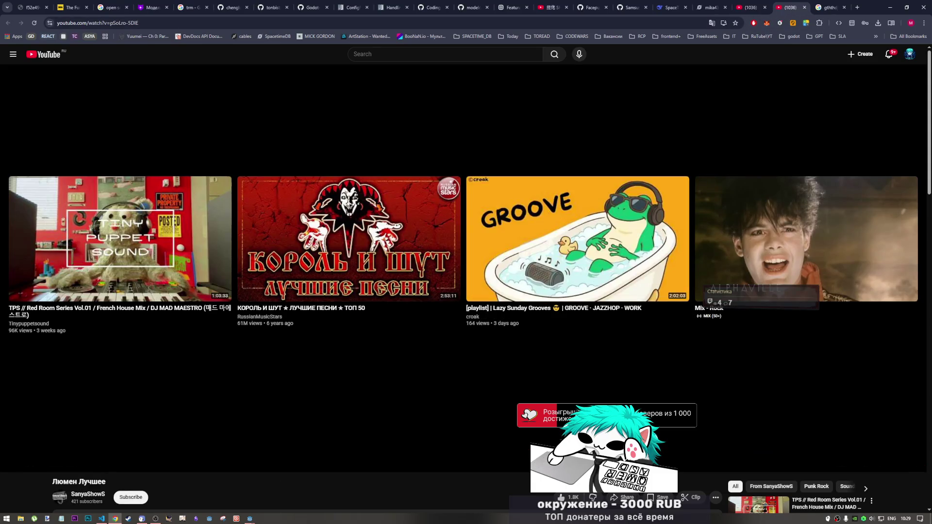
pyautogui.scroll(-4, 684, 273)
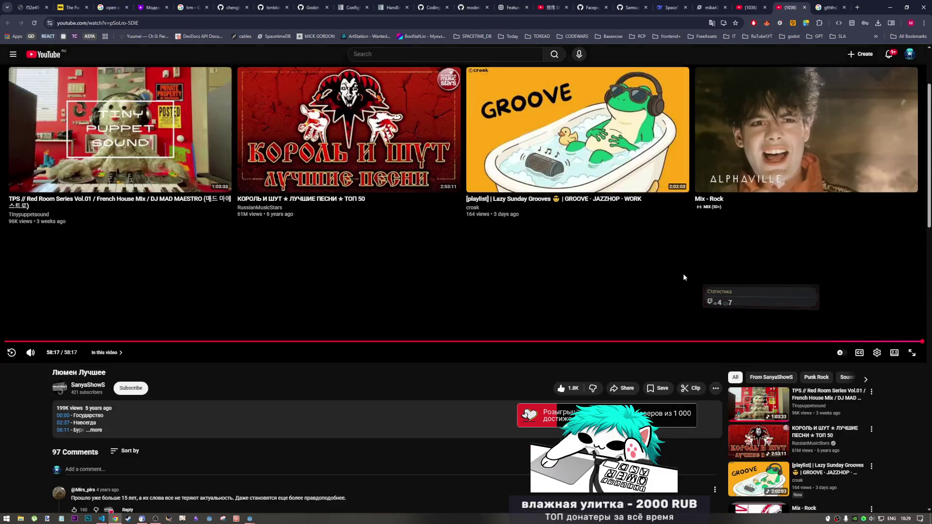
pyautogui.scroll(-3, 687, 276)
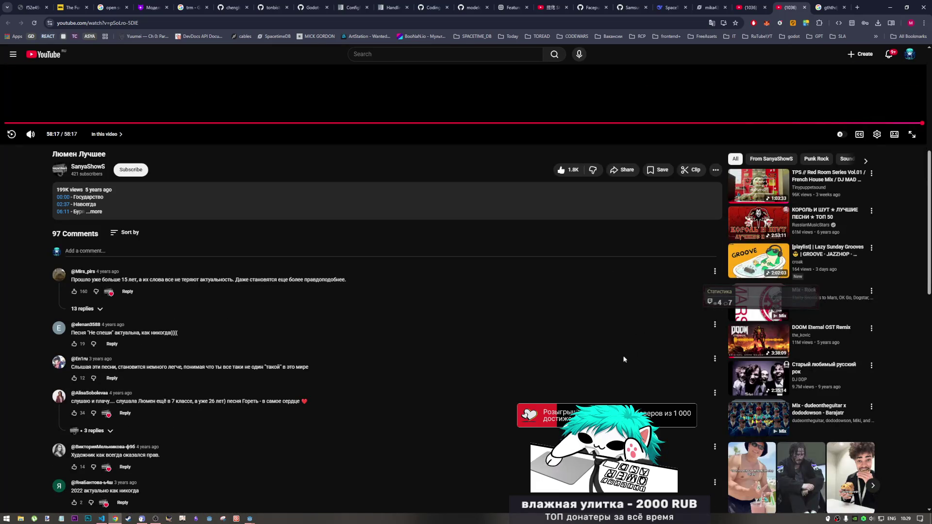
pyautogui.scroll(3, 628, 369)
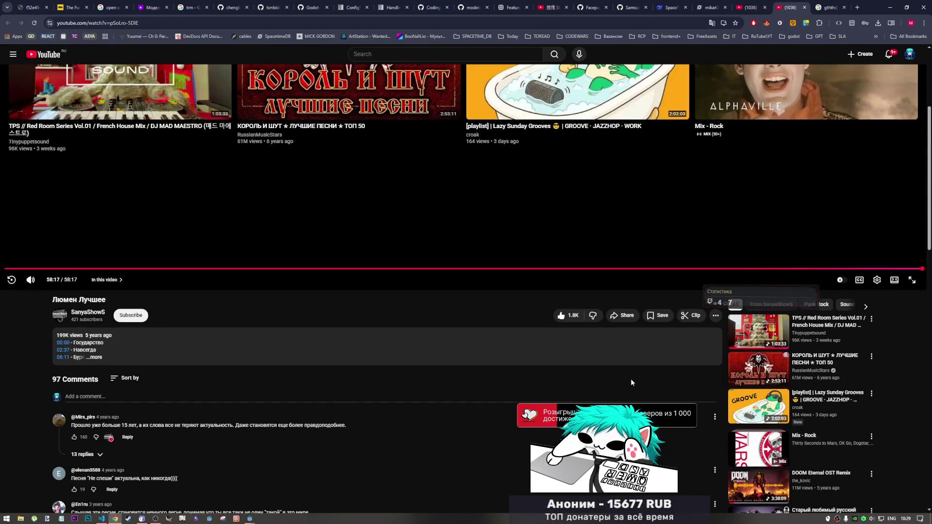
pyautogui.scroll(4, 631, 389)
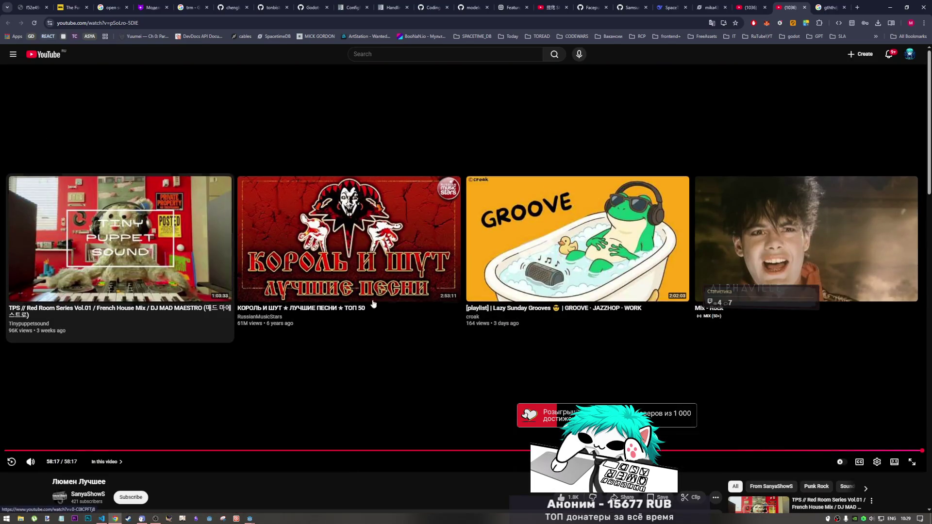
pyautogui.click(125, 259)
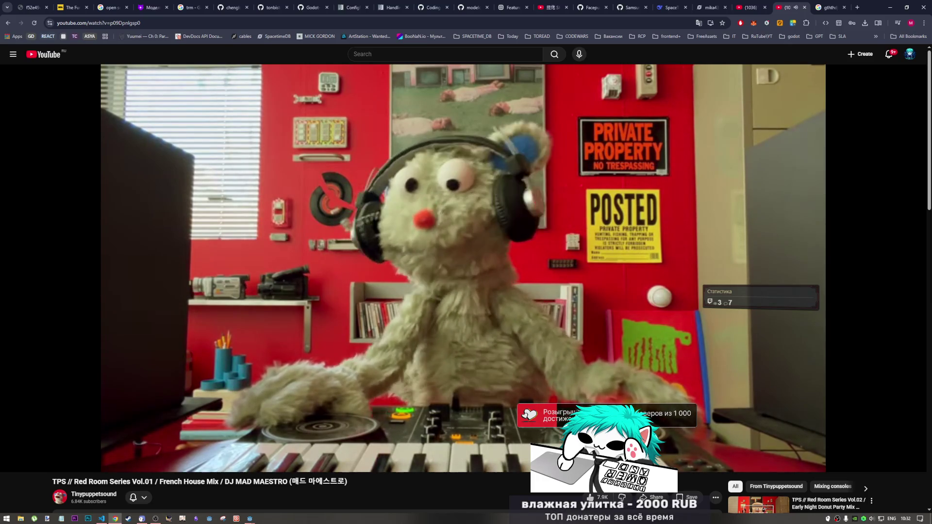
# Step: Return to Godot's admin_script.gd and place the cursor on the blank line 44
pyautogui.moveTo(318, 186)
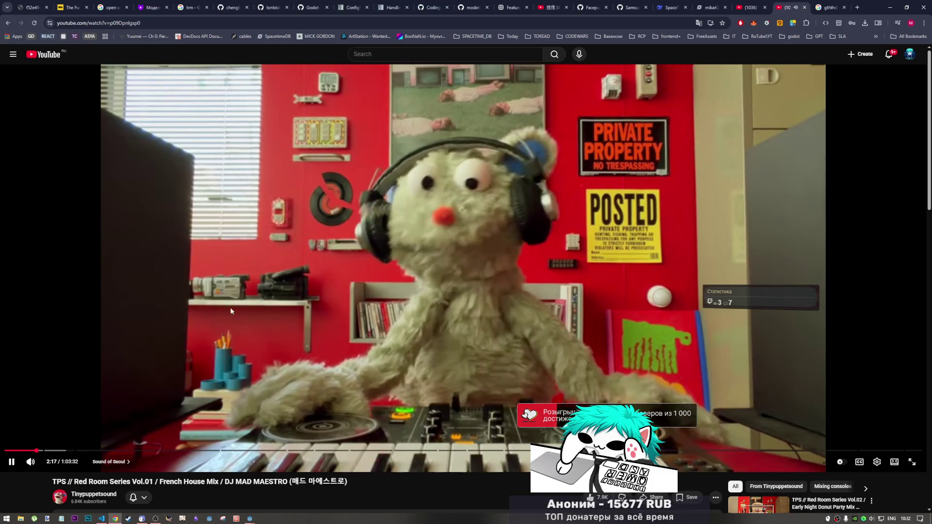
pyautogui.moveTo(249, 518)
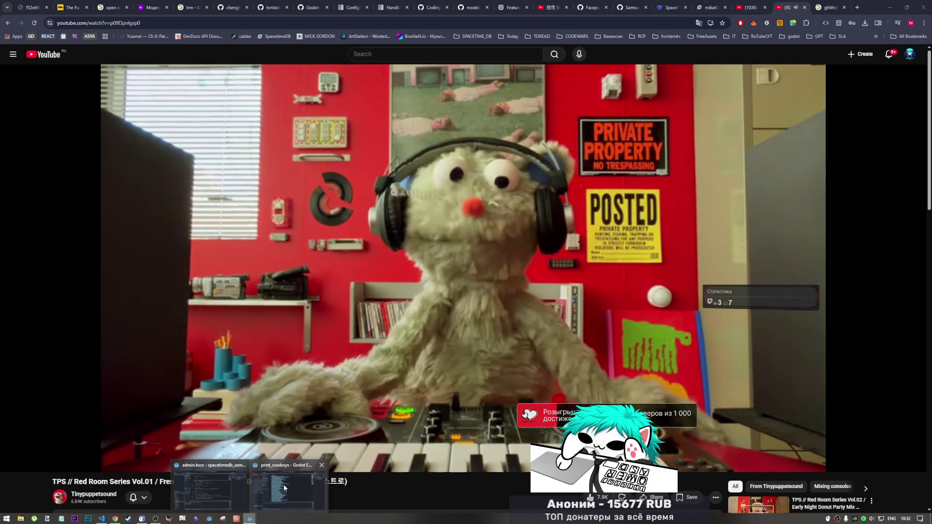
pyautogui.click(292, 484)
pyautogui.click(531, 252)
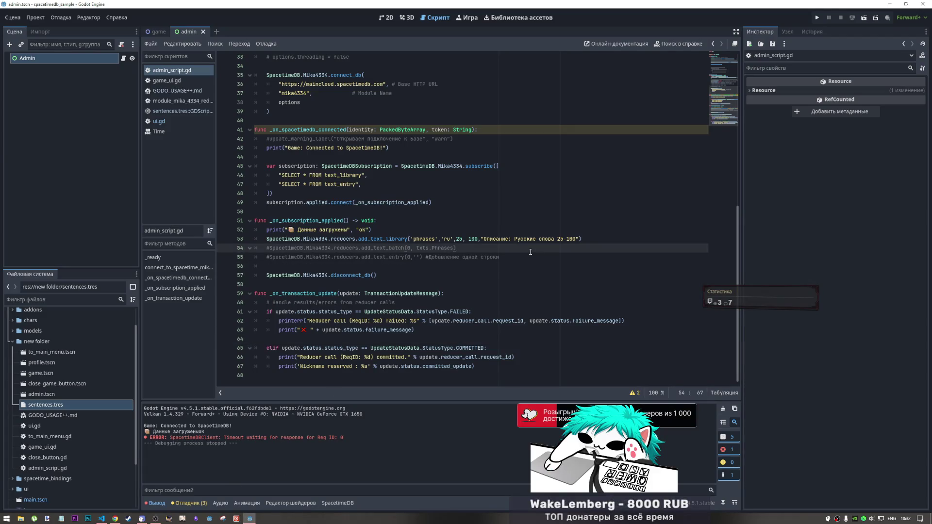
pyautogui.click(408, 158)
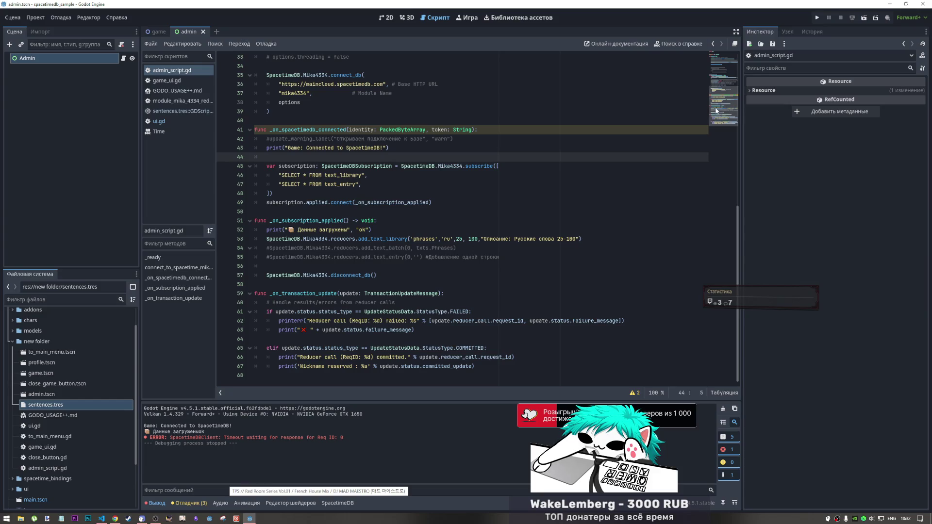